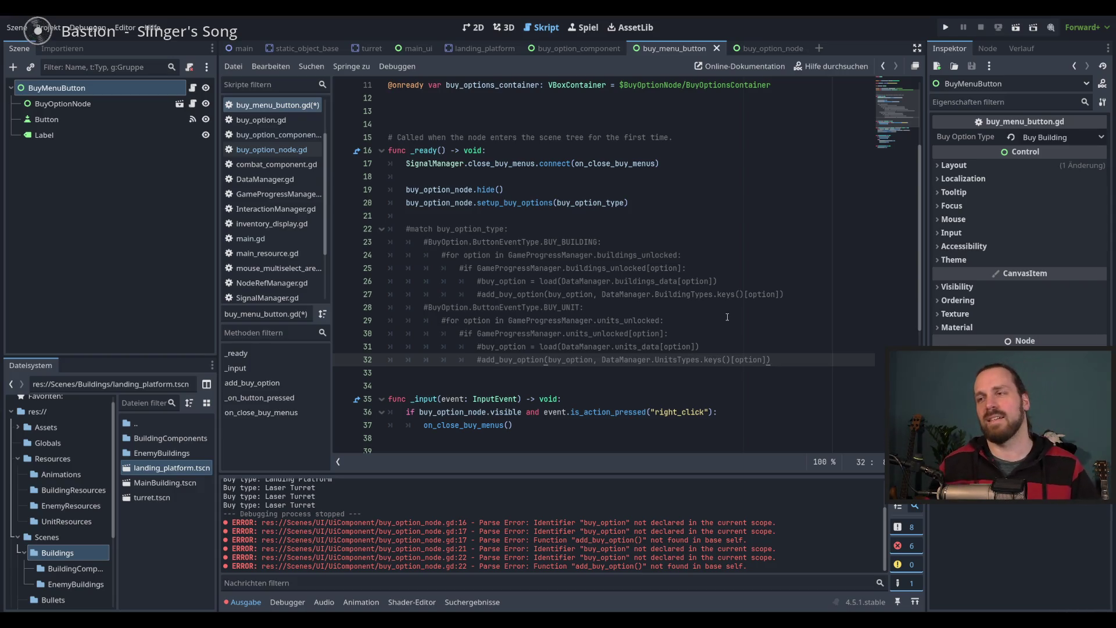
# Review lines 31 and 32 of the script, moving between their line ends
pyautogui.scroll(-5, 726, 317)
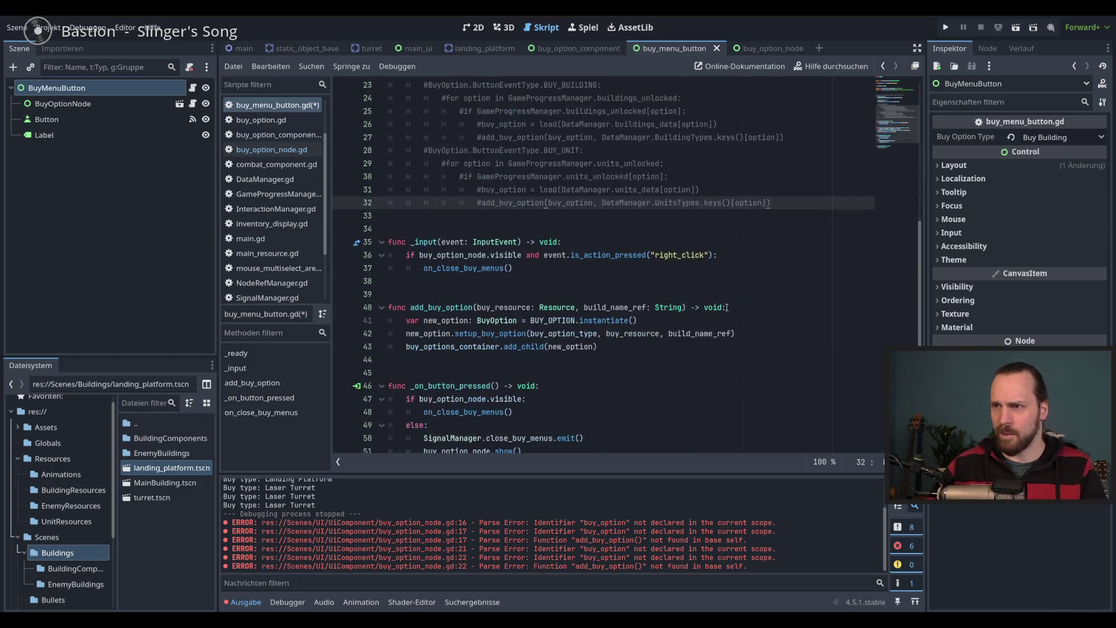
pyautogui.scroll(4, 757, 319)
pyautogui.press('Up')
pyautogui.press('Down')
pyautogui.press('Up')
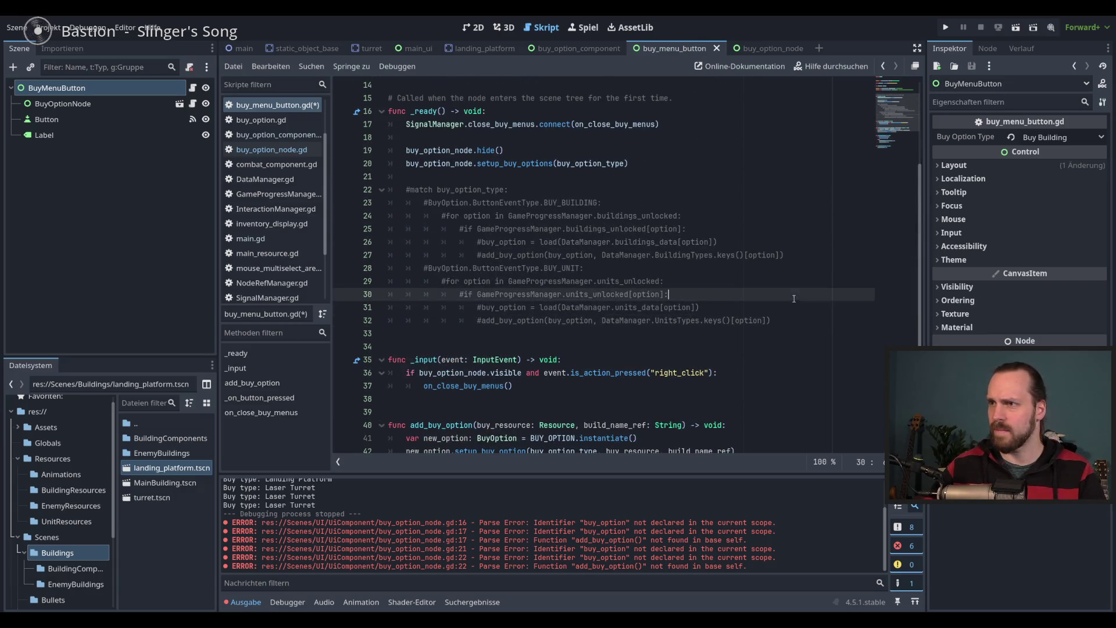
pyautogui.press('Down')
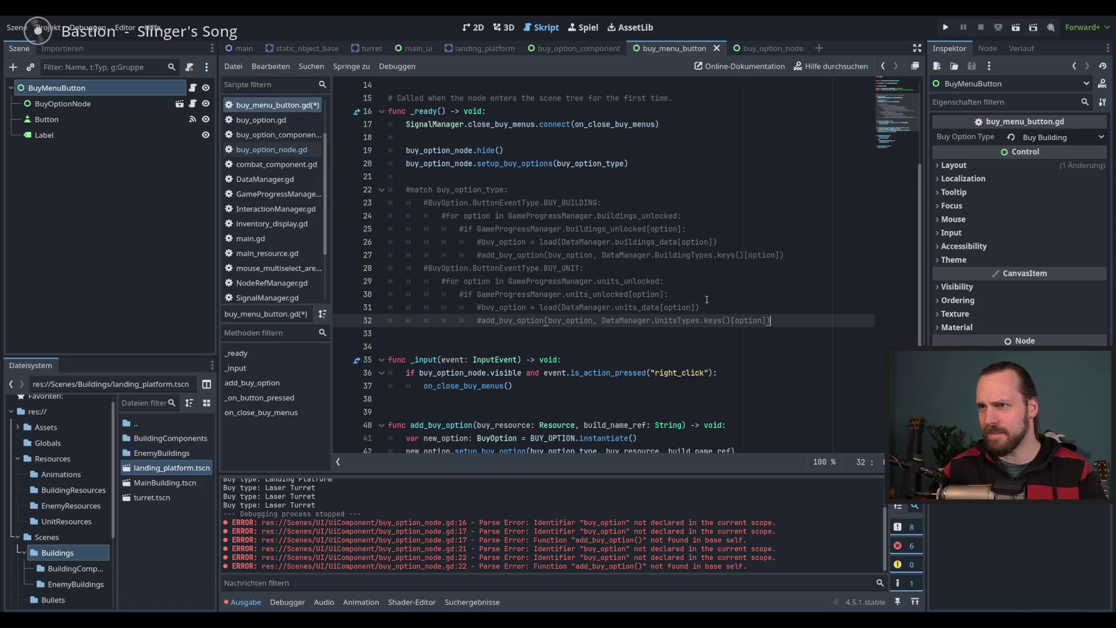
pyautogui.scroll(-2, 692, 266)
pyautogui.scroll(3, 544, 175)
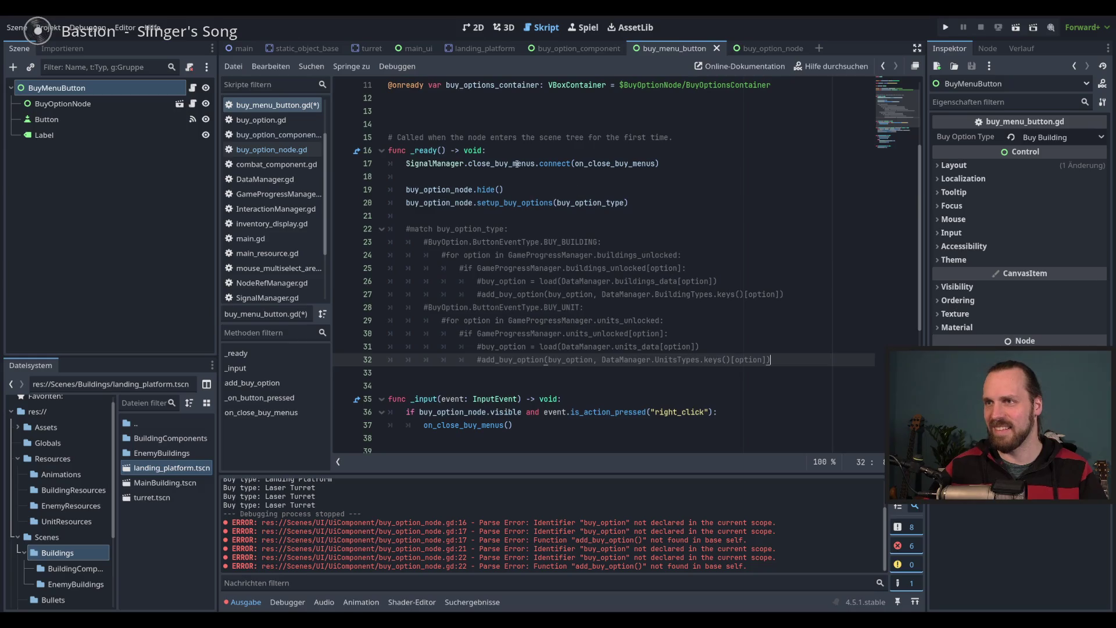
pyautogui.click(774, 316)
pyautogui.click(784, 333)
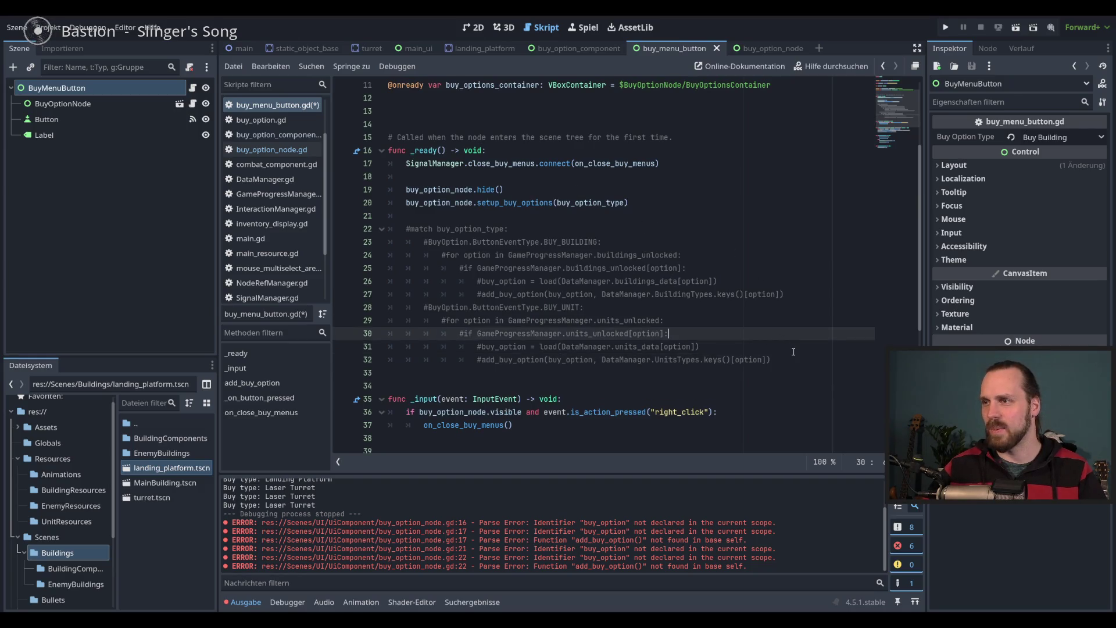
pyautogui.click(801, 349)
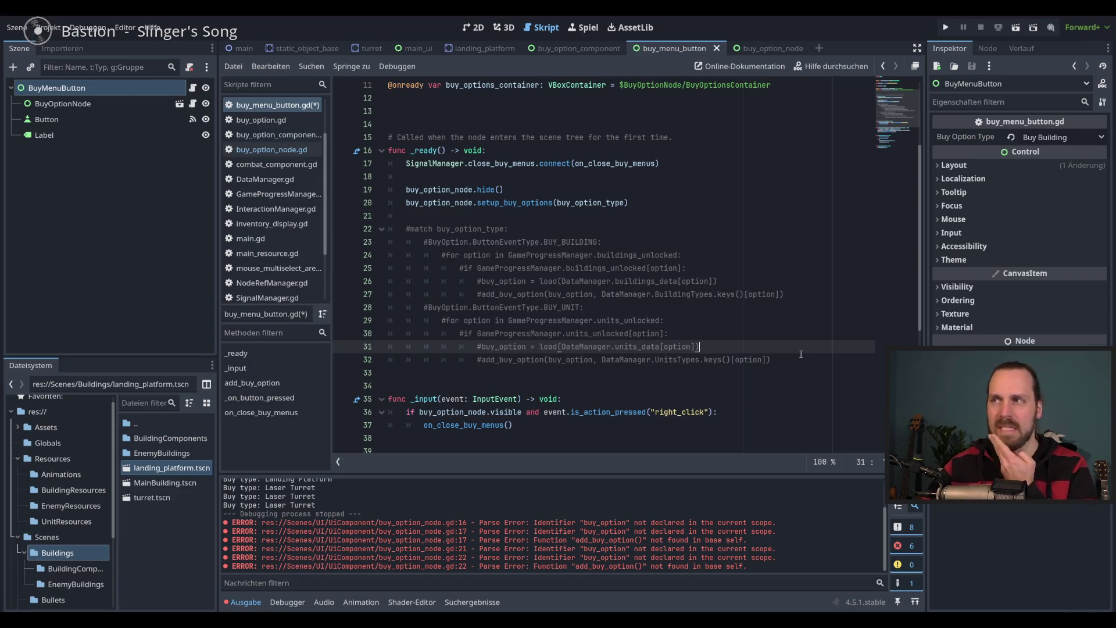
pyautogui.click(802, 362)
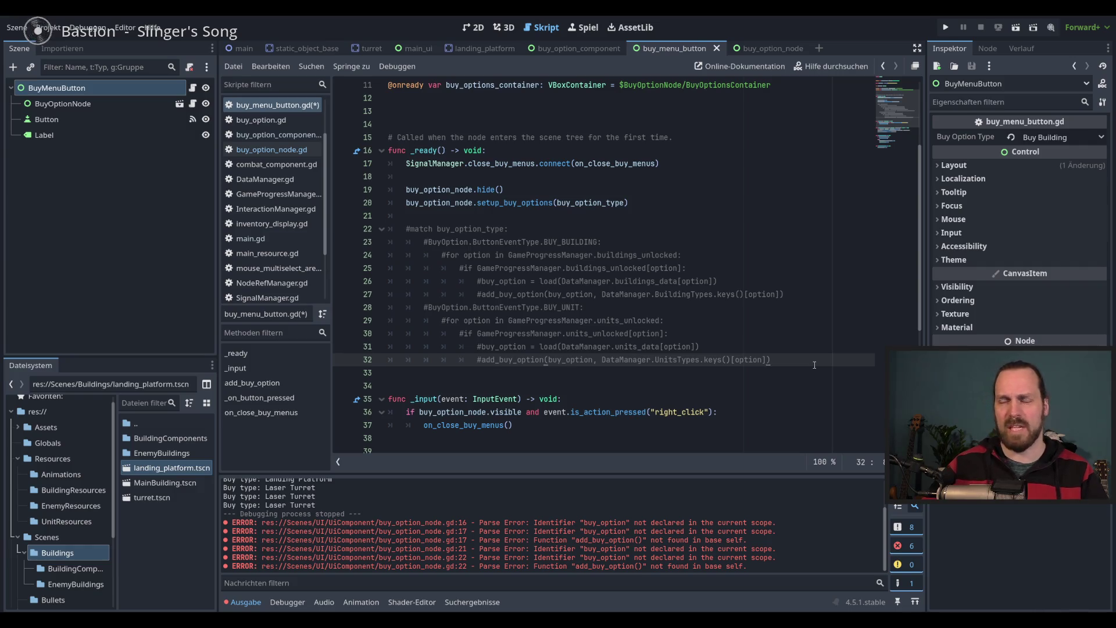
pyautogui.press('Up')
pyautogui.press('Down')
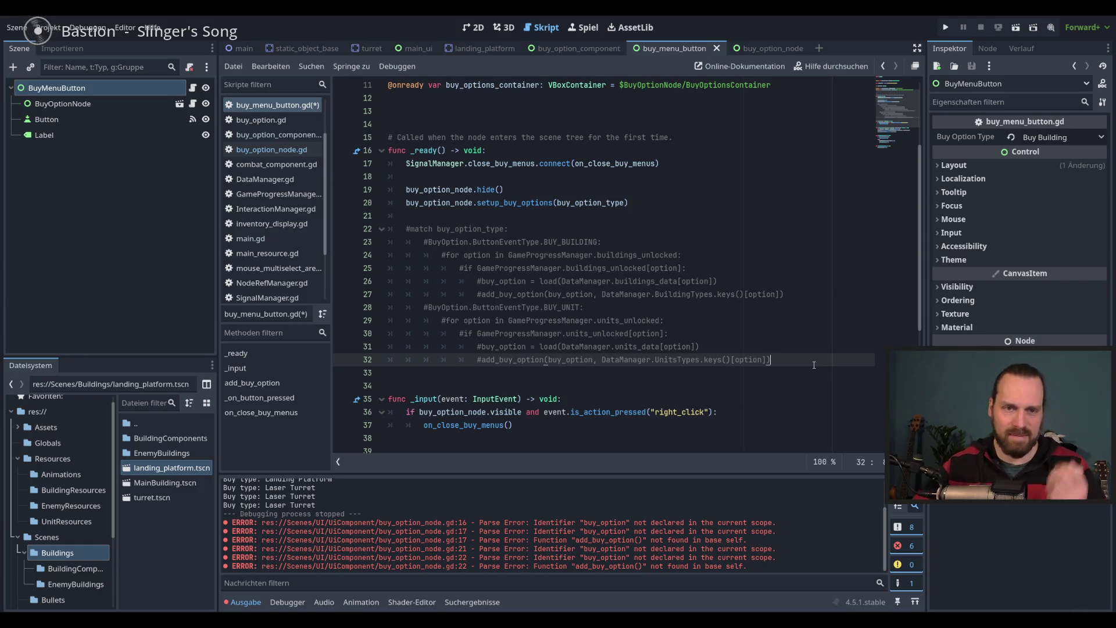
pyautogui.click(813, 353)
pyautogui.click(806, 363)
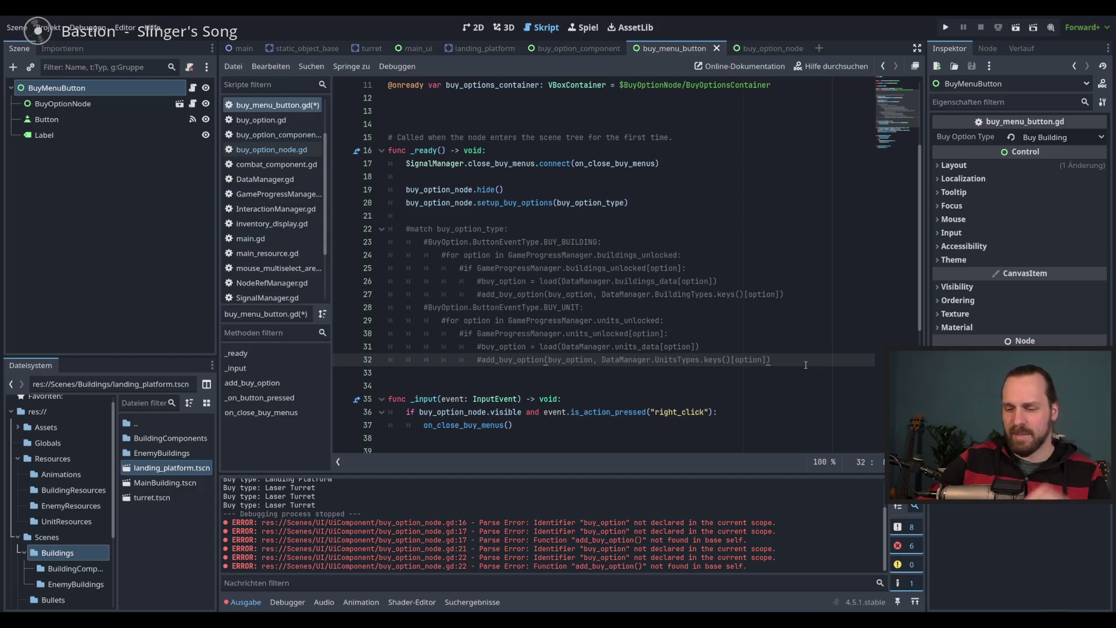
# Run the project, stop it after the buy_option parse error, and revisit setup_buy_options in buy_menu_button.gd
pyautogui.press('F5')
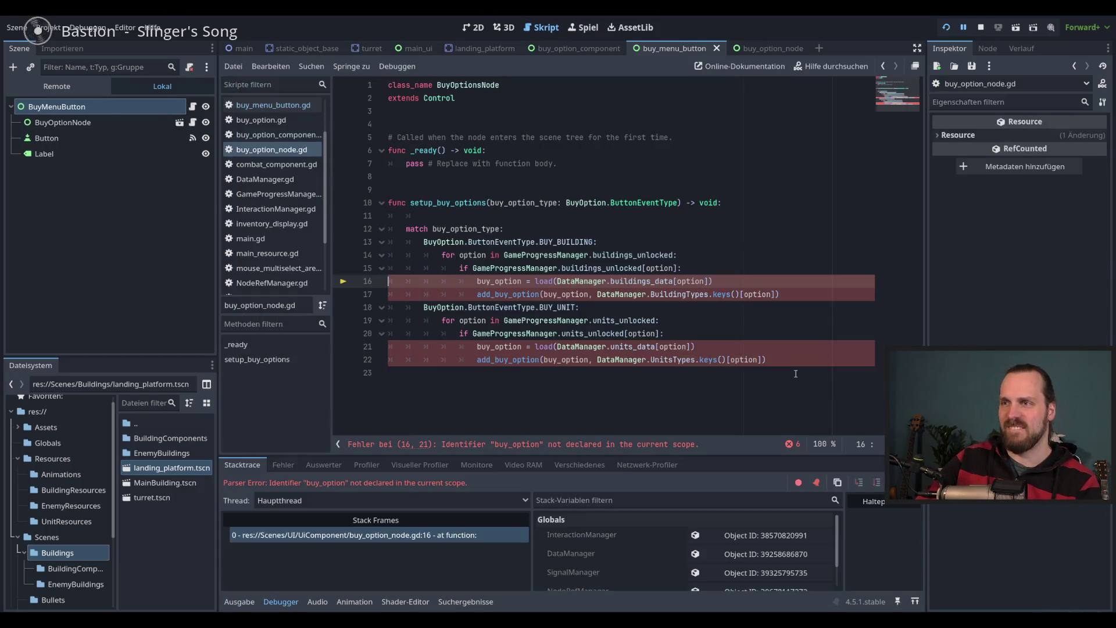
pyautogui.press('F8')
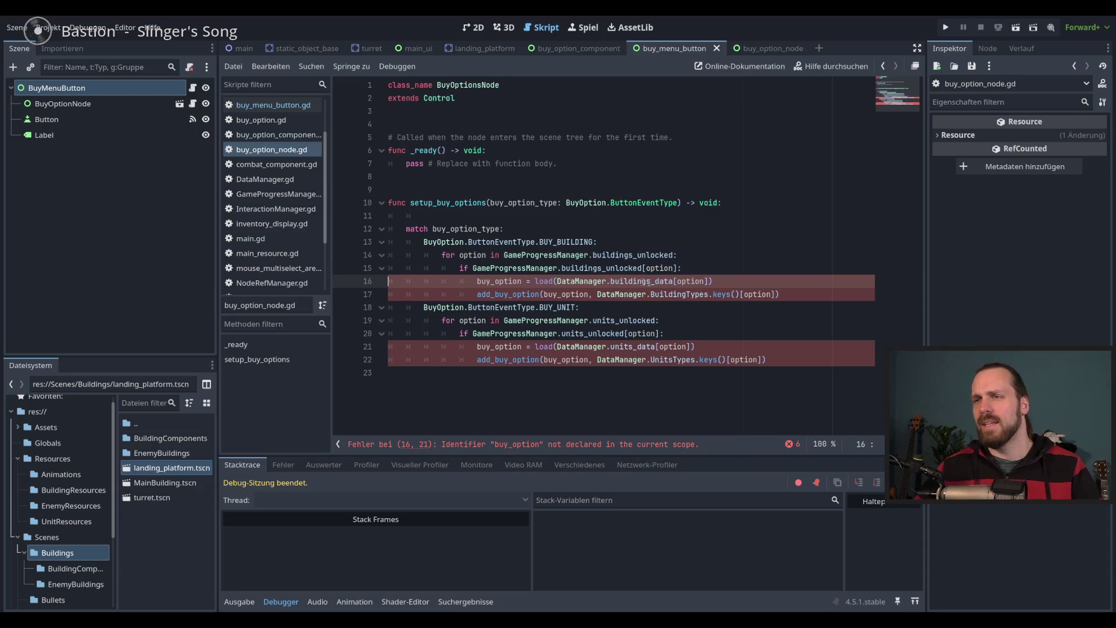
pyautogui.click(271, 105)
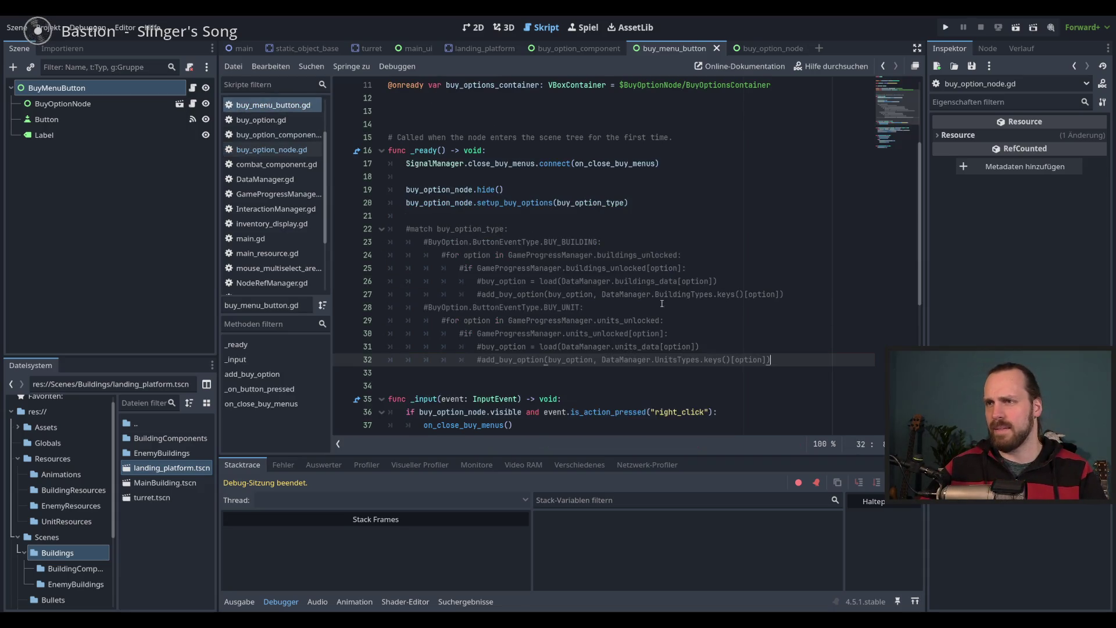
pyautogui.doubleClick(509, 203)
pyautogui.doubleClick(590, 203)
pyautogui.click(590, 241)
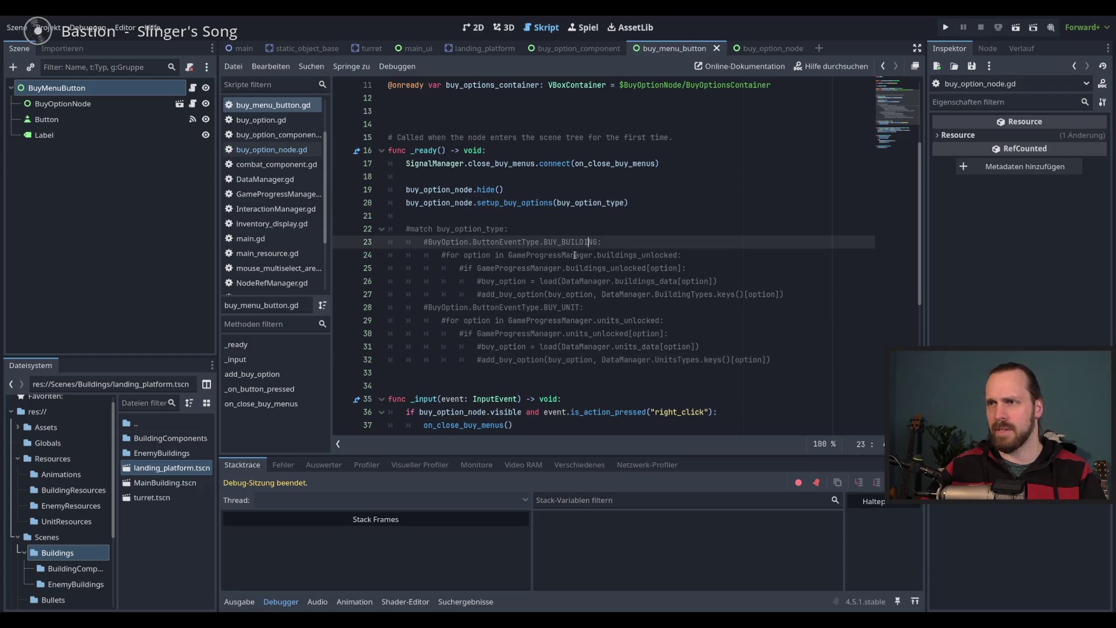
# Trace option, GameProgressManager and buy_option uses back to the buy_option declaration on line 8
pyautogui.doubleClick(477, 256)
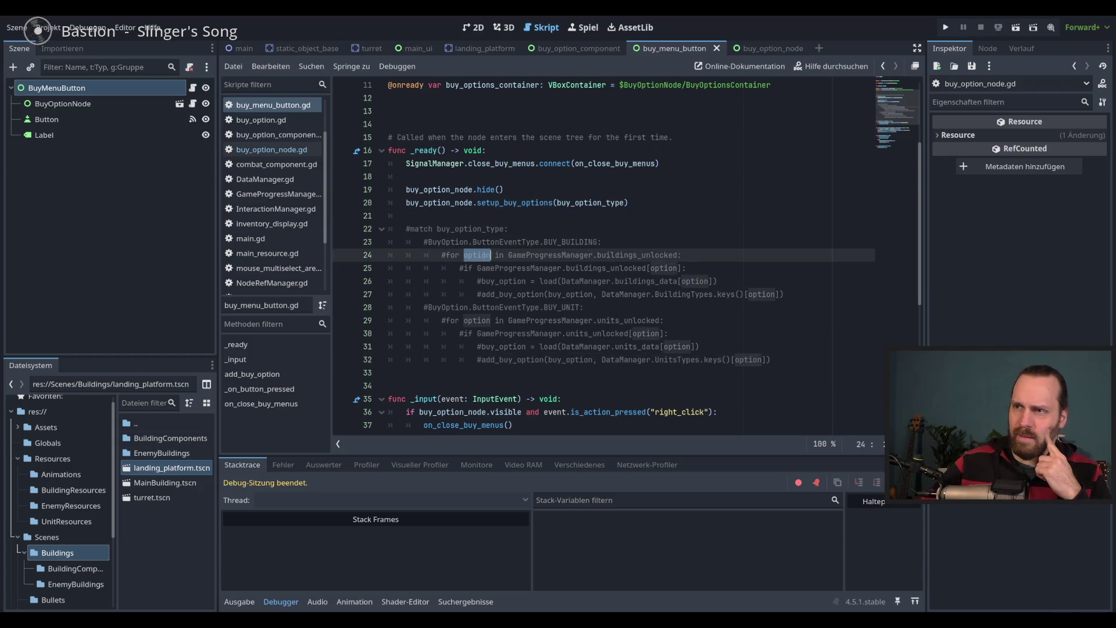
pyautogui.doubleClick(550, 256)
pyautogui.scroll(3, 574, 278)
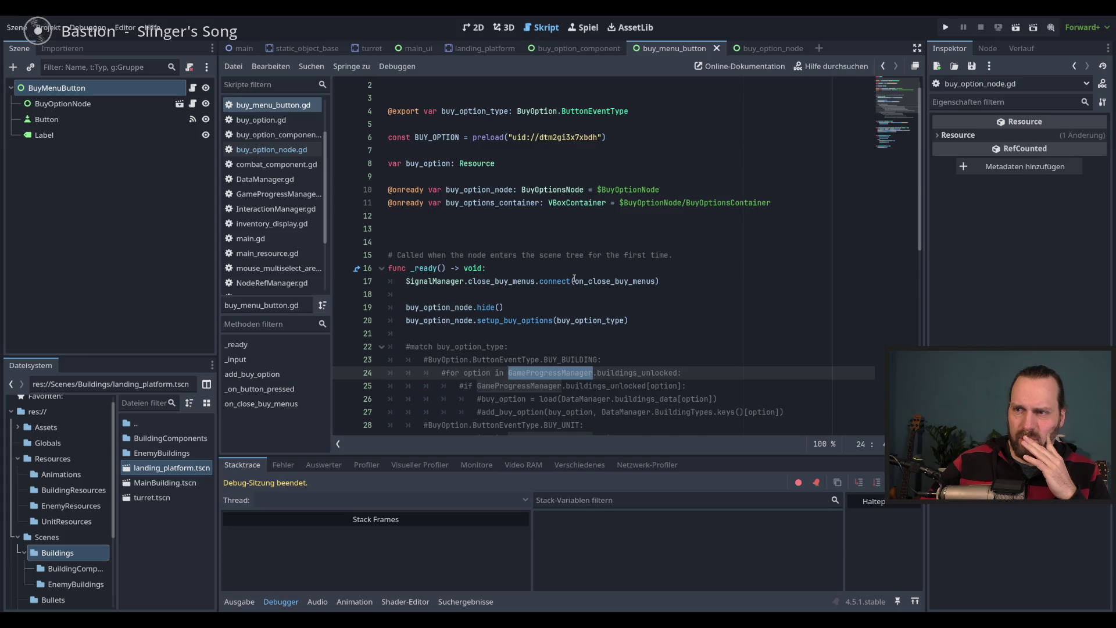
pyautogui.scroll(-1, 574, 278)
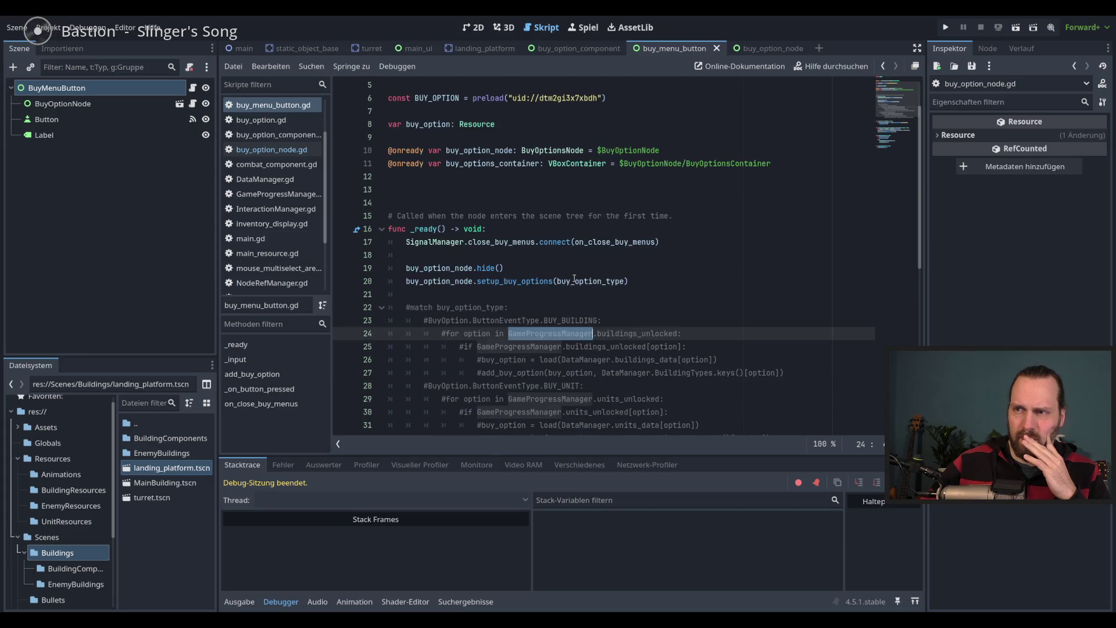
pyautogui.doubleClick(523, 348)
pyautogui.scroll(-1, 523, 352)
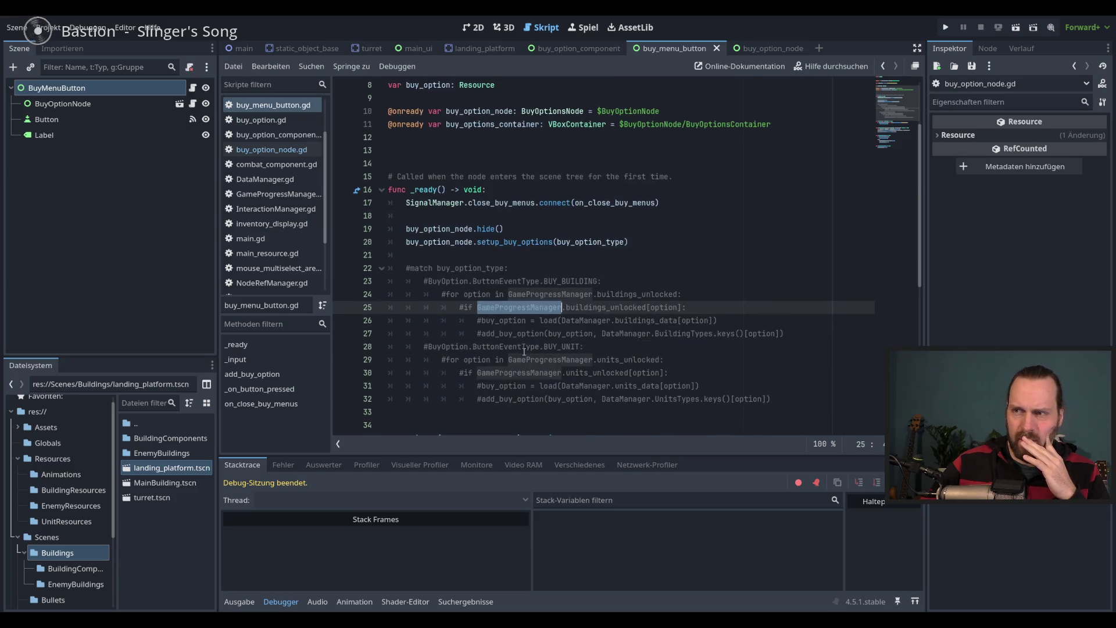
pyautogui.doubleClick(514, 334)
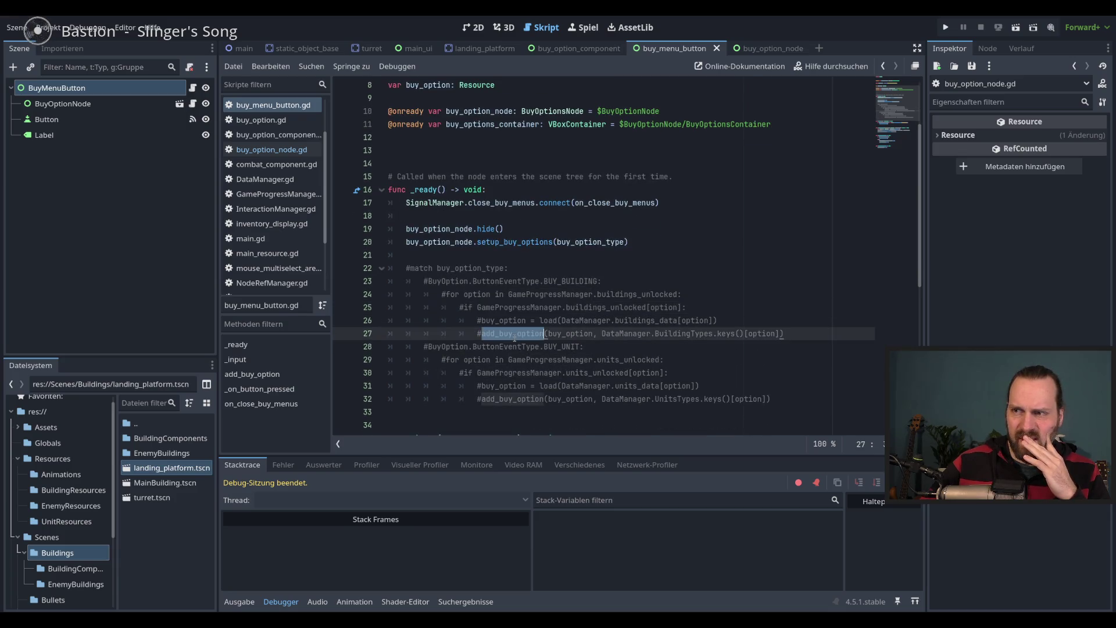
pyautogui.doubleClick(570, 336)
pyautogui.scroll(2, 445, 171)
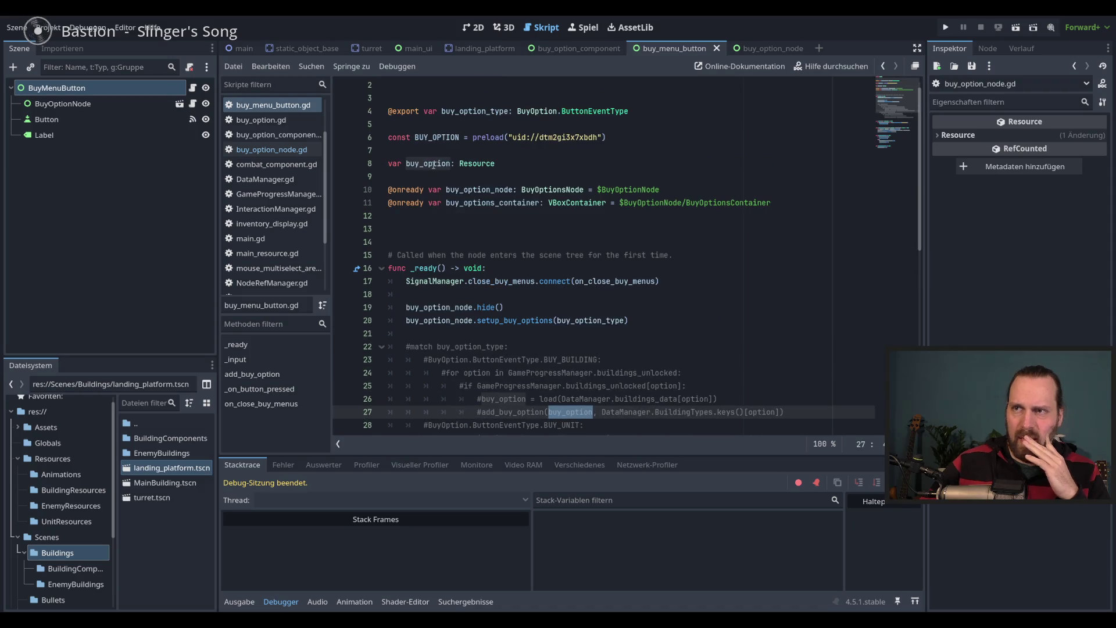
pyautogui.doubleClick(433, 164)
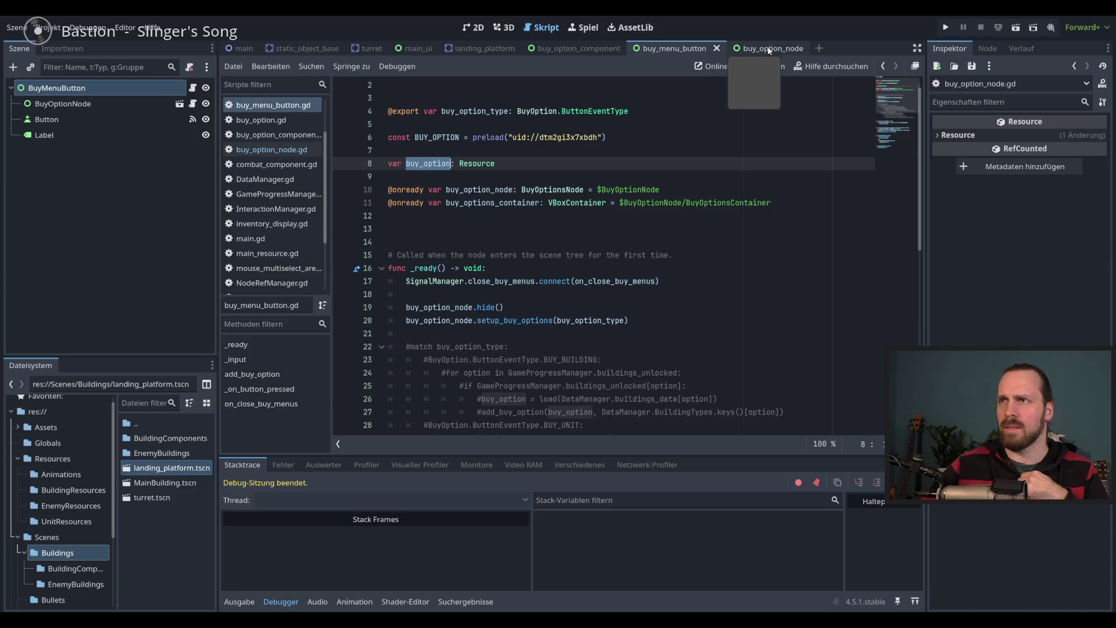
# Expand and collapse the script's Resource properties, then switch to the main_ui scene
pyautogui.click(674, 48)
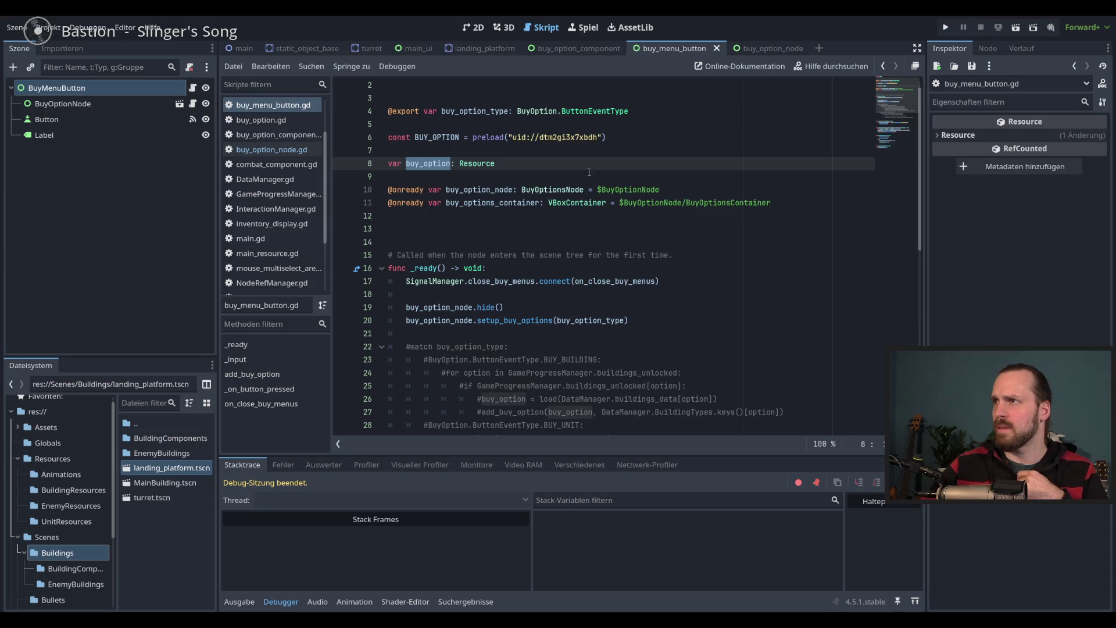
pyautogui.click(937, 135)
pyautogui.click(939, 135)
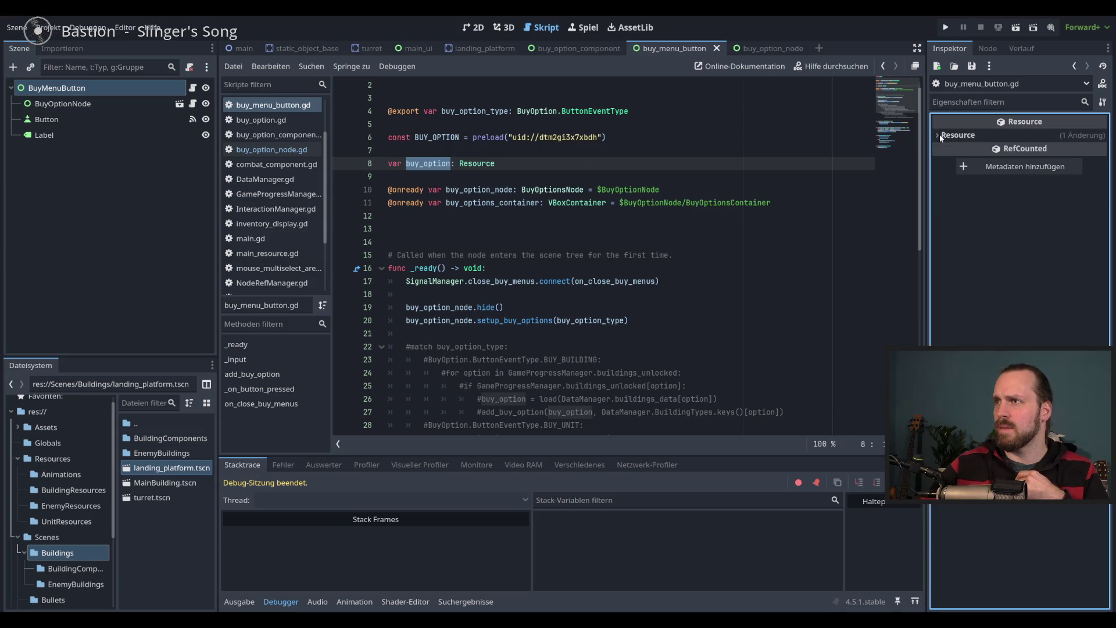
pyautogui.click(424, 52)
pyautogui.click(95, 103)
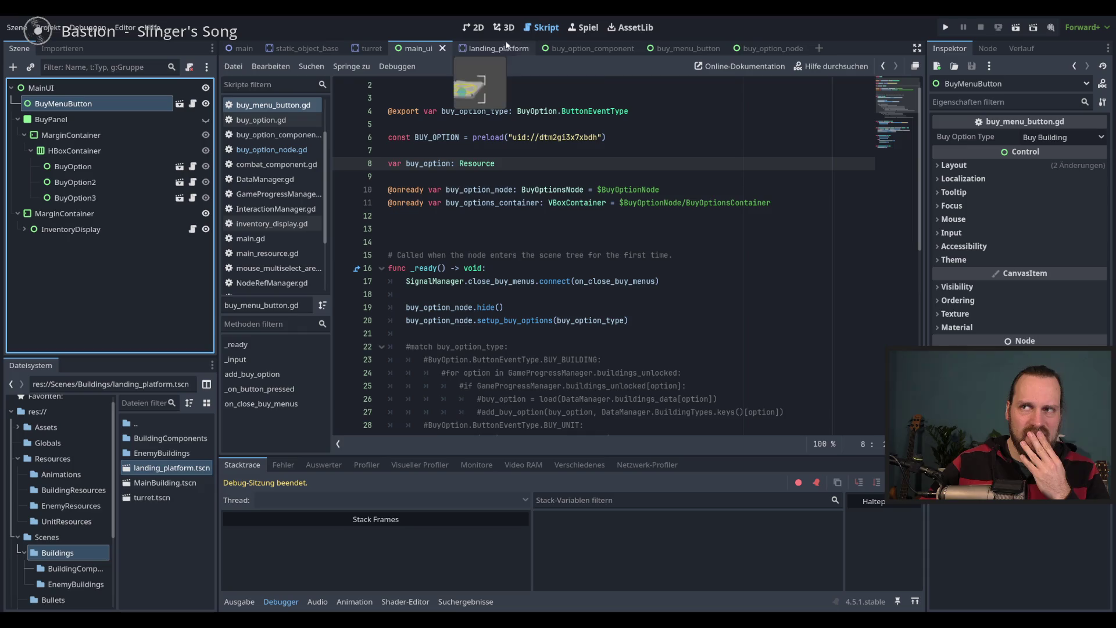
# Switch to main_ui's 2D view and select the BuyPanel node in the Scene dock
pyautogui.click(480, 30)
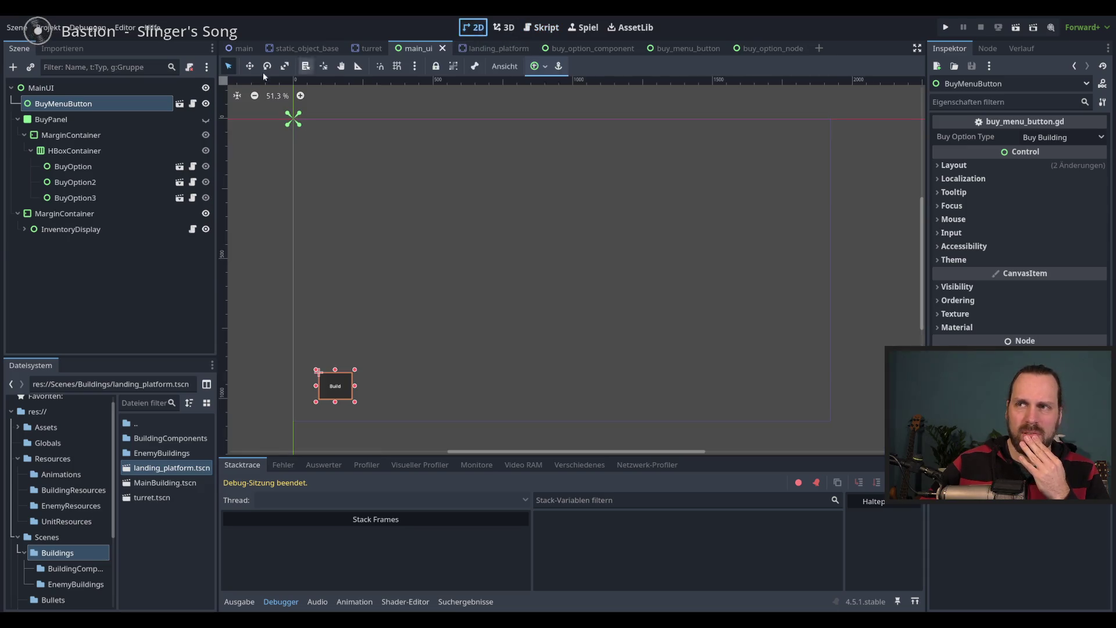
pyautogui.click(55, 124)
pyautogui.press('Up')
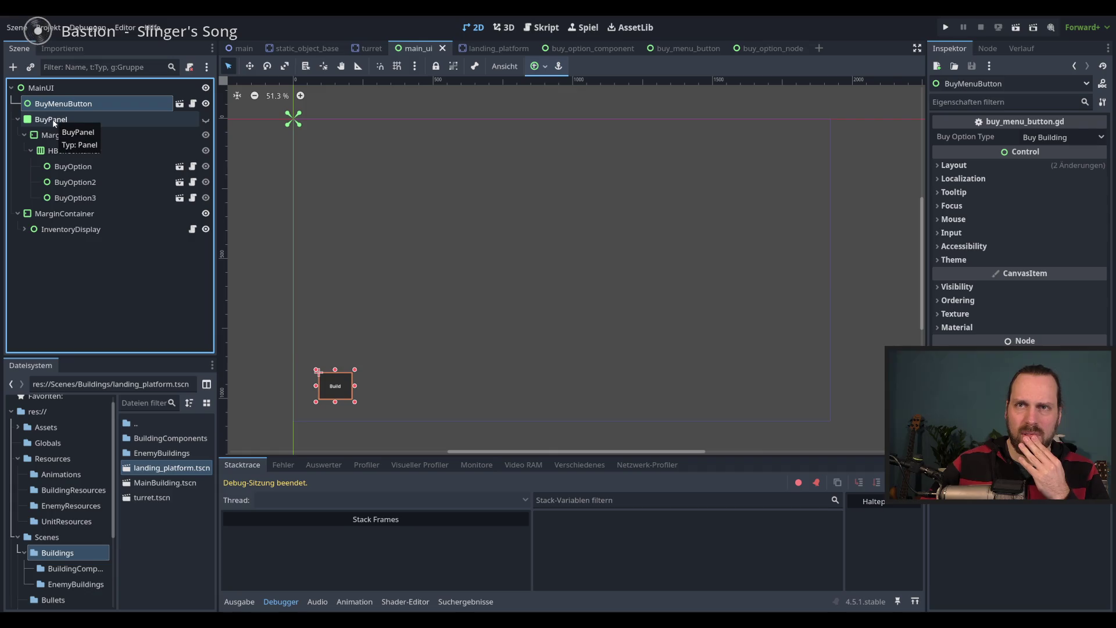
pyautogui.click(53, 120)
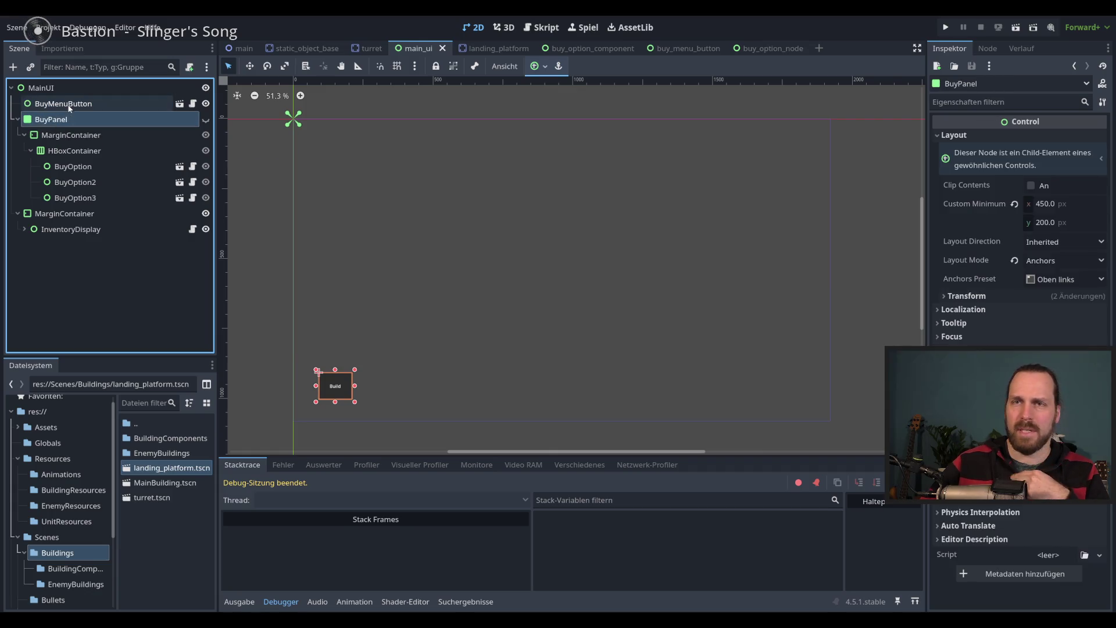
pyautogui.click(73, 183)
pyautogui.click(76, 199)
pyautogui.click(74, 151)
pyautogui.click(71, 135)
pyautogui.click(65, 120)
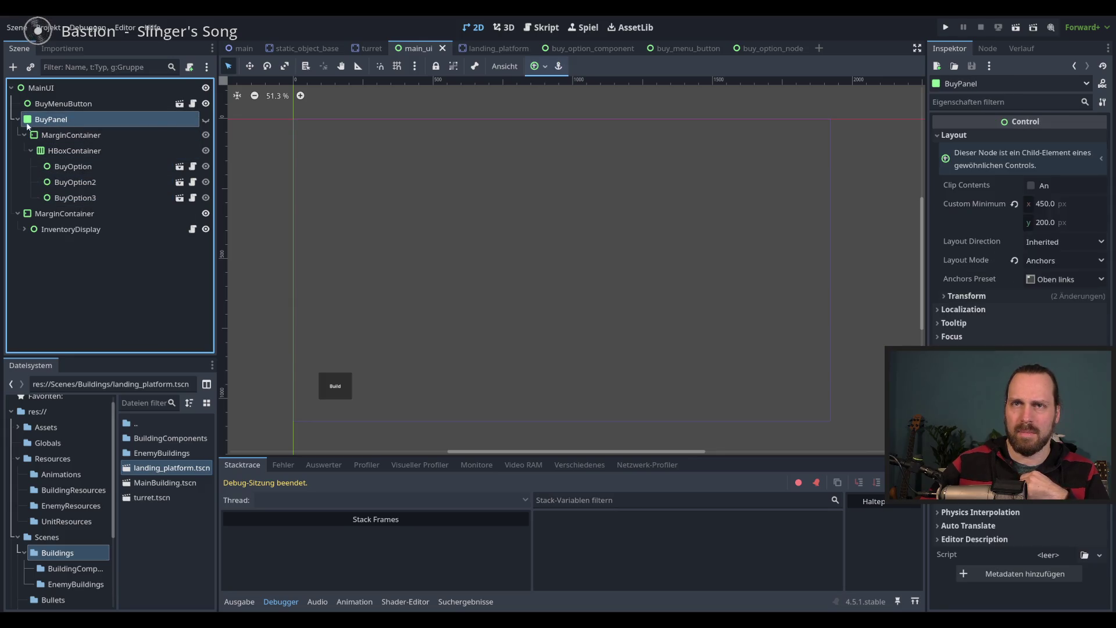
# Toggle BuyPanel's visibility on the canvas to preview its Worker options
pyautogui.click(206, 120)
pyautogui.click(206, 120)
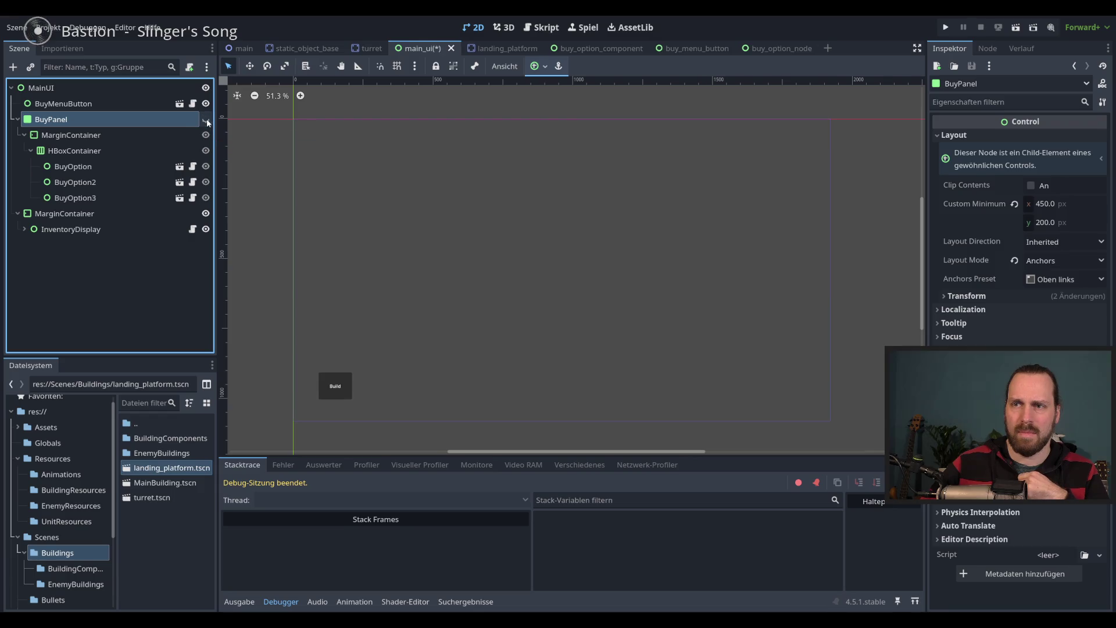
pyautogui.click(206, 120)
pyautogui.click(206, 120)
pyautogui.click(206, 120)
pyautogui.click(206, 120)
pyautogui.click(206, 120)
pyautogui.click(206, 120)
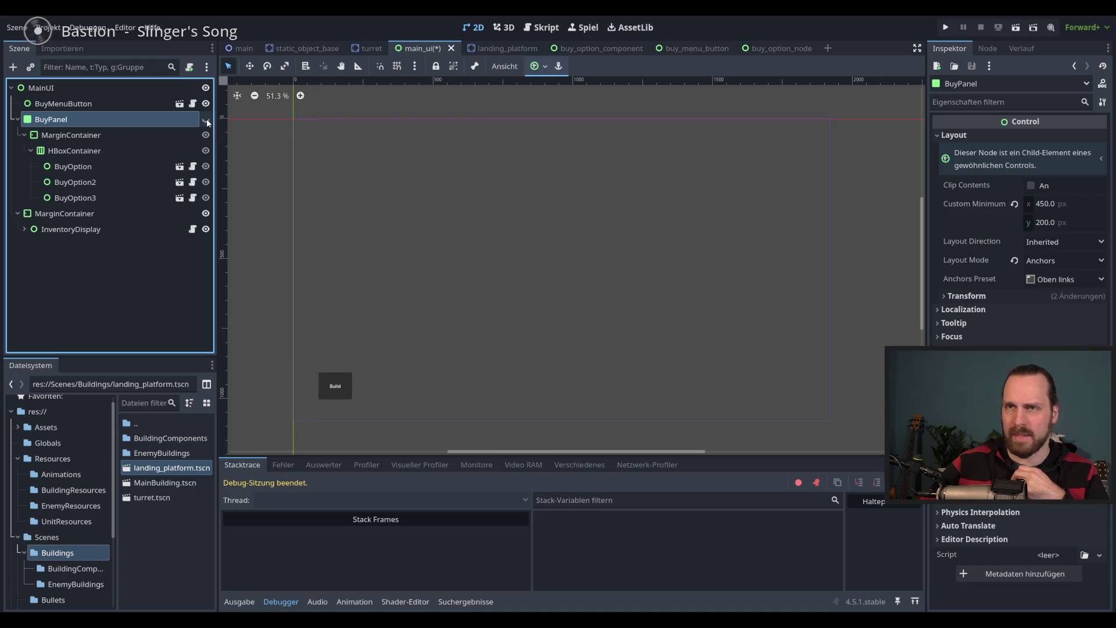
pyautogui.click(81, 103)
pyautogui.click(81, 119)
pyautogui.click(206, 120)
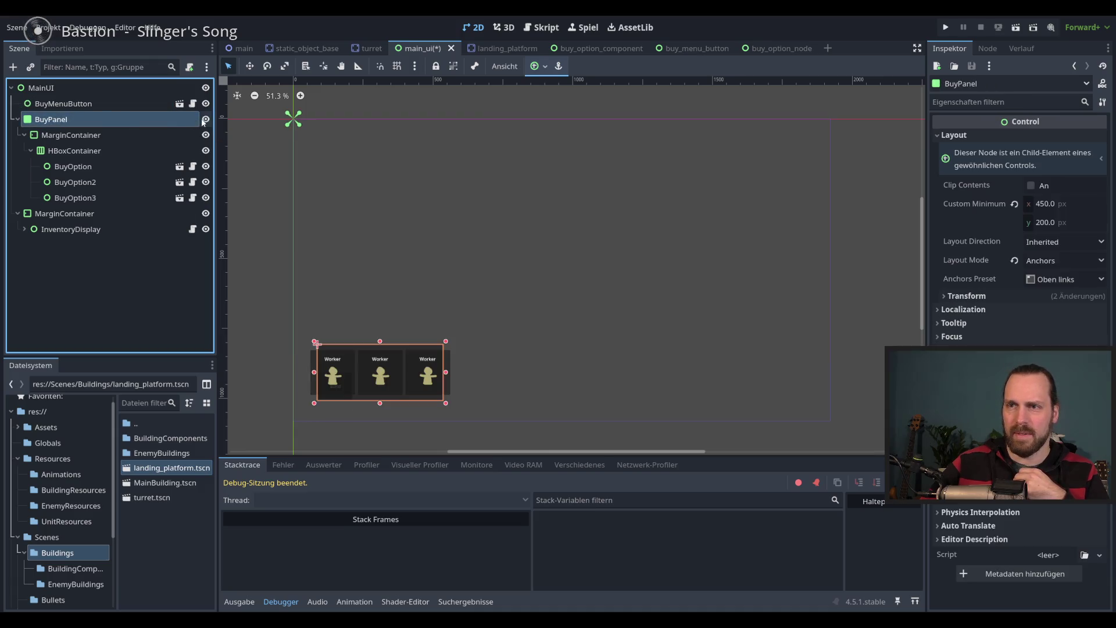
pyautogui.click(205, 120)
# Delete BuyPanel with all its children, save MainUI, and open BuyMenuButton's script
pyautogui.rightClick(65, 120)
pyautogui.click(151, 439)
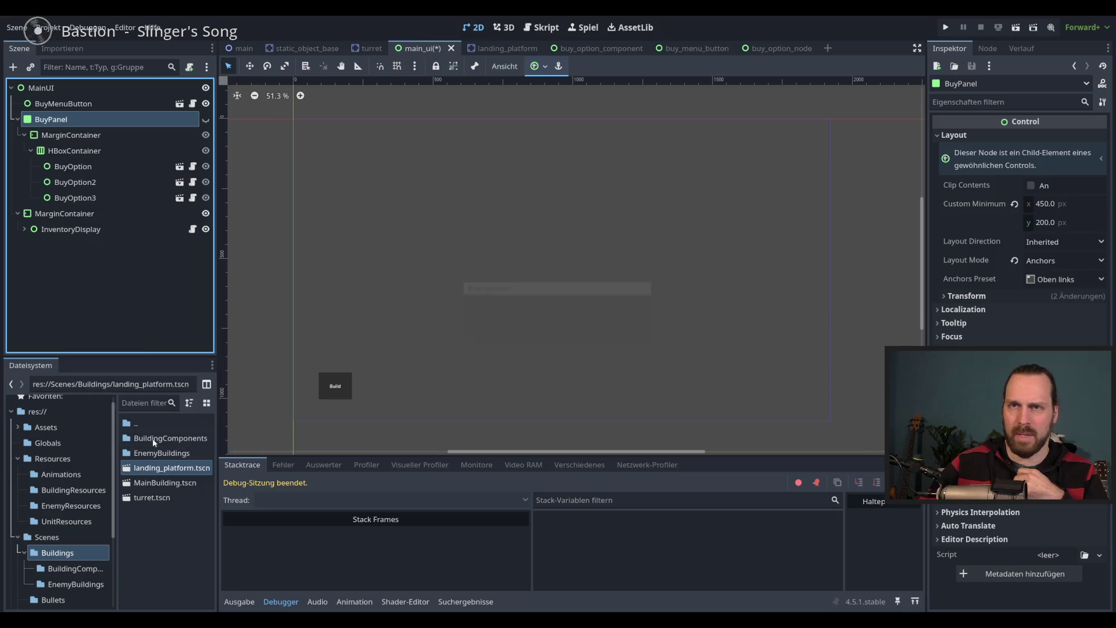
pyautogui.click(534, 333)
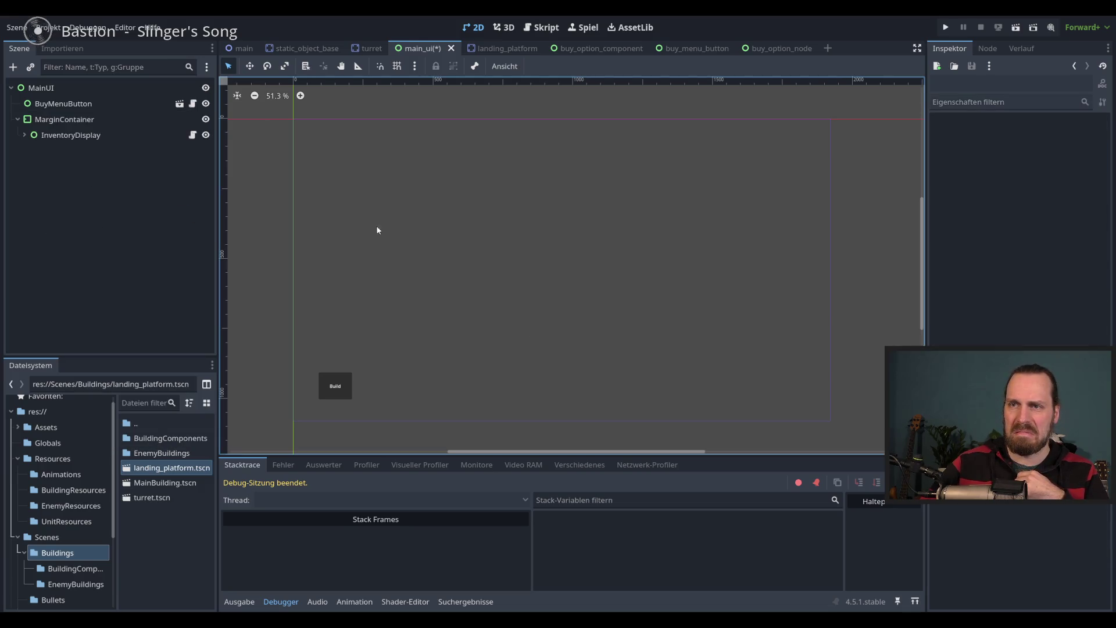
pyautogui.click(100, 119)
pyautogui.click(132, 169)
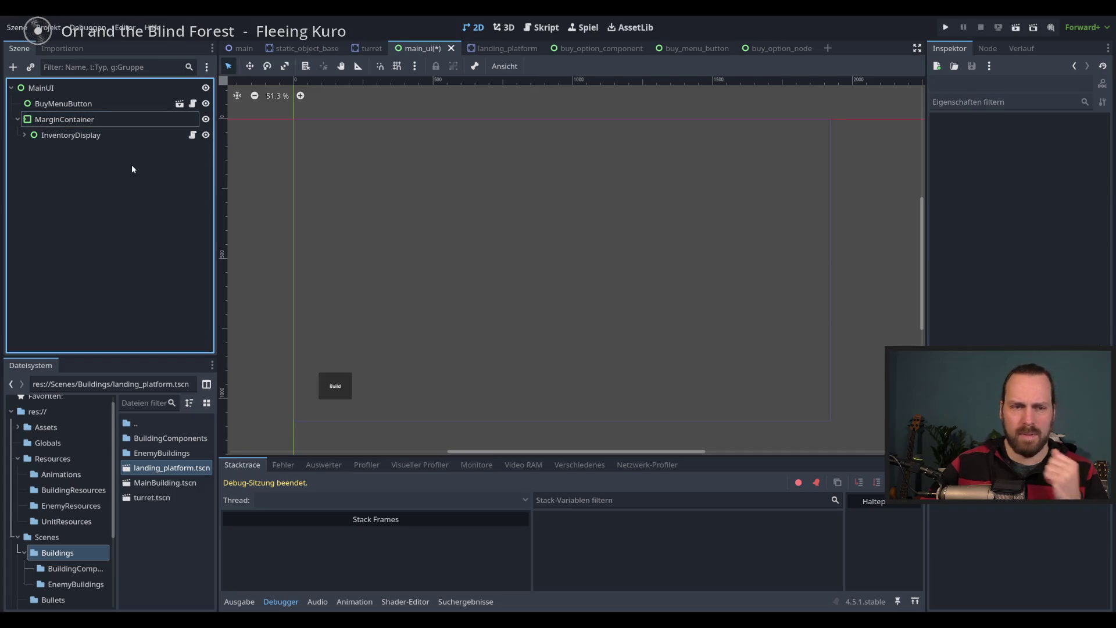
pyautogui.hotkey('ctrl', 's')
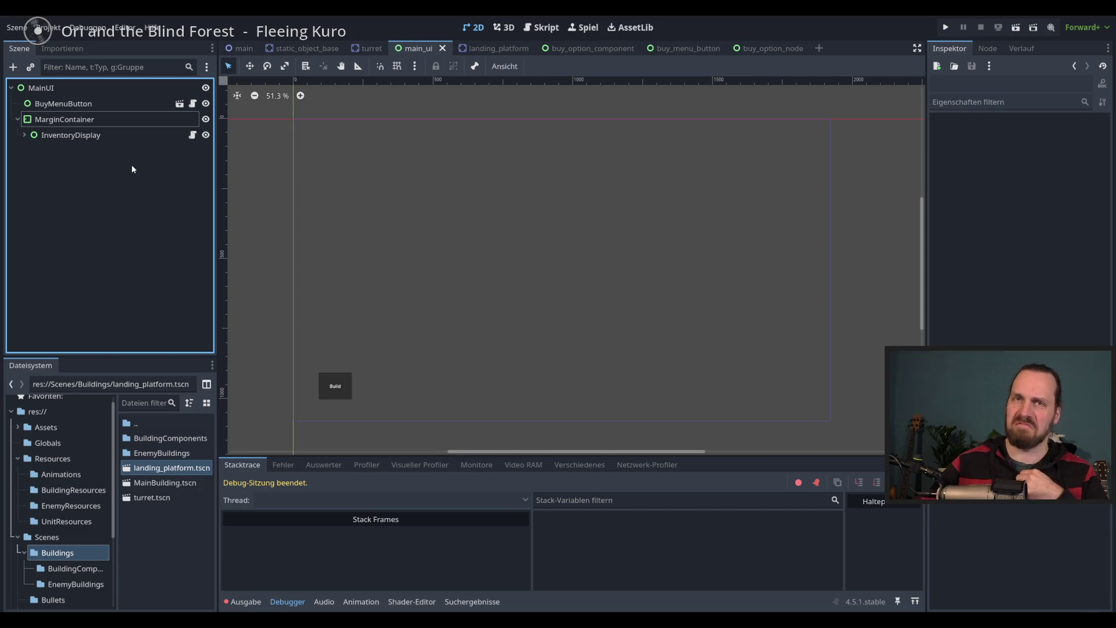
pyautogui.click(192, 108)
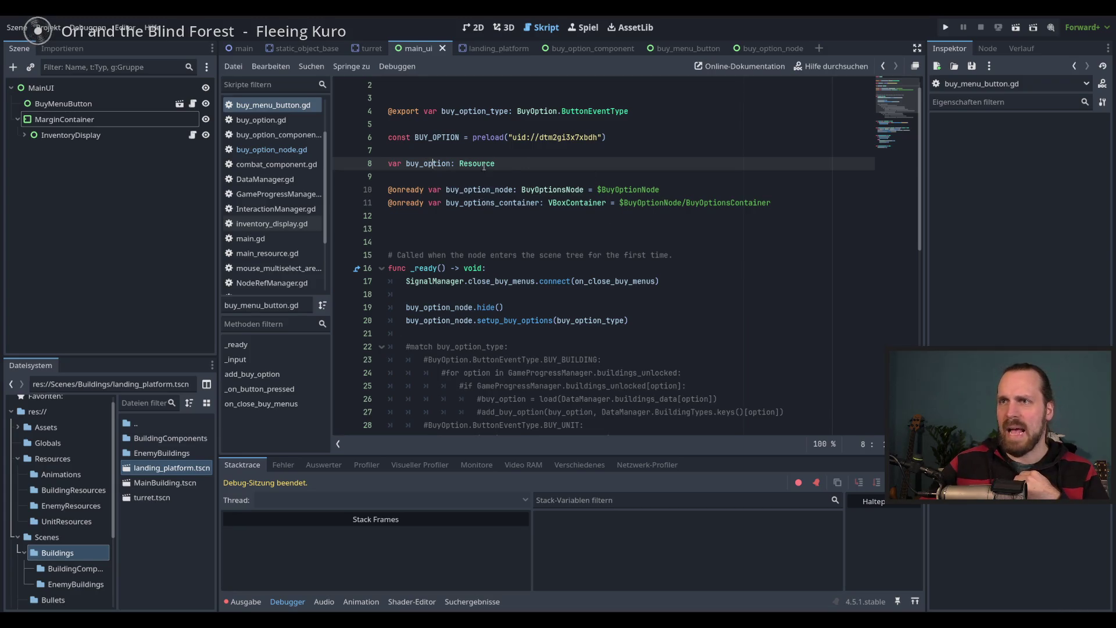
# Search buy_menu_button.gd for buy_option, step through each match, then close the search and return to 2D
pyautogui.doubleClick(431, 163)
pyautogui.hotkey('ctrl', 'f')
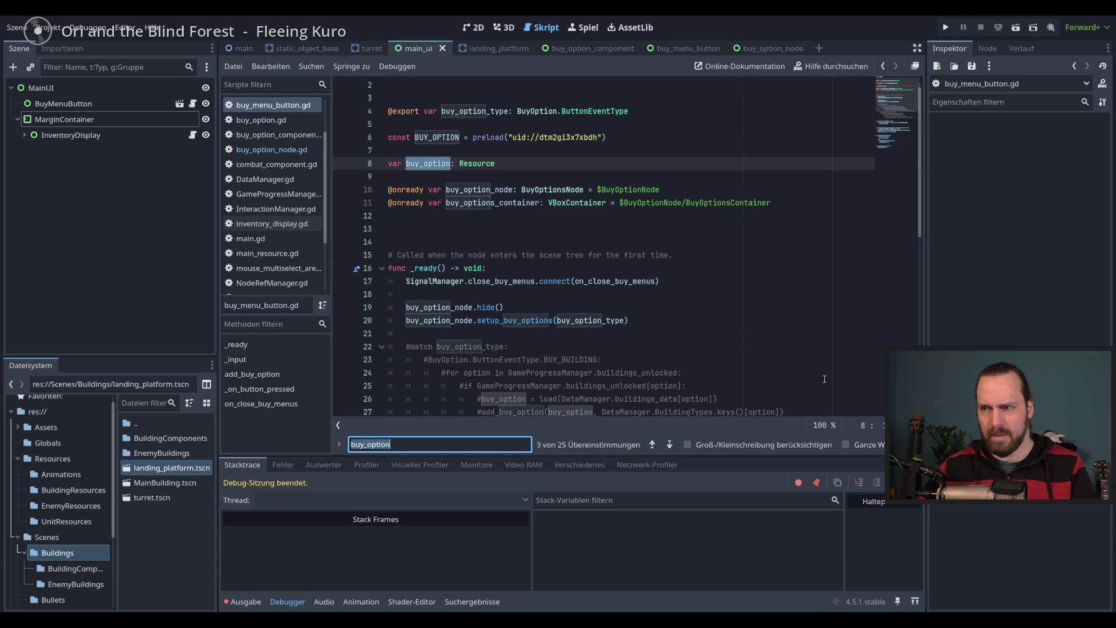
pyautogui.click(670, 445)
pyautogui.click(670, 445)
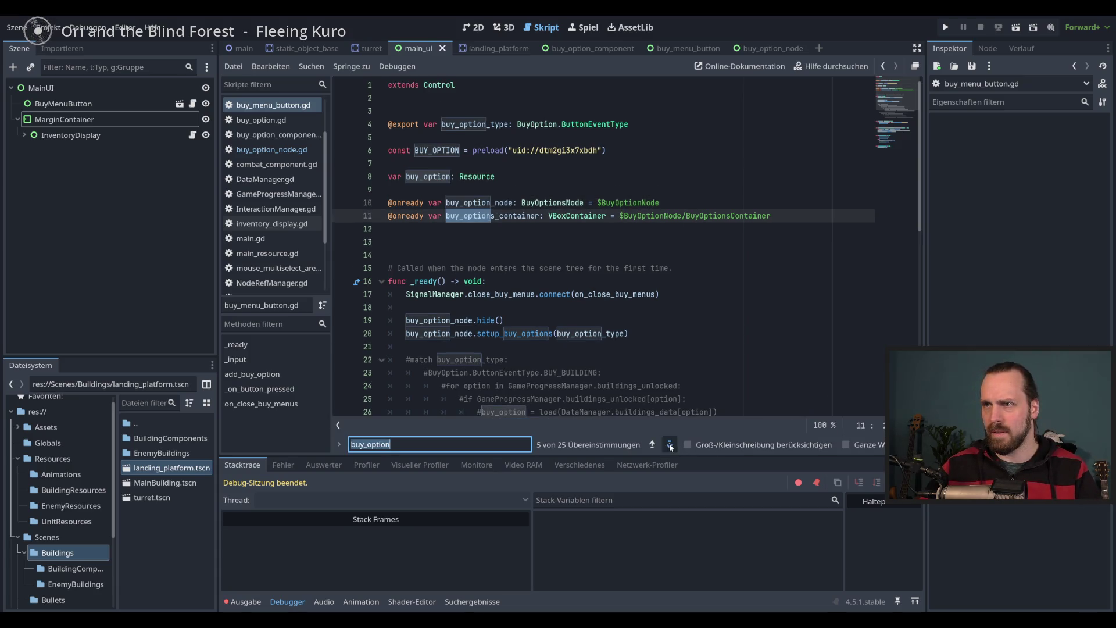
pyautogui.click(670, 445)
pyautogui.click(670, 445)
pyautogui.click(670, 444)
pyautogui.click(670, 445)
pyautogui.click(670, 444)
pyautogui.click(670, 445)
pyautogui.click(670, 445)
pyautogui.click(670, 445)
pyautogui.click(670, 445)
pyautogui.click(670, 445)
pyautogui.click(670, 445)
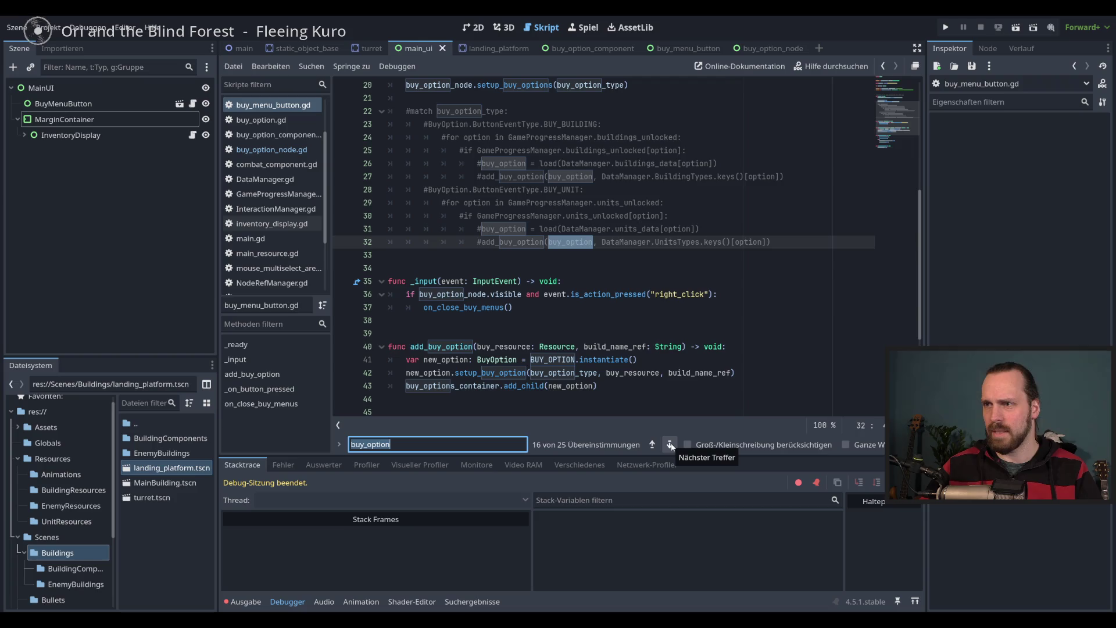
pyautogui.click(670, 445)
pyautogui.click(670, 445)
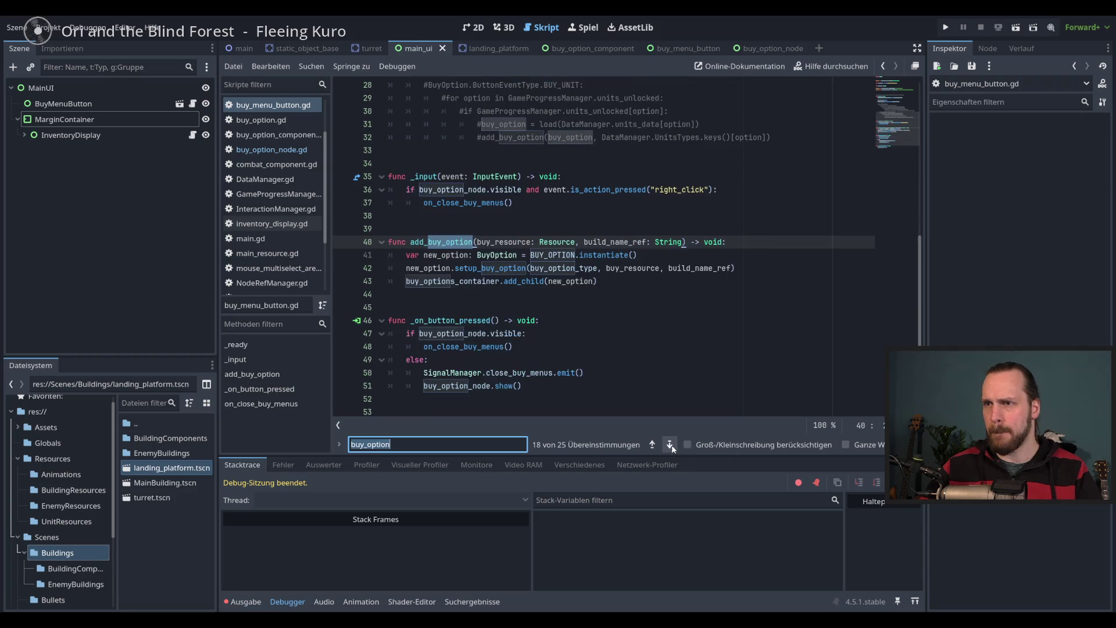
pyautogui.click(670, 444)
pyautogui.press('Escape')
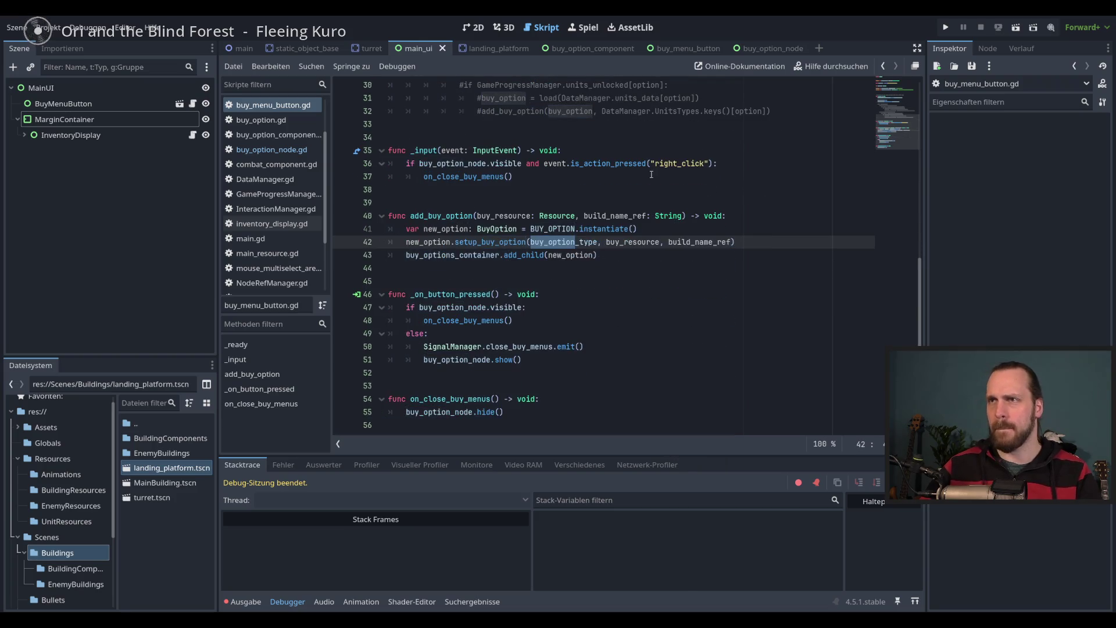
pyautogui.click(474, 28)
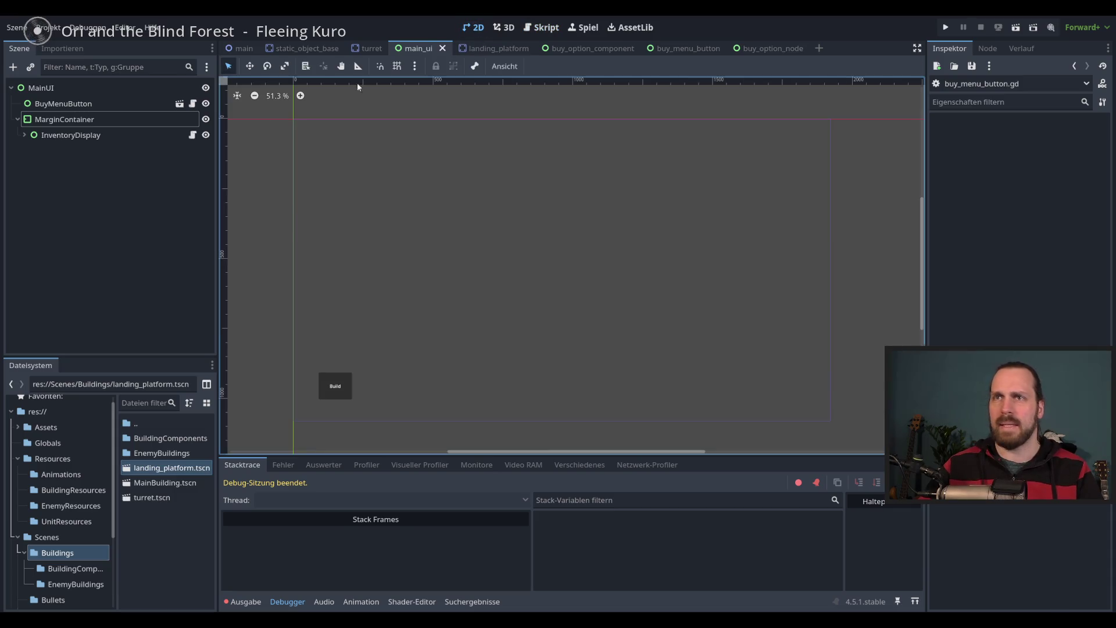
# Select the MainUI instance under UiLayer in the main scene, then BuyMenuButton in main_ui
pyautogui.click(370, 48)
pyautogui.click(247, 49)
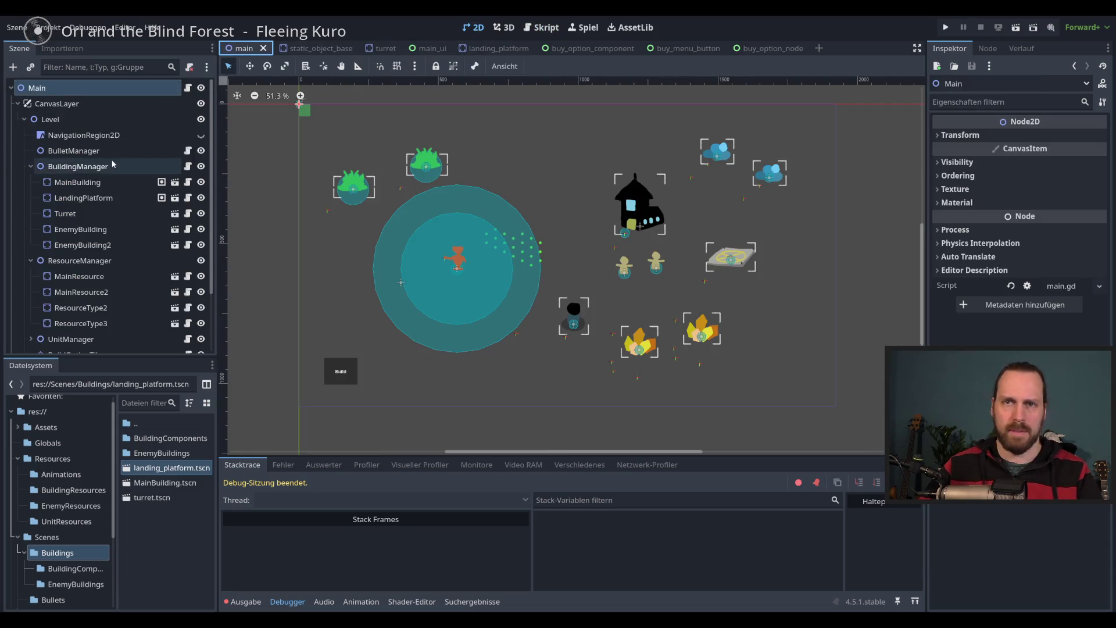
pyautogui.scroll(-5, 111, 221)
pyautogui.click(87, 327)
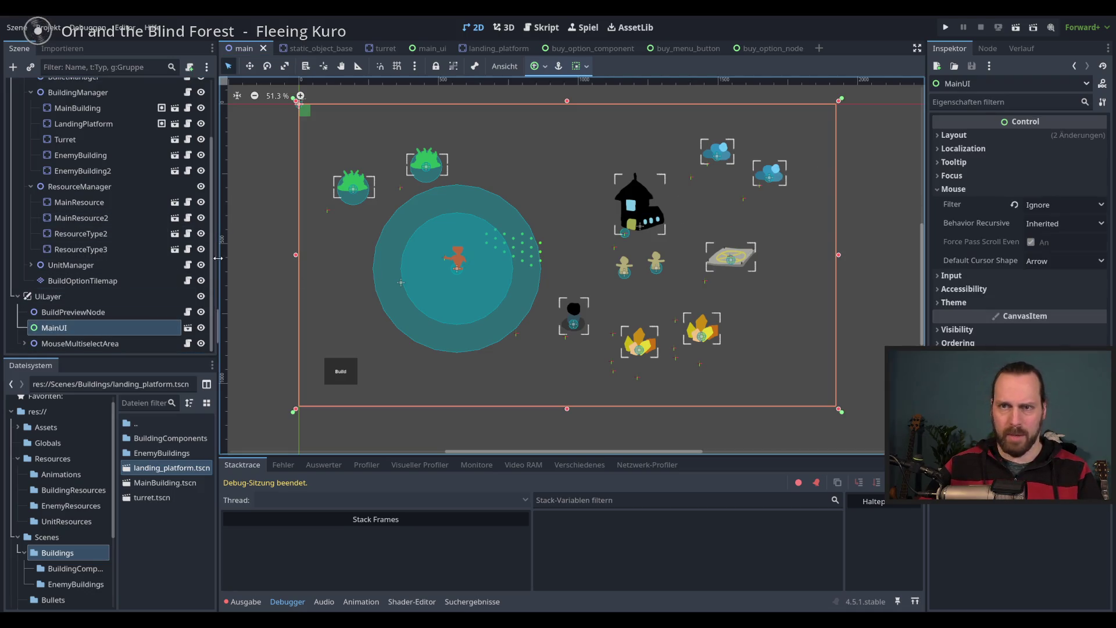
pyautogui.click(188, 327)
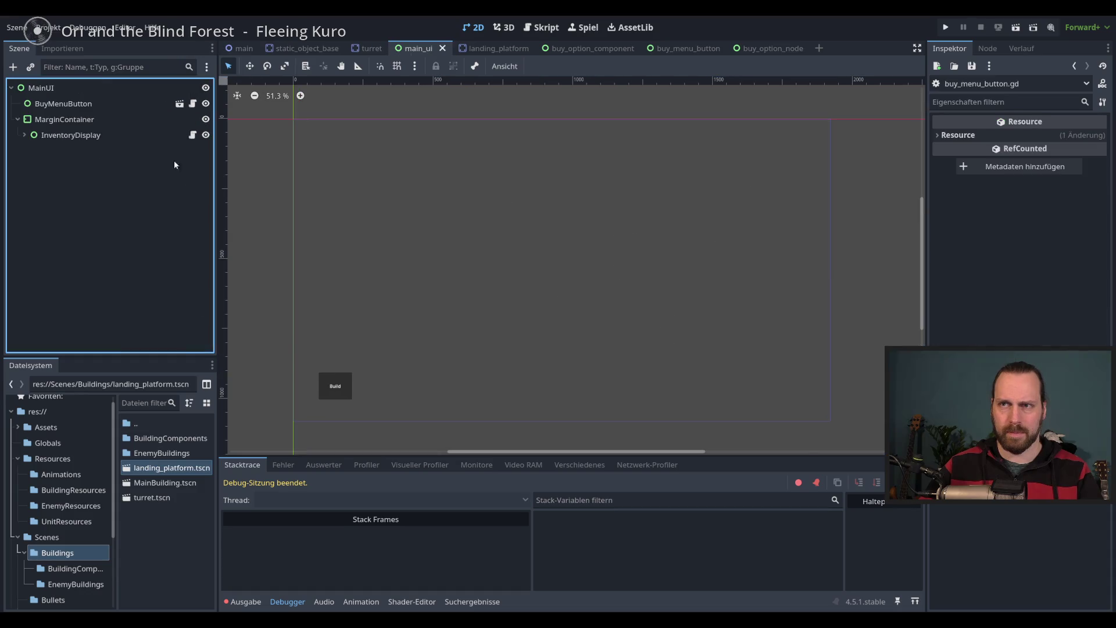
pyautogui.click(70, 105)
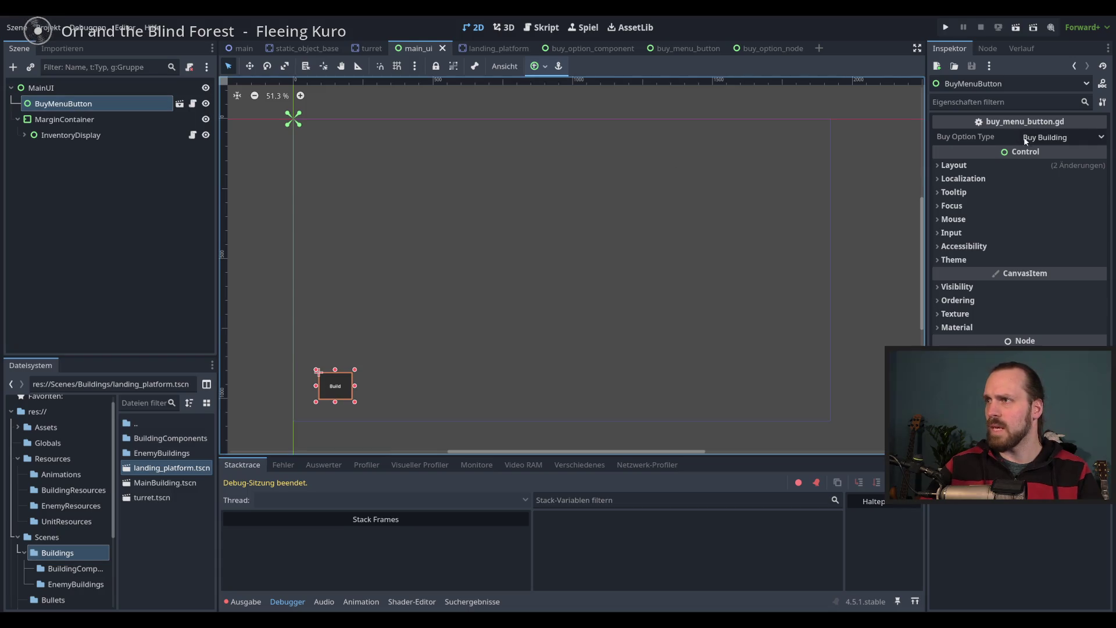
# Open the BuyMenuButton scene and its script, selecting the buy_option variable on line 8
pyautogui.click(180, 104)
pyautogui.click(135, 90)
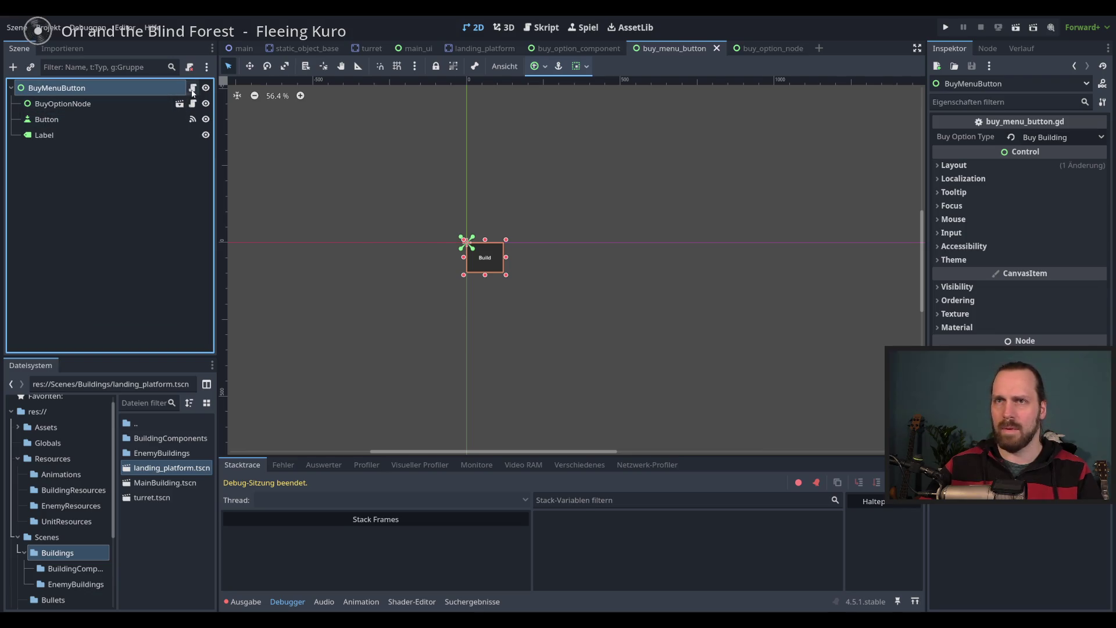
pyautogui.click(193, 88)
pyautogui.moveTo(918, 279); pyautogui.dragTo(915, 100)
pyautogui.doubleClick(443, 176)
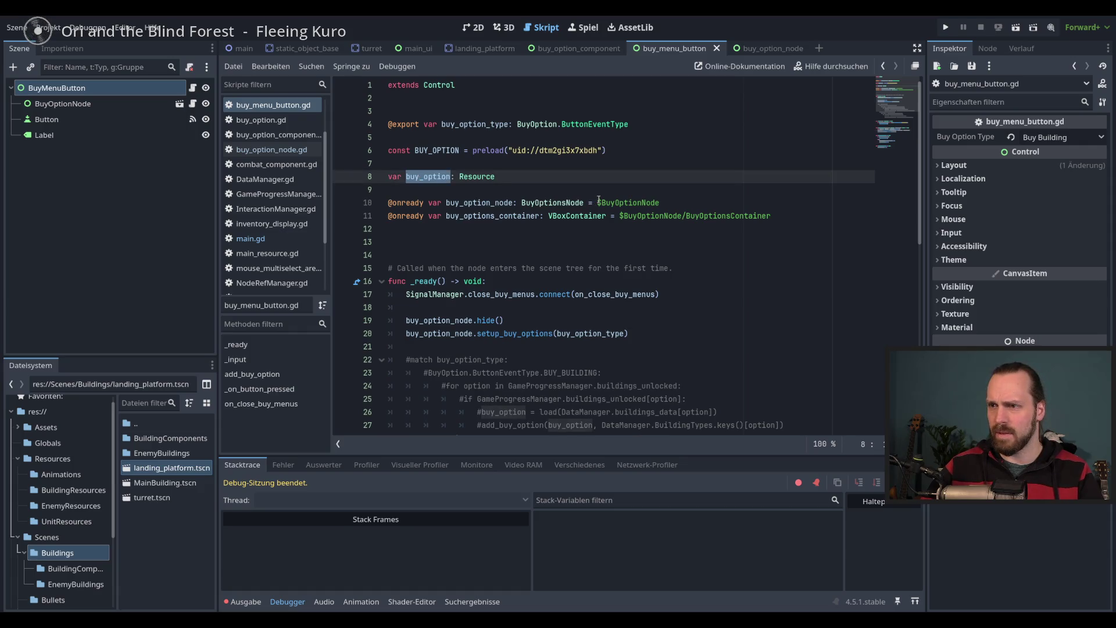
# Review the commented-out option loops, then return to the buy_option declaration on line 8
pyautogui.scroll(-2, 696, 297)
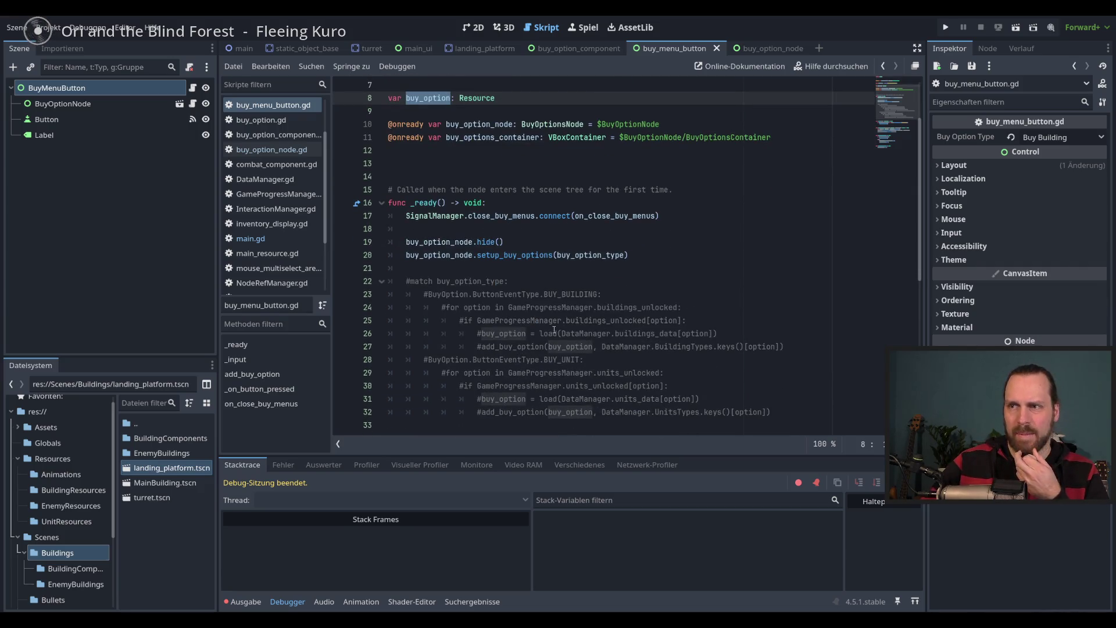
pyautogui.scroll(-2, 597, 314)
pyautogui.moveTo(597, 315); pyautogui.dragTo(691, 218)
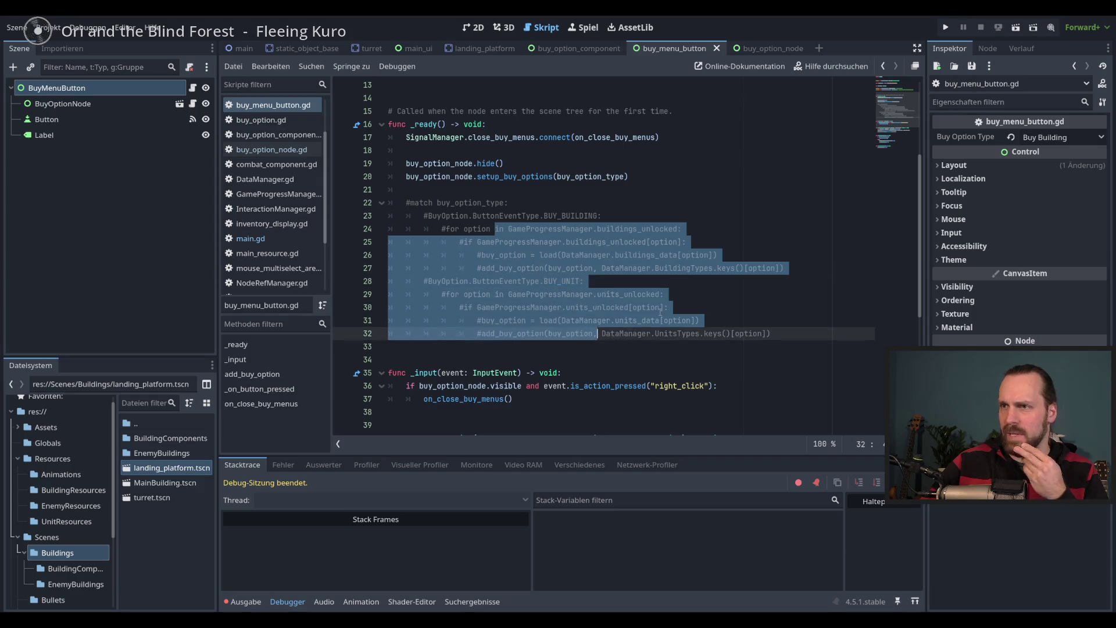
pyautogui.click(661, 307)
pyautogui.scroll(4, 606, 105)
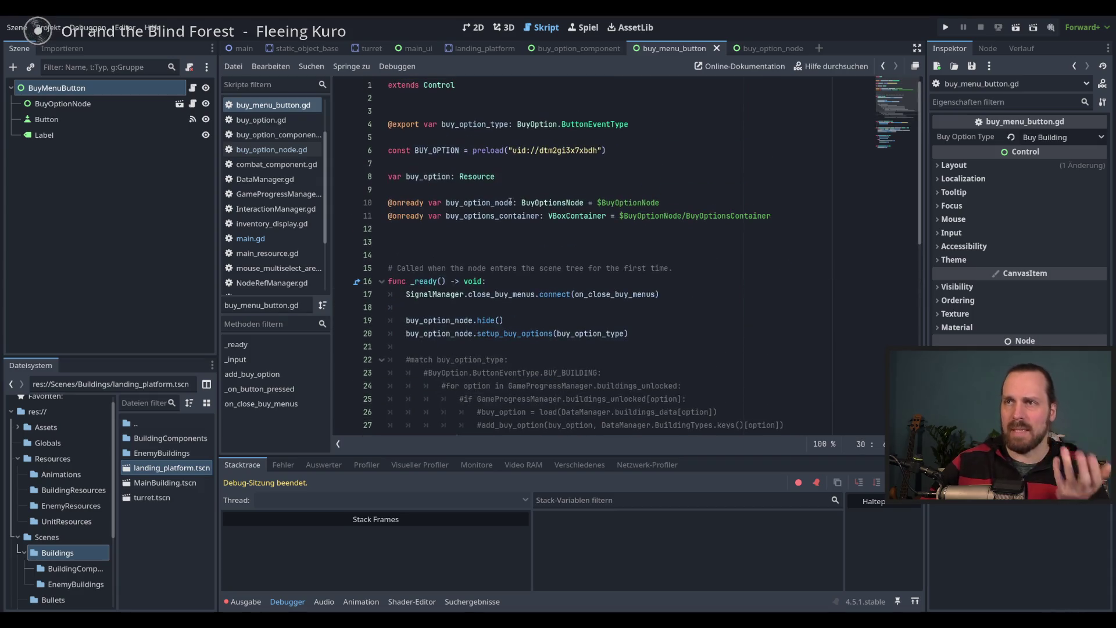
pyautogui.click(389, 177)
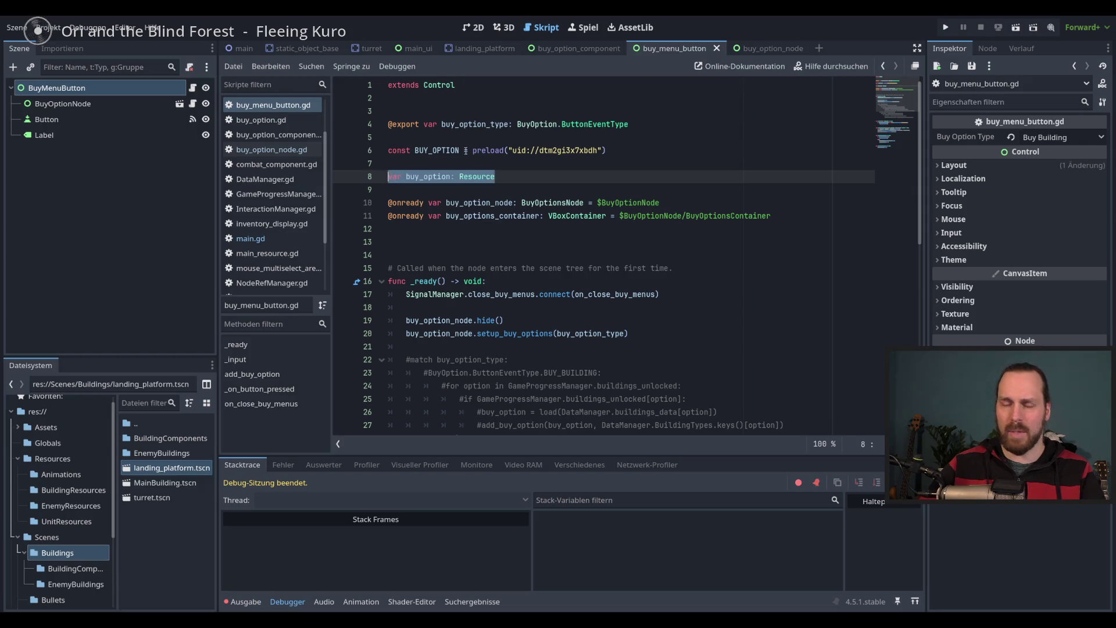
pyautogui.click(761, 48)
# Declare 'var buy_option: Resource' below extends Control in buy_option_node.gd and save
pyautogui.click(442, 119)
pyautogui.press('Return')
pyautogui.press('Return')
pyautogui.press('Return')
pyautogui.press('Up')
pyautogui.press('Up')
pyautogui.write('var buy_option: Resource')
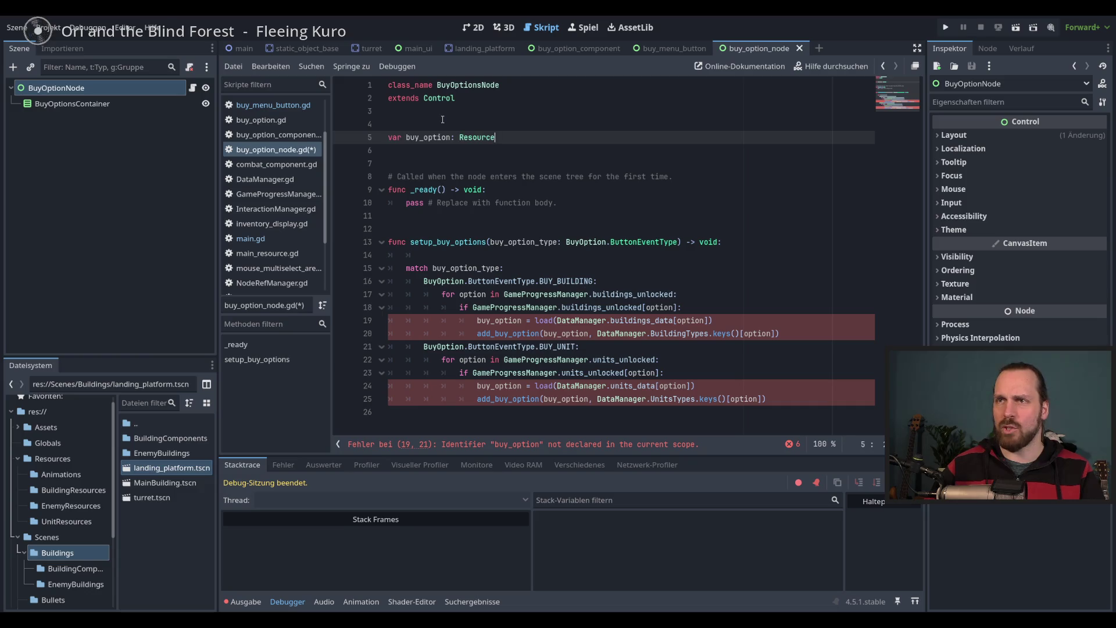
pyautogui.hotkey('ctrl', 's')
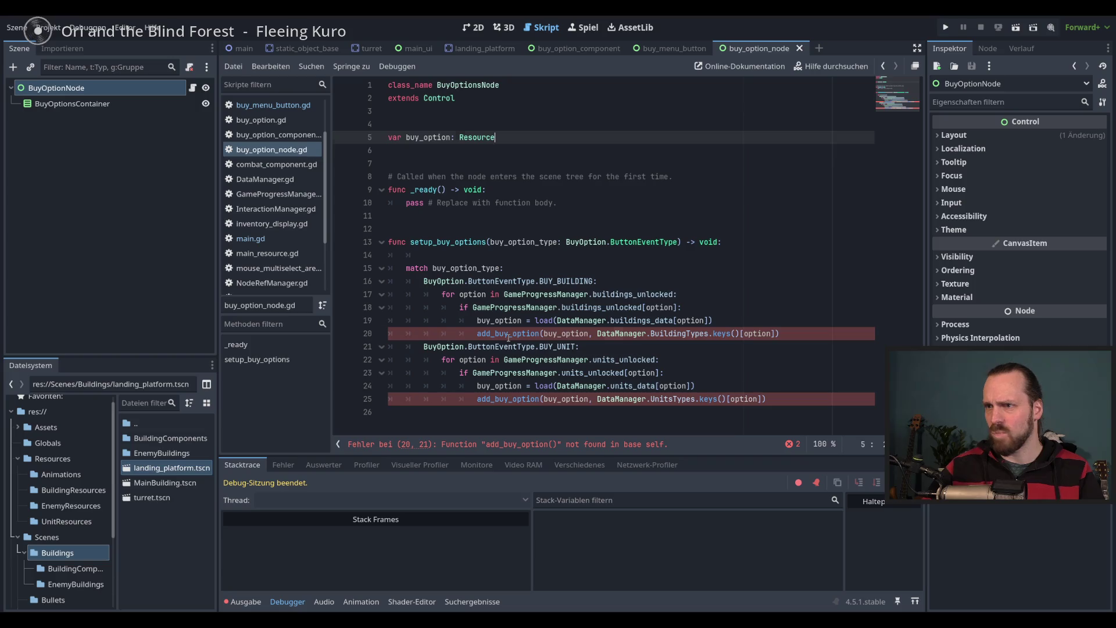
pyautogui.click(540, 333)
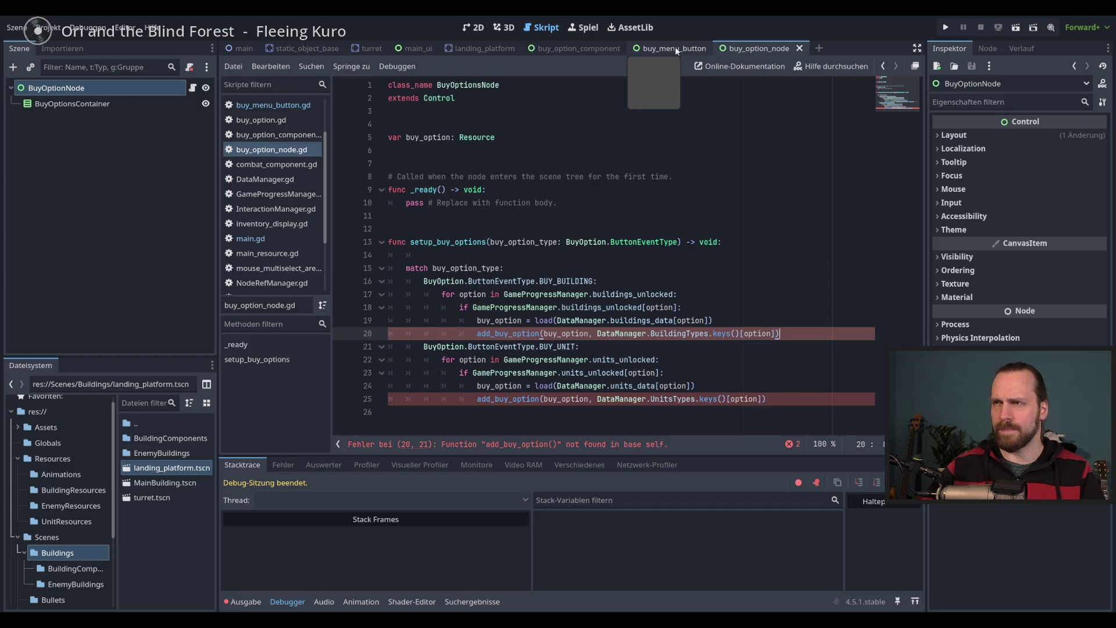
# Comment out the add_buy_option function (lines 40–43) in buy_menu_button.gd
pyautogui.click(674, 47)
pyautogui.scroll(-9, 573, 274)
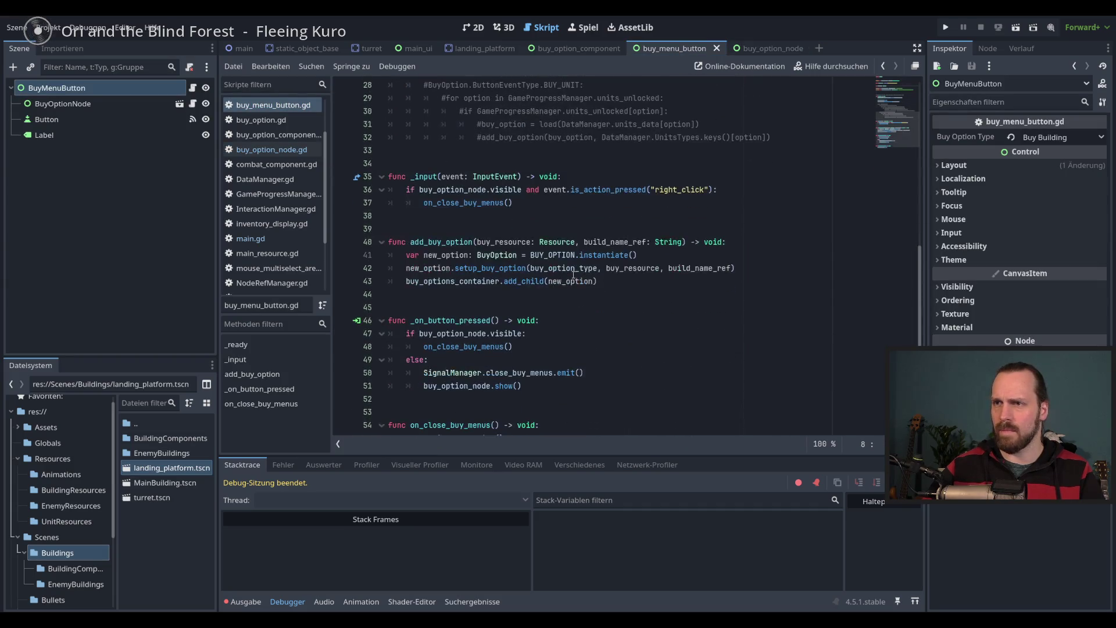
pyautogui.scroll(-1, 493, 274)
pyautogui.moveTo(389, 201); pyautogui.dragTo(627, 242)
pyautogui.hotkey('ctrl', 'c')
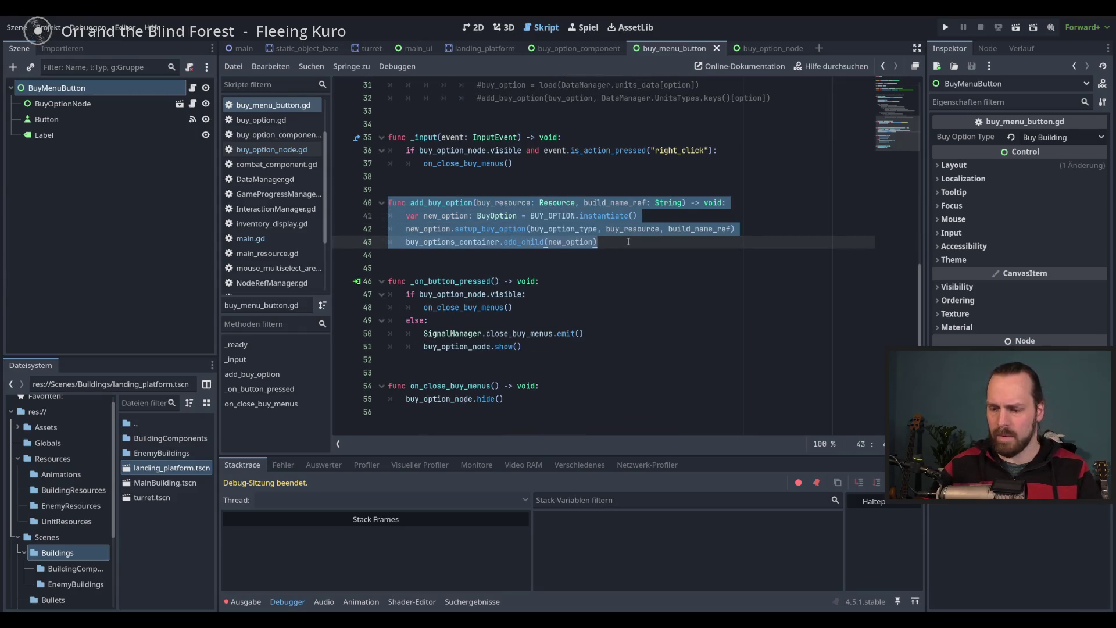
pyautogui.hotkey('ctrl', 'k')
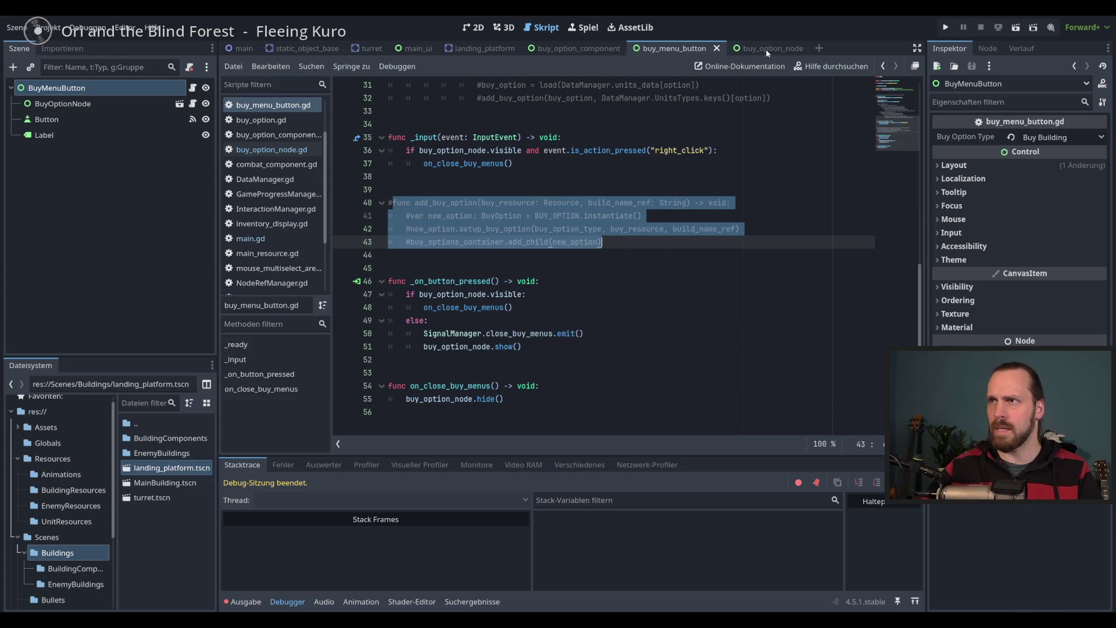
# Paste the add_buy_option function below setup_buy_options in buy_option_node.gd
pyautogui.click(766, 49)
pyautogui.click(507, 419)
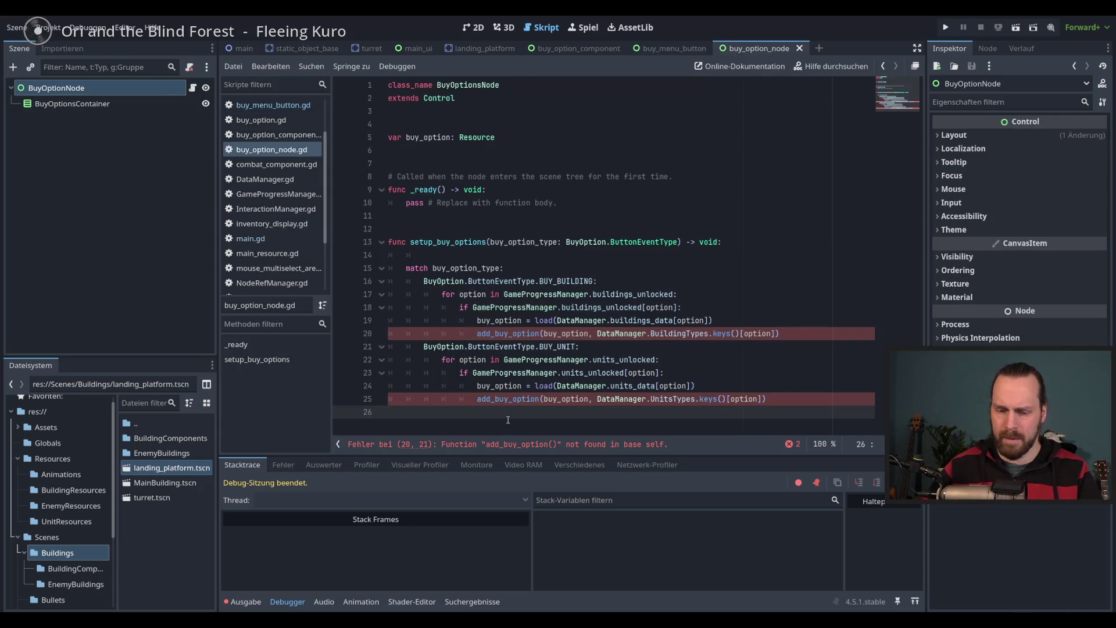
pyautogui.hotkey('ctrl', 'v')
pyautogui.scroll(-2, 560, 385)
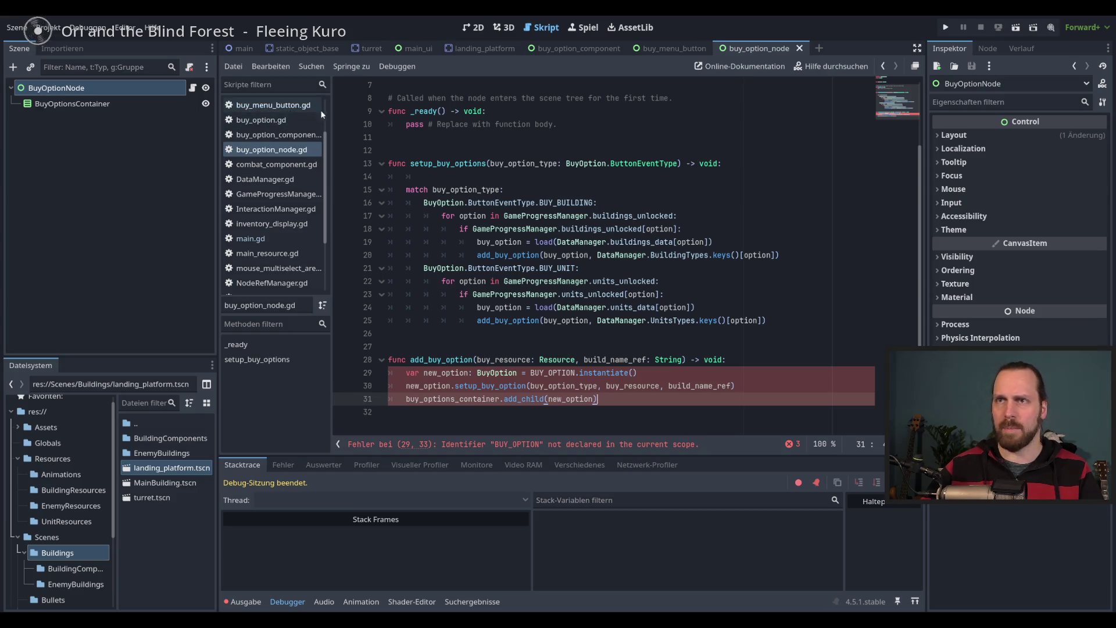
# Comment out the BUY_OPTION preload constant in buy_menu_button.gd and paste it at line 6 of buy_option_node.gd
pyautogui.click(668, 48)
pyautogui.scroll(10, 652, 223)
pyautogui.moveTo(607, 150); pyautogui.dragTo(389, 149)
pyautogui.hotkey('ctrl', 'k')
pyautogui.click(768, 48)
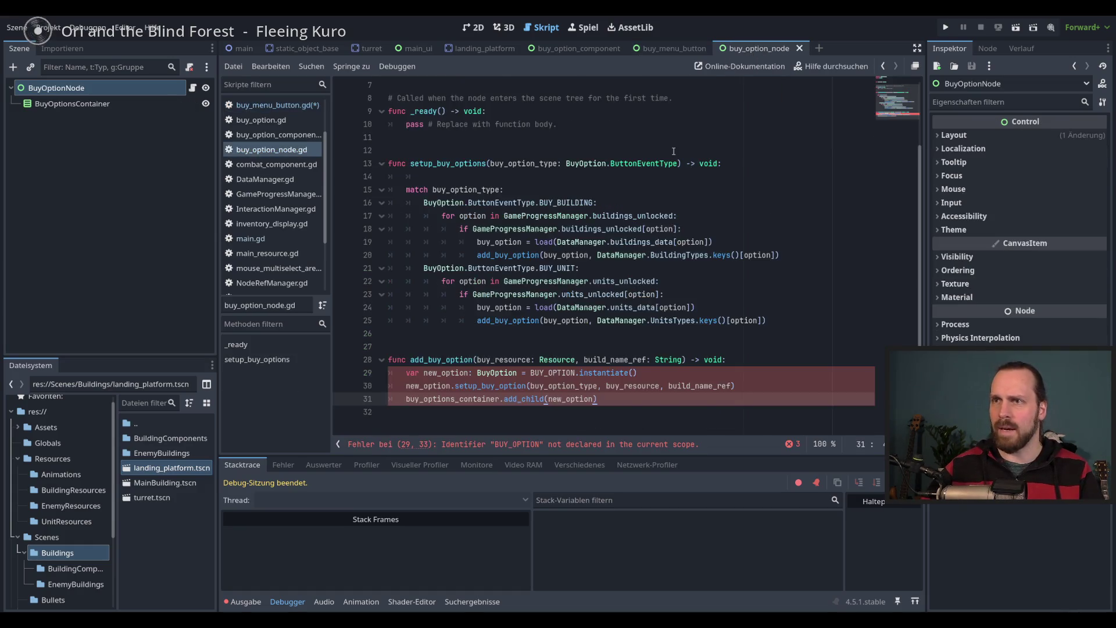
pyautogui.click(436, 126)
pyautogui.hotkey('ctrl', 'v')
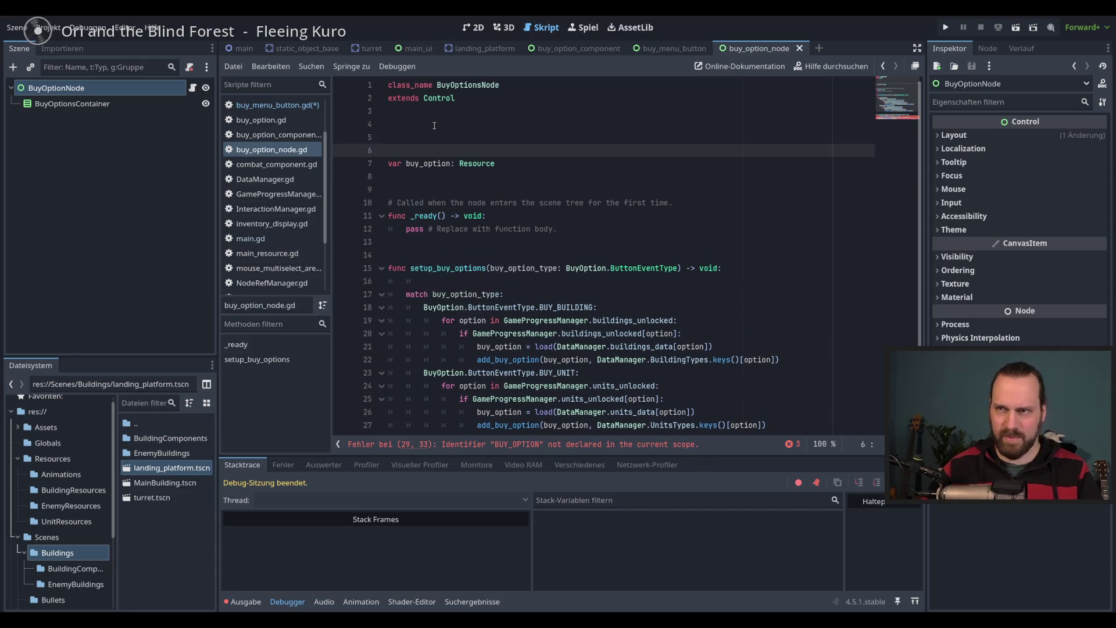
# Check the buy_option_type parameter and add_buy_option uses, returning to the buy_option variable line
pyautogui.scroll(-3, 578, 272)
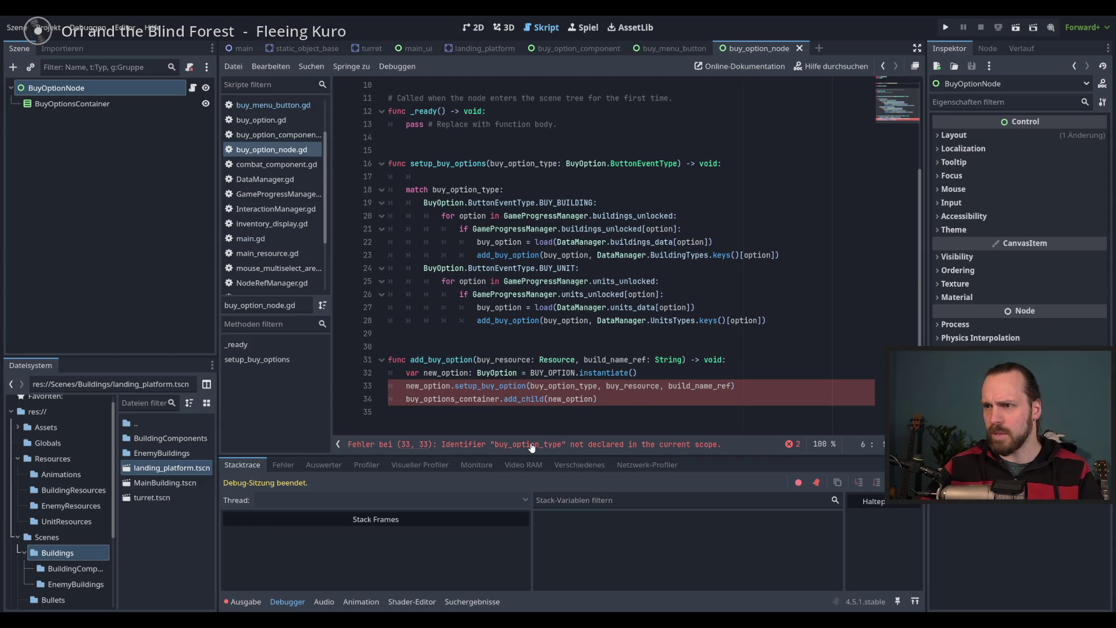
pyautogui.scroll(3, 562, 353)
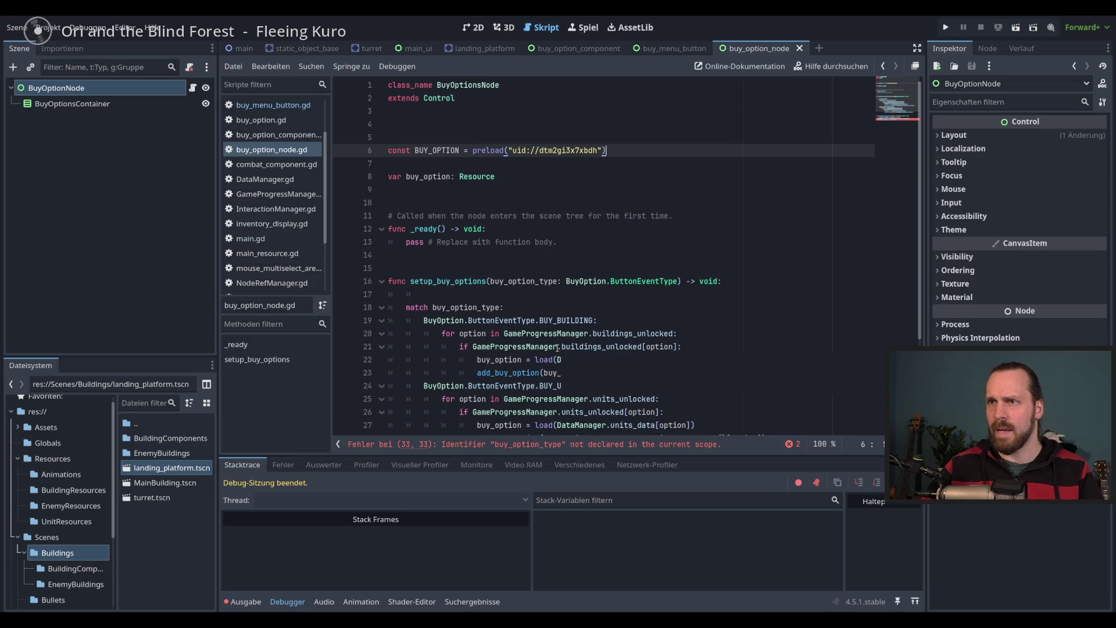
pyautogui.doubleClick(521, 281)
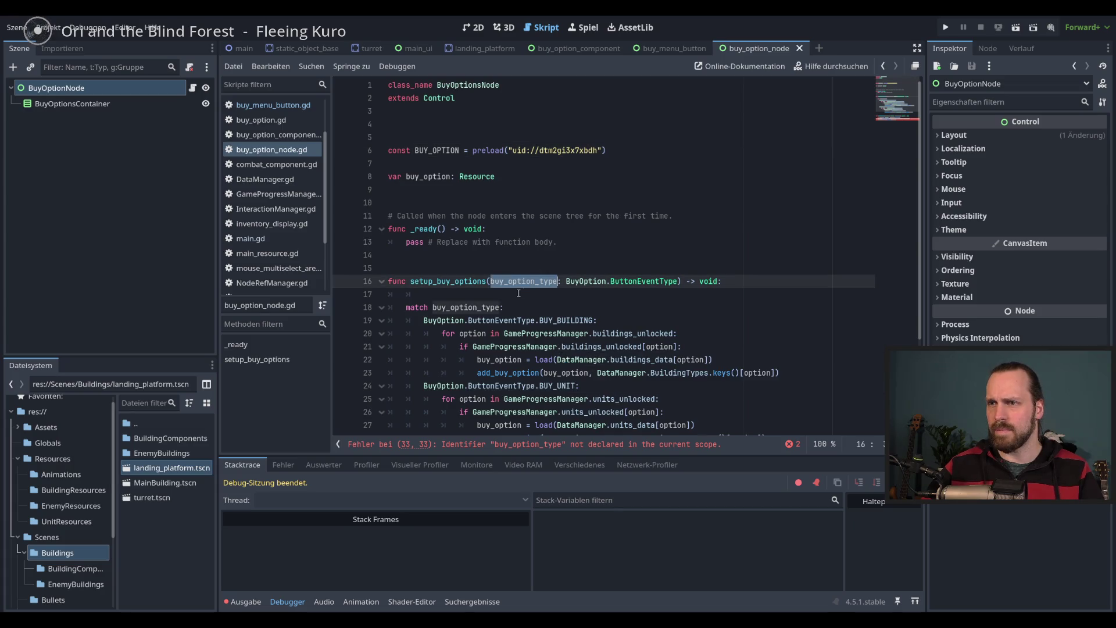
pyautogui.click(468, 295)
pyautogui.scroll(-3, 517, 179)
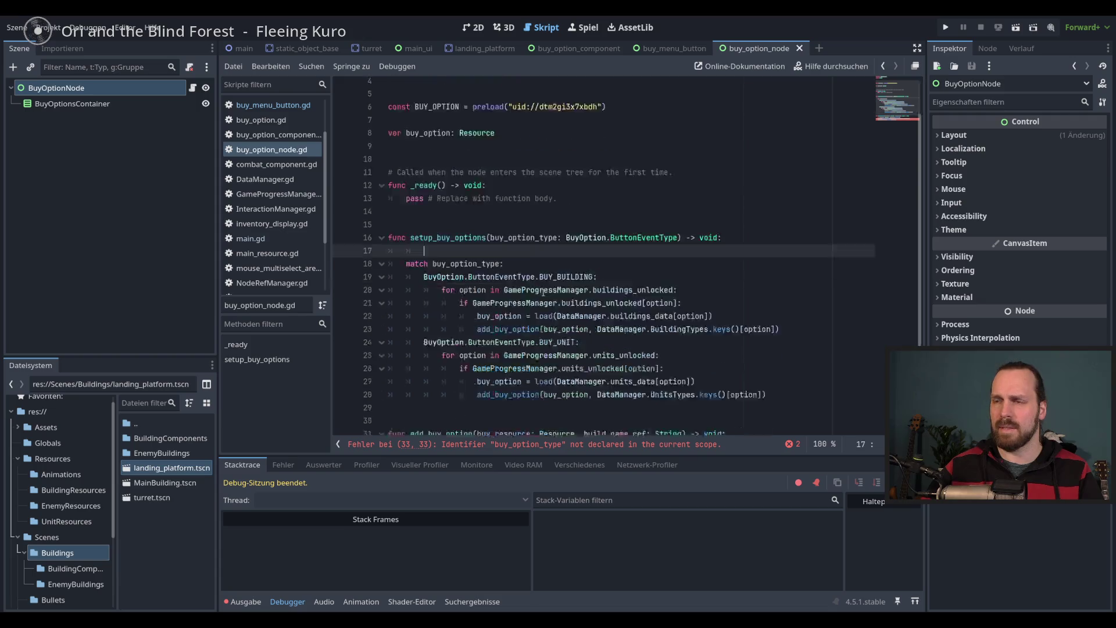
pyautogui.doubleClick(538, 256)
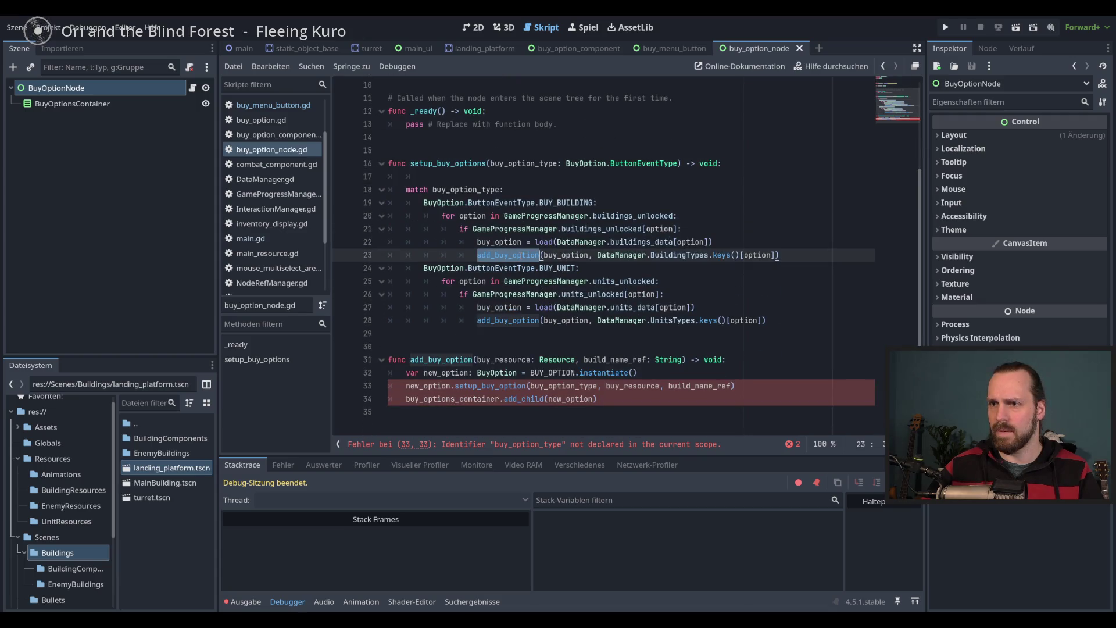
pyautogui.moveTo(629, 372)
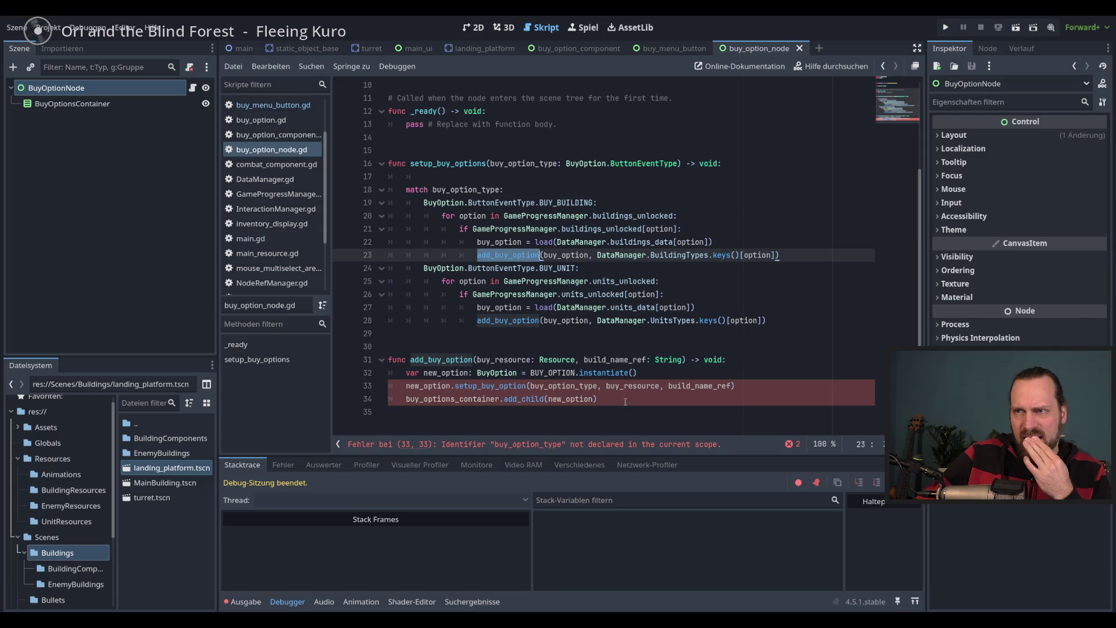
pyautogui.scroll(3, 572, 291)
pyautogui.click(522, 180)
# Declare a new buy_option_type variable and shorten the setup_buy_options parameter name to type
pyautogui.press('Return')
pyautogui.write('var buy_')
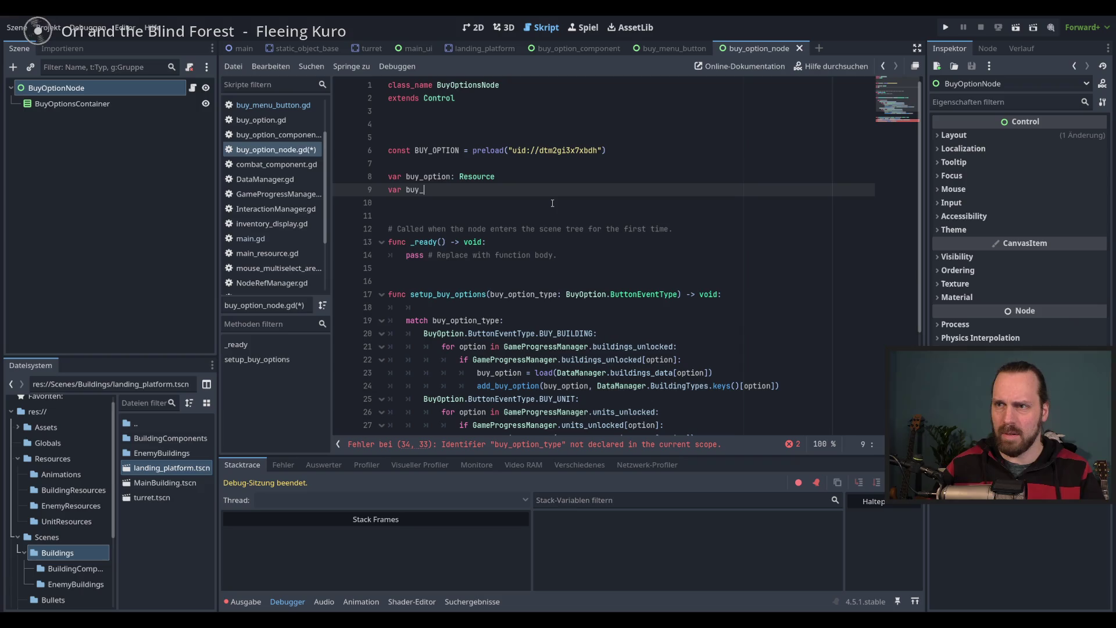
pyautogui.doubleClick(520, 294)
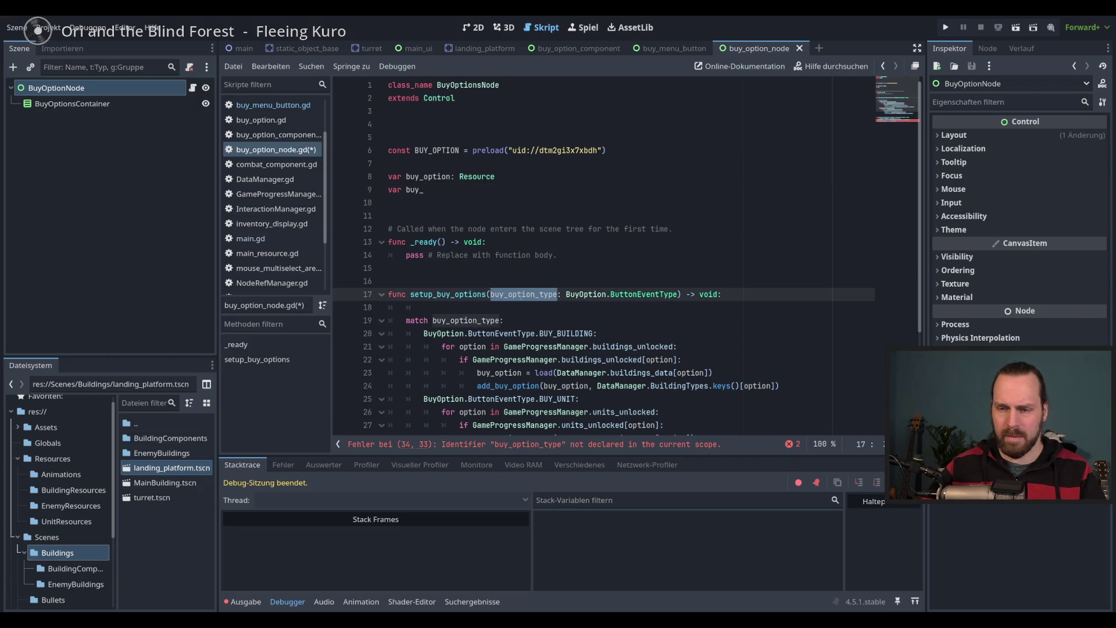
pyautogui.click(410, 190)
pyautogui.write('option_type')
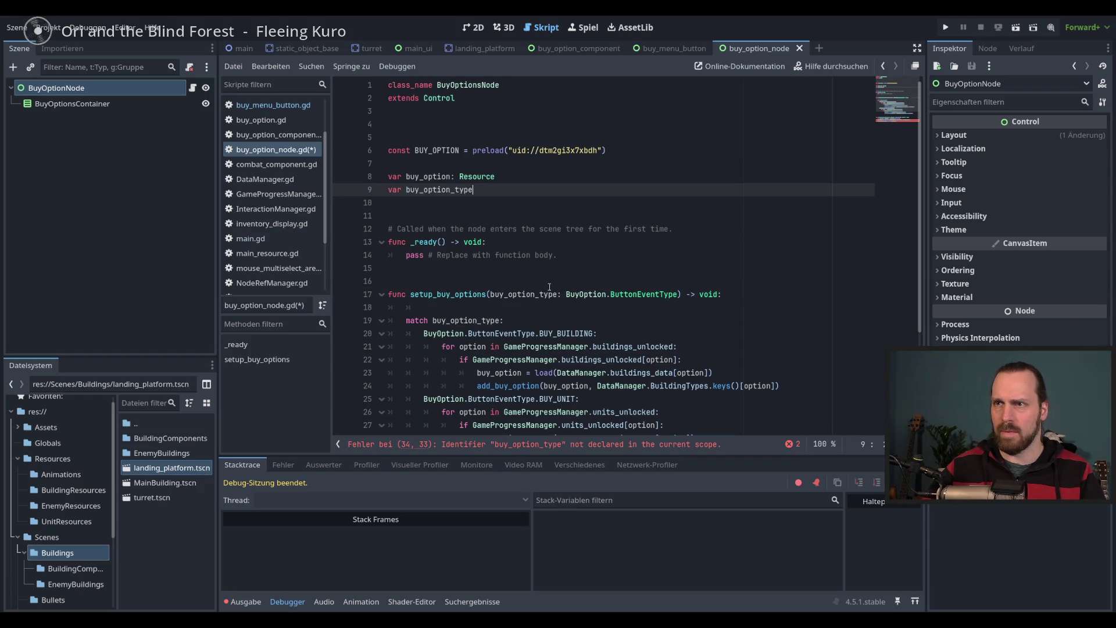
pyautogui.click(539, 294)
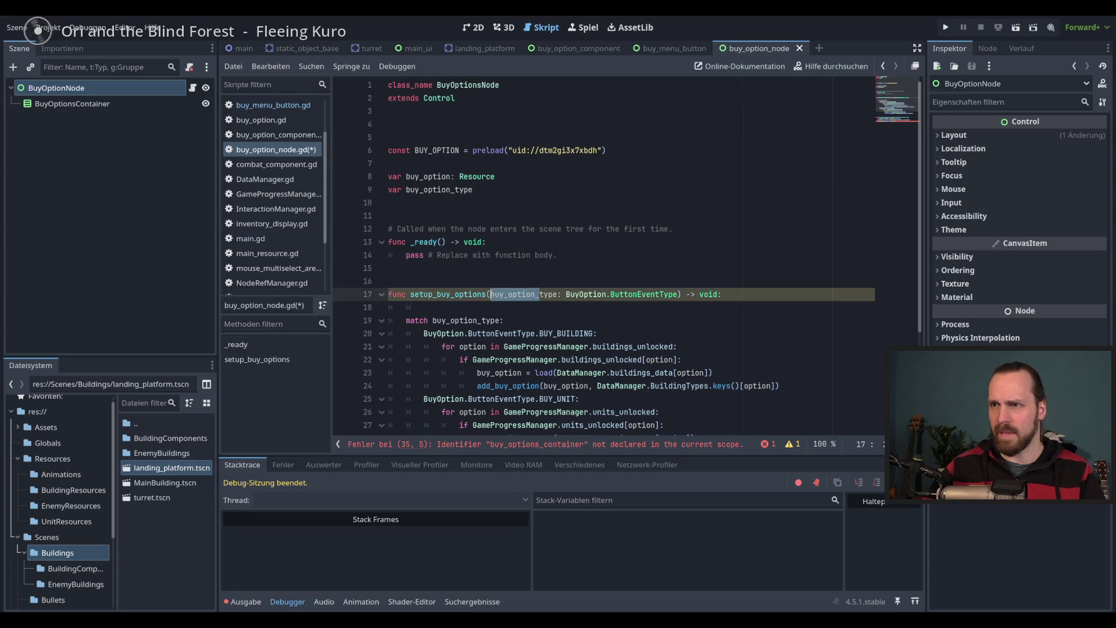
pyautogui.press('BackSpace')
# Add 'buy_option_type = type' as the first line of setup_buy_options
pyautogui.click(503, 308)
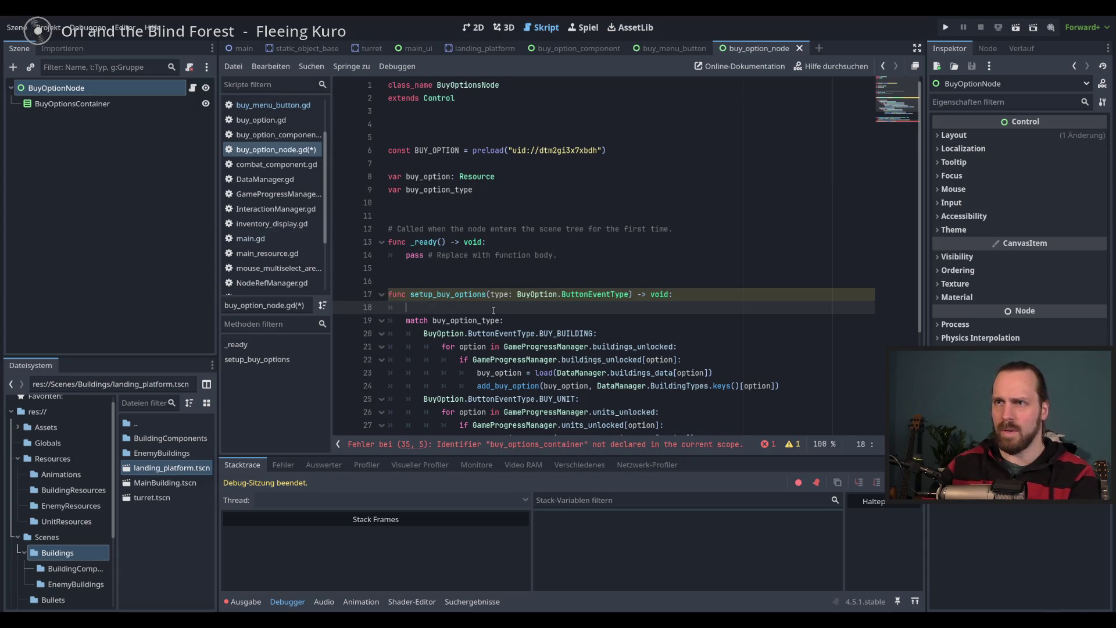
pyautogui.write('buy')
pyautogui.press('Down')
pyautogui.press('Down')
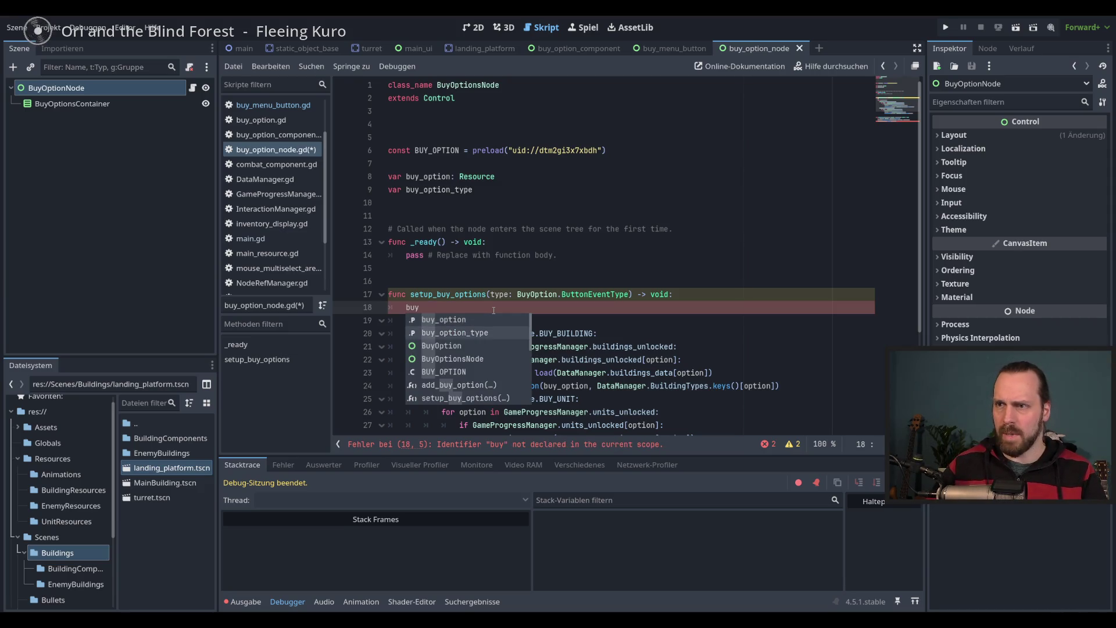
pyautogui.press('Up')
pyautogui.press('Return')
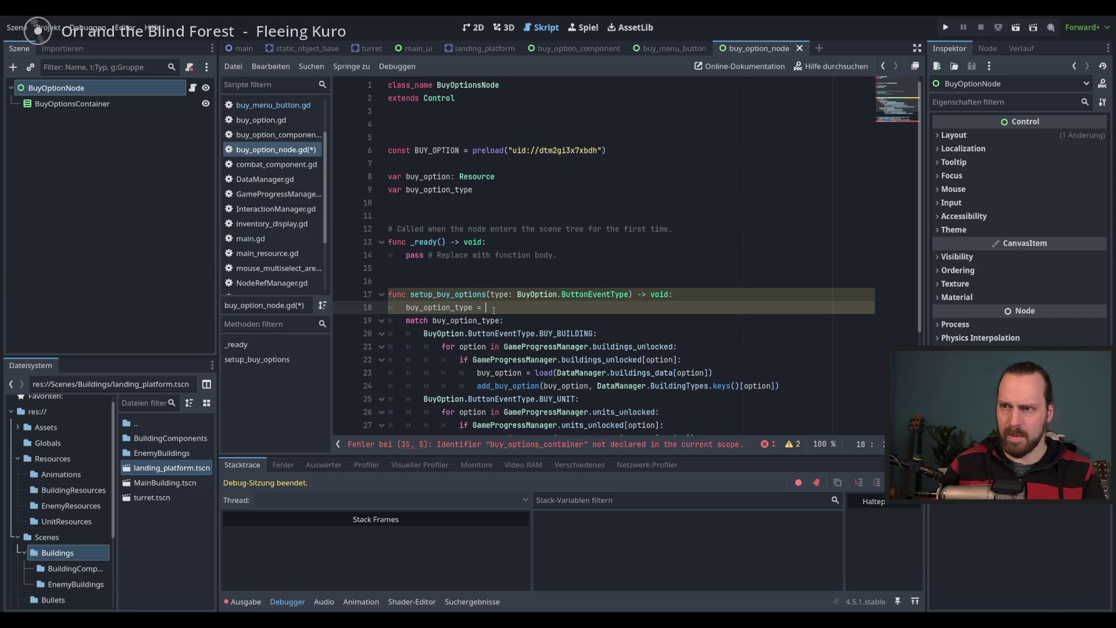
pyautogui.write('type')
pyautogui.press('Return')
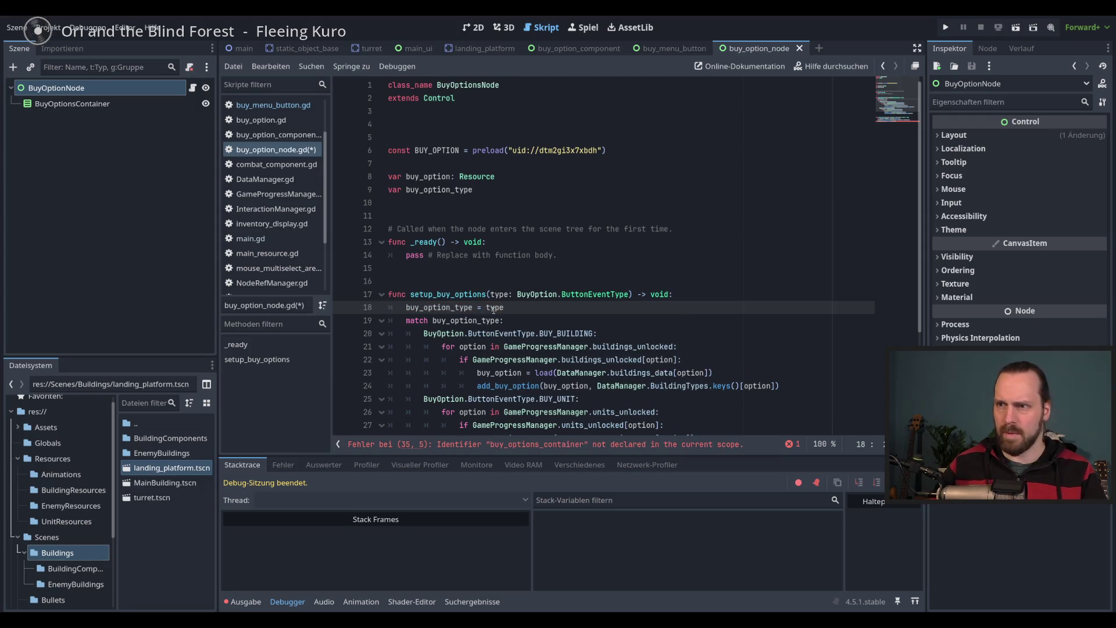
pyautogui.press('Return')
pyautogui.scroll(-4, 494, 310)
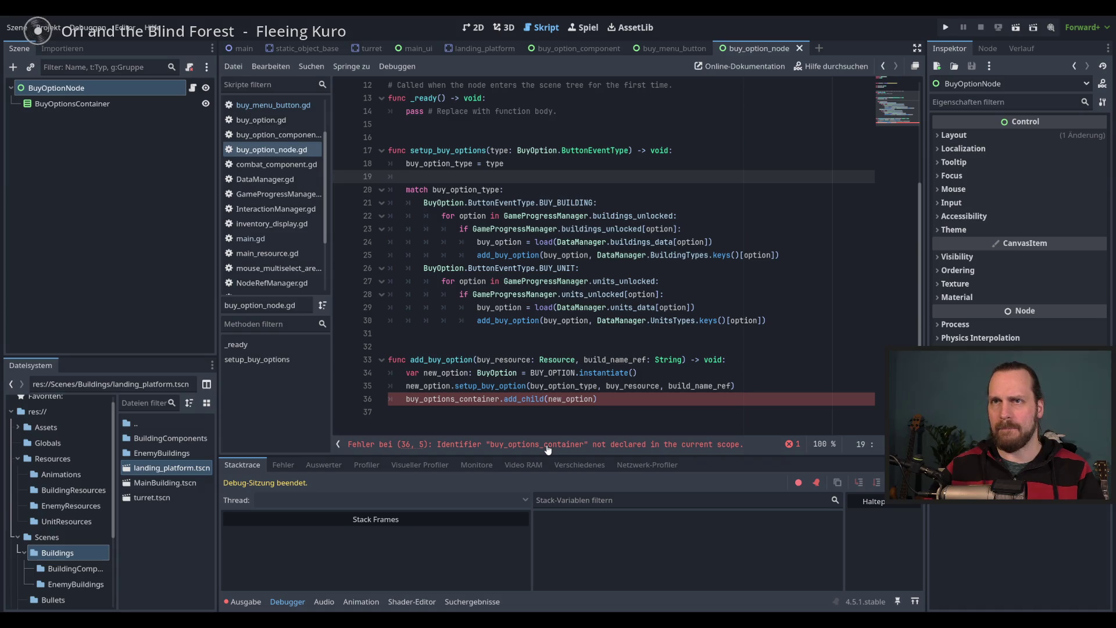
pyautogui.scroll(4, 523, 262)
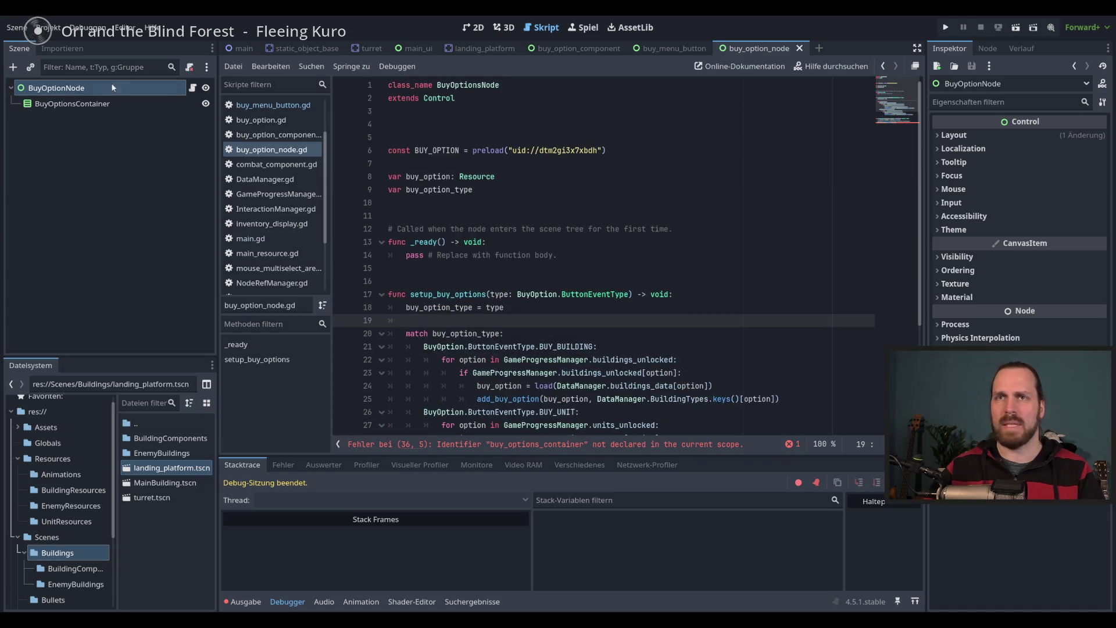
pyautogui.click(72, 103)
pyautogui.click(688, 46)
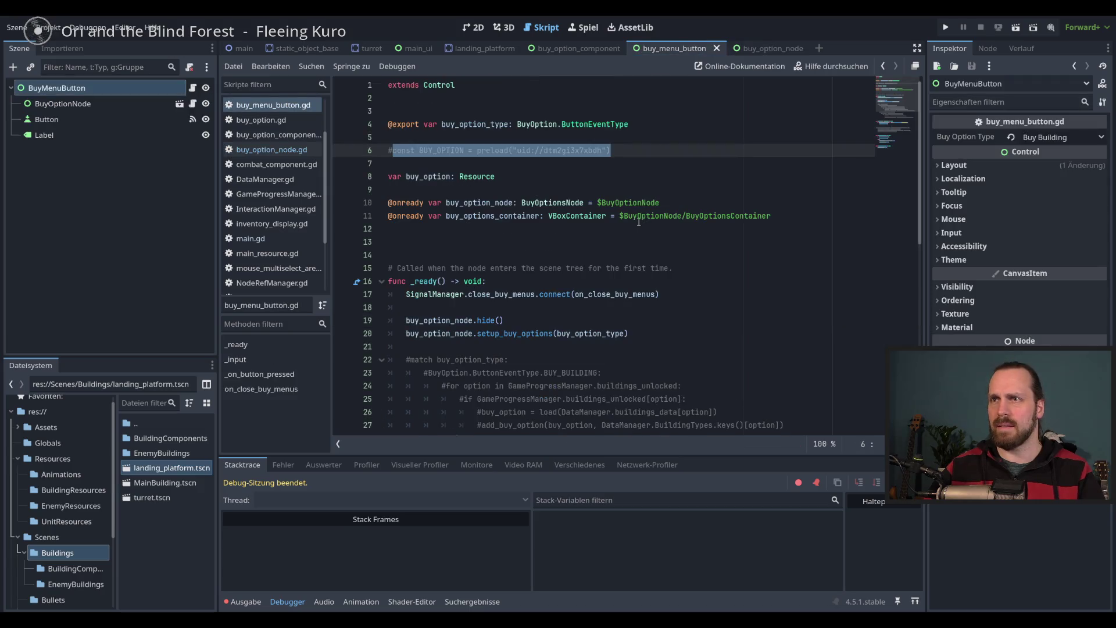
pyautogui.click(555, 244)
pyautogui.click(796, 213)
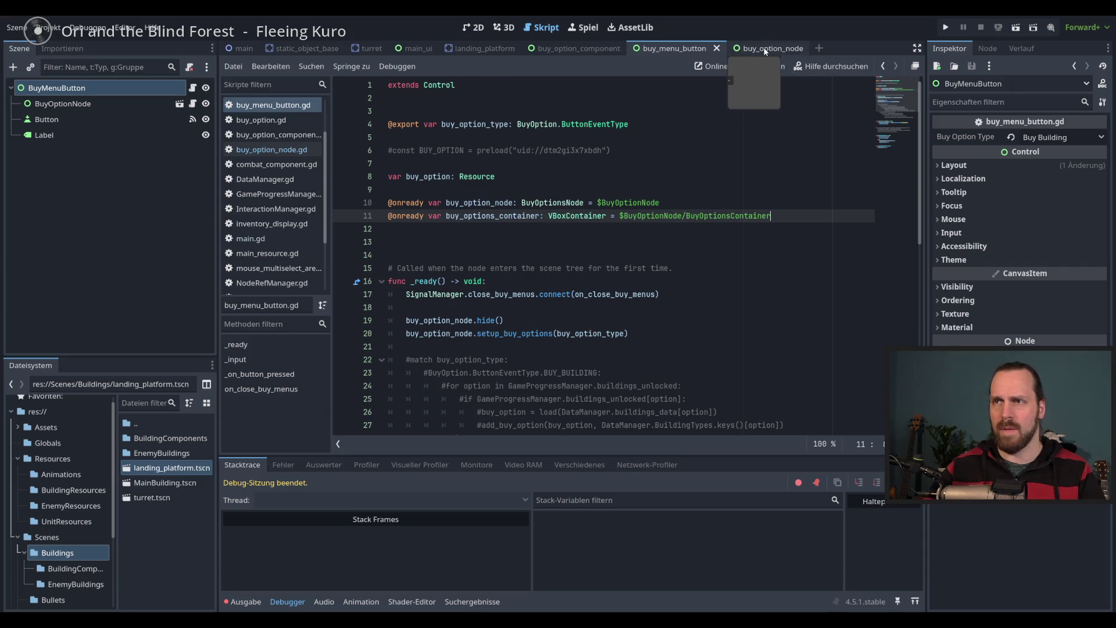
pyautogui.click(766, 51)
pyautogui.click(584, 195)
pyautogui.press('Return')
pyautogui.press('Return')
pyautogui.moveTo(95, 109); pyautogui.dragTo(407, 215)
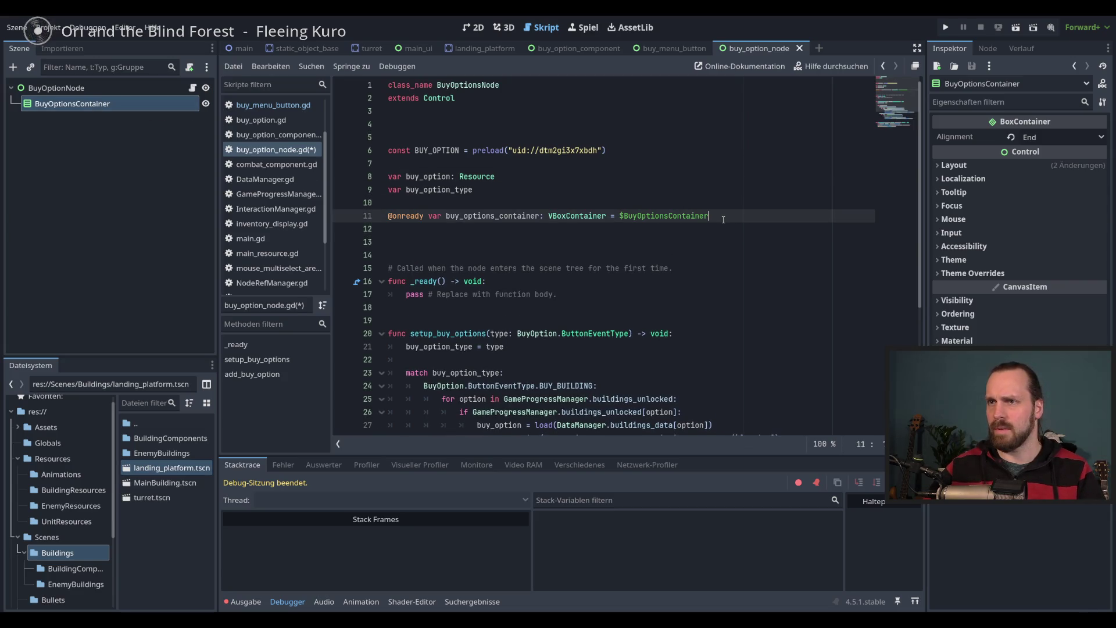
pyautogui.press('Delete')
pyautogui.scroll(-5, 723, 219)
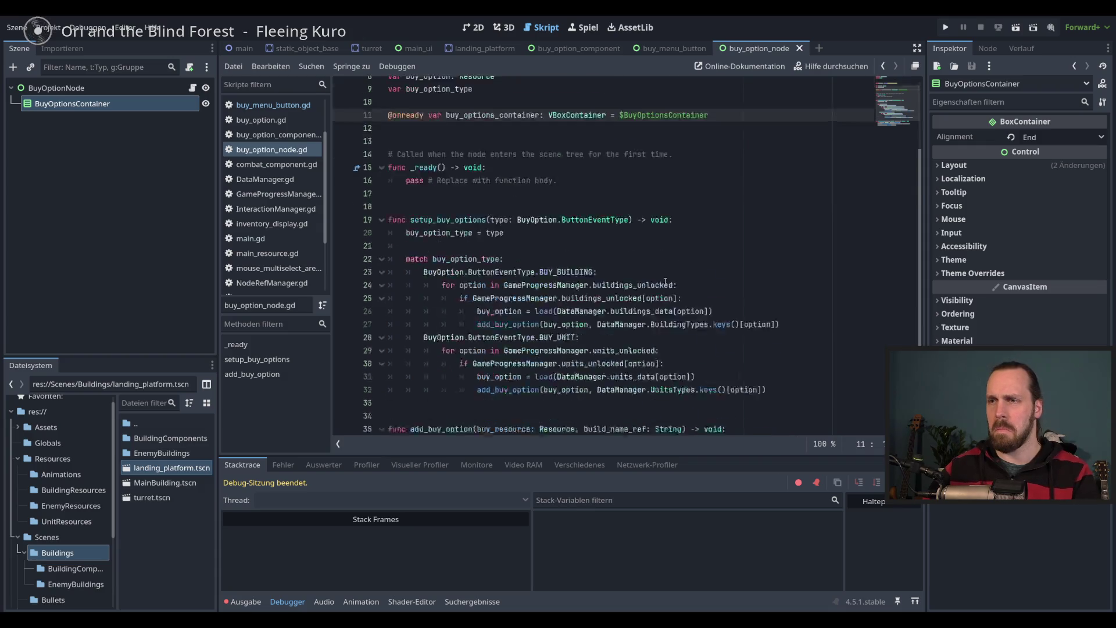
pyautogui.scroll(5, 723, 219)
# Review the close_buy_menus emit in buy_menu_button's pressed handler, then run the project
pyautogui.click(674, 49)
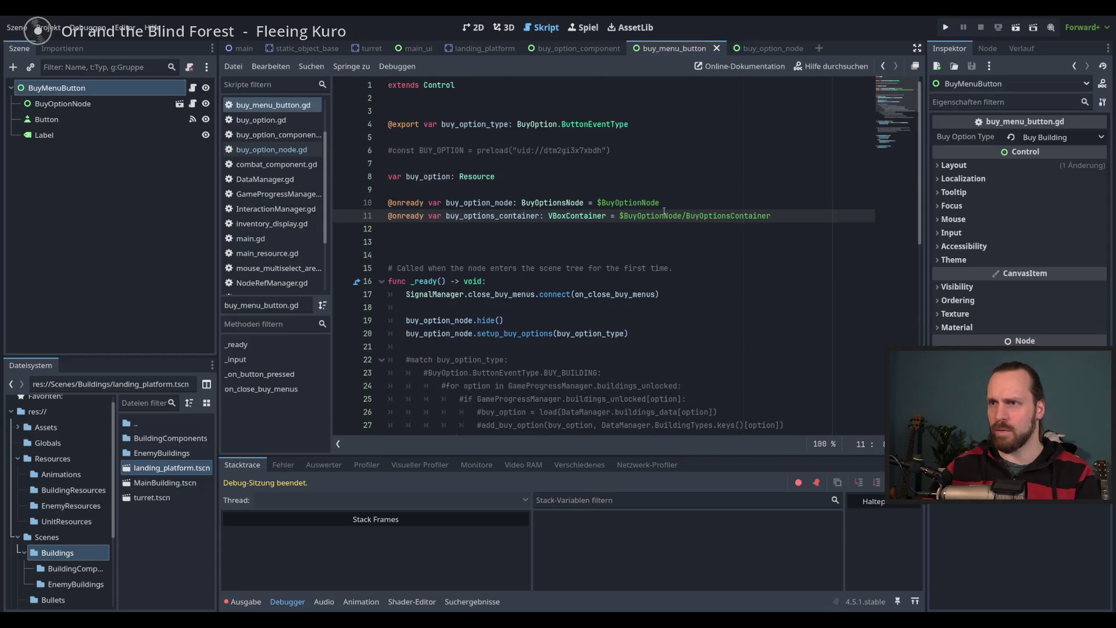
pyautogui.scroll(-10, 662, 247)
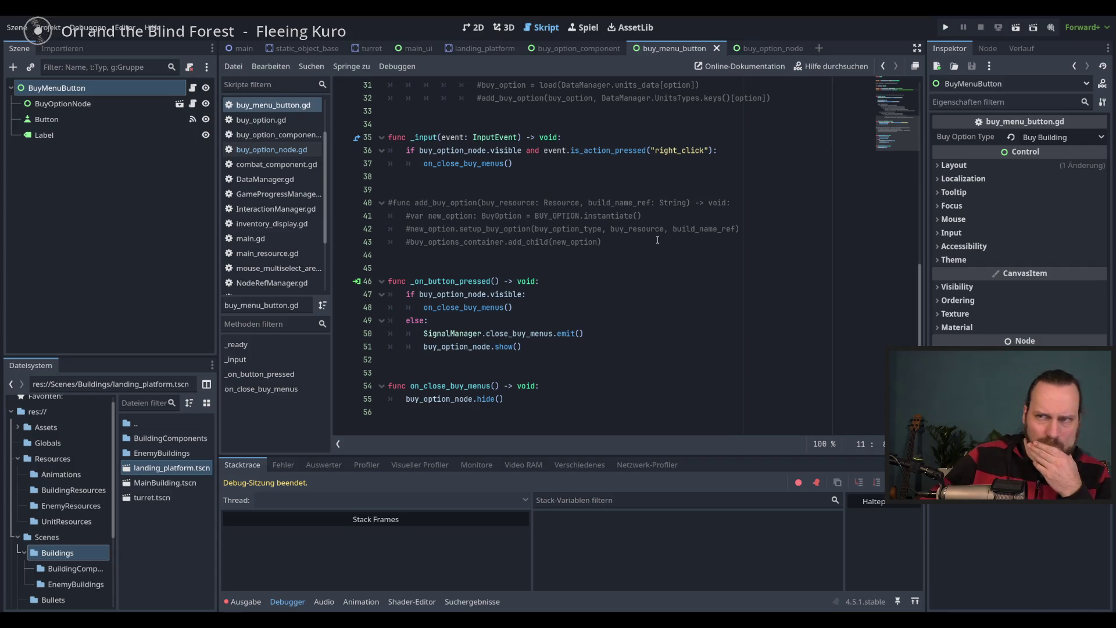
pyautogui.click(580, 297)
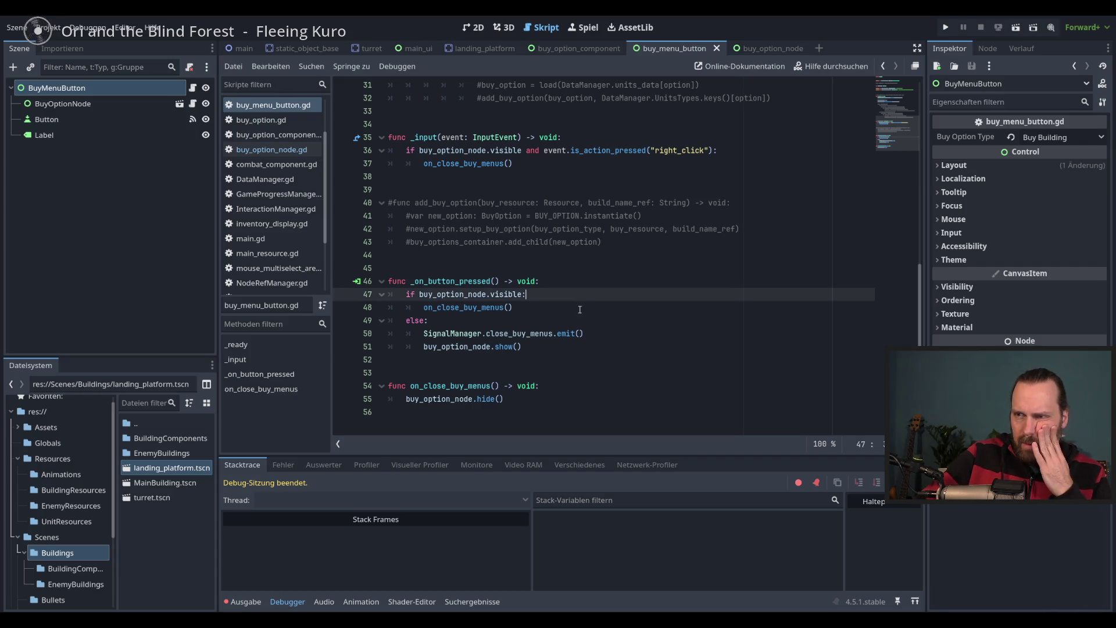
pyautogui.click(623, 339)
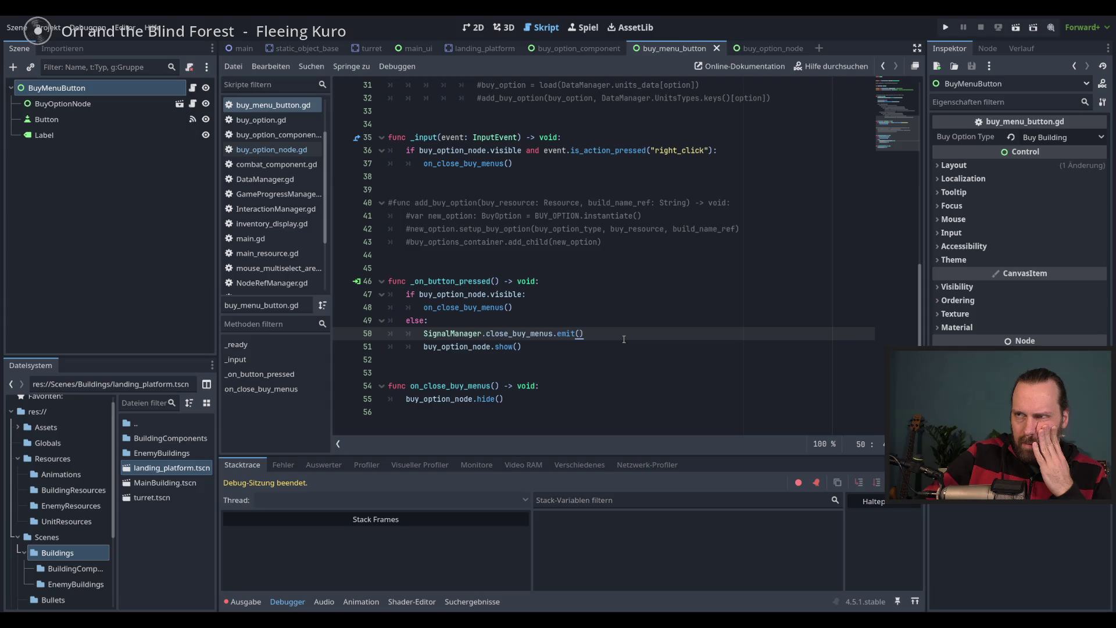
pyautogui.press('F5')
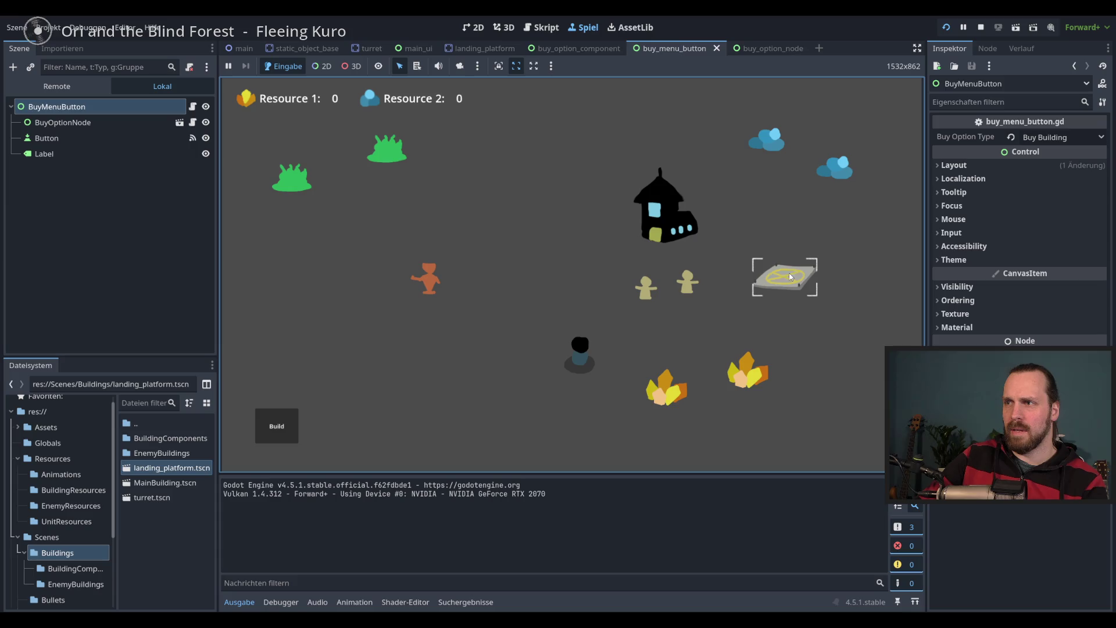
# In the Remote scene tree, expand Main, CanvasLayer and Level to list the live nodes
pyautogui.click(57, 86)
pyautogui.click(18, 201)
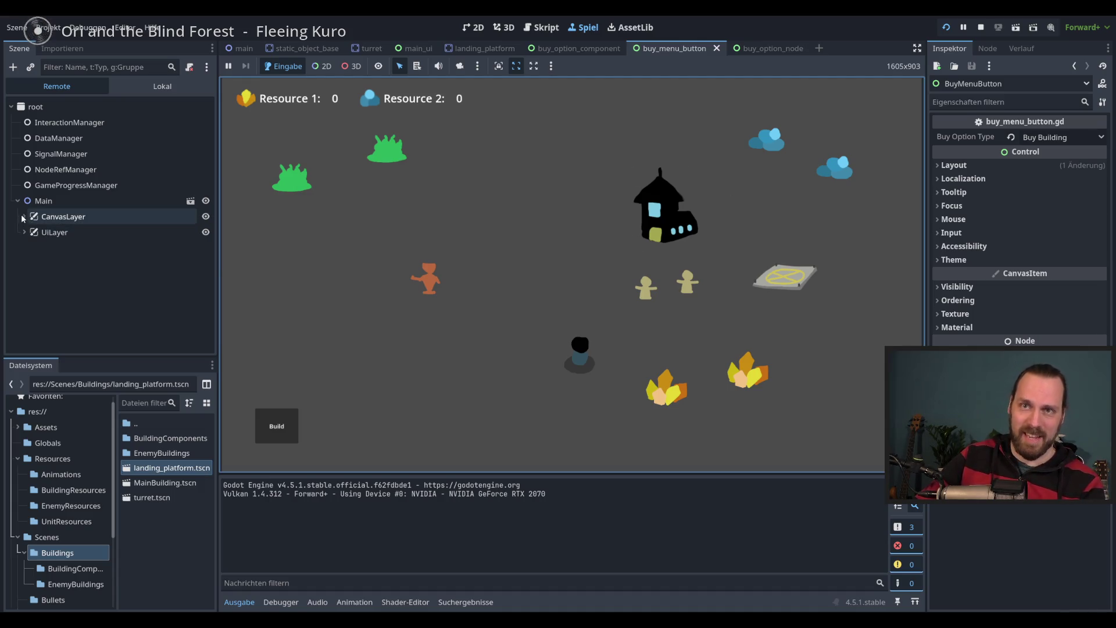
pyautogui.click(24, 232)
pyautogui.click(24, 232)
pyautogui.click(24, 217)
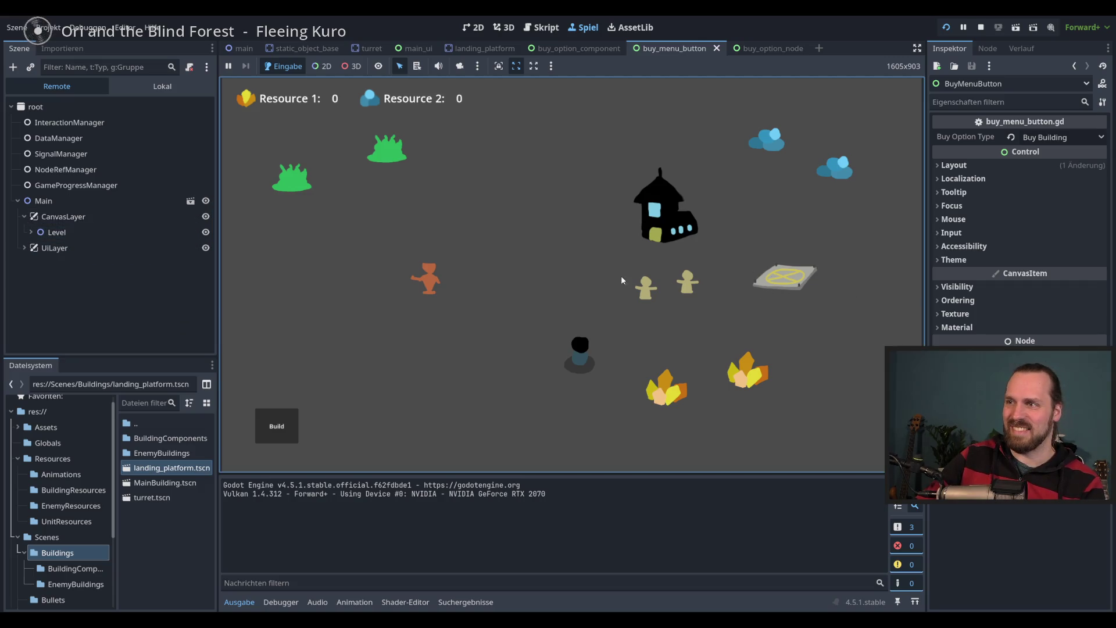
pyautogui.click(30, 231)
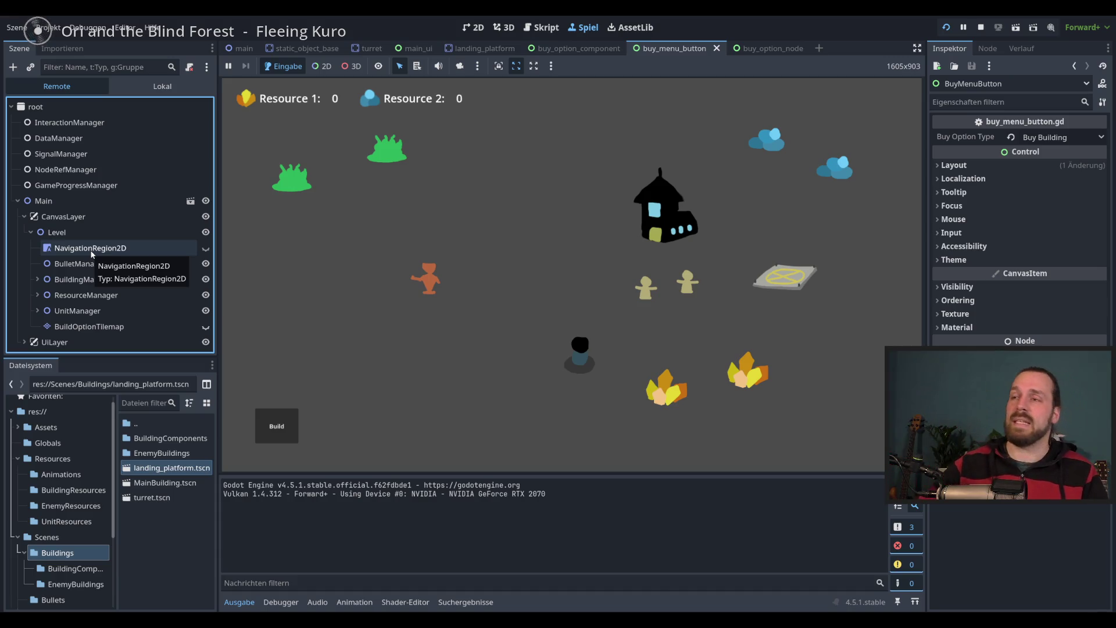
pyautogui.click(774, 279)
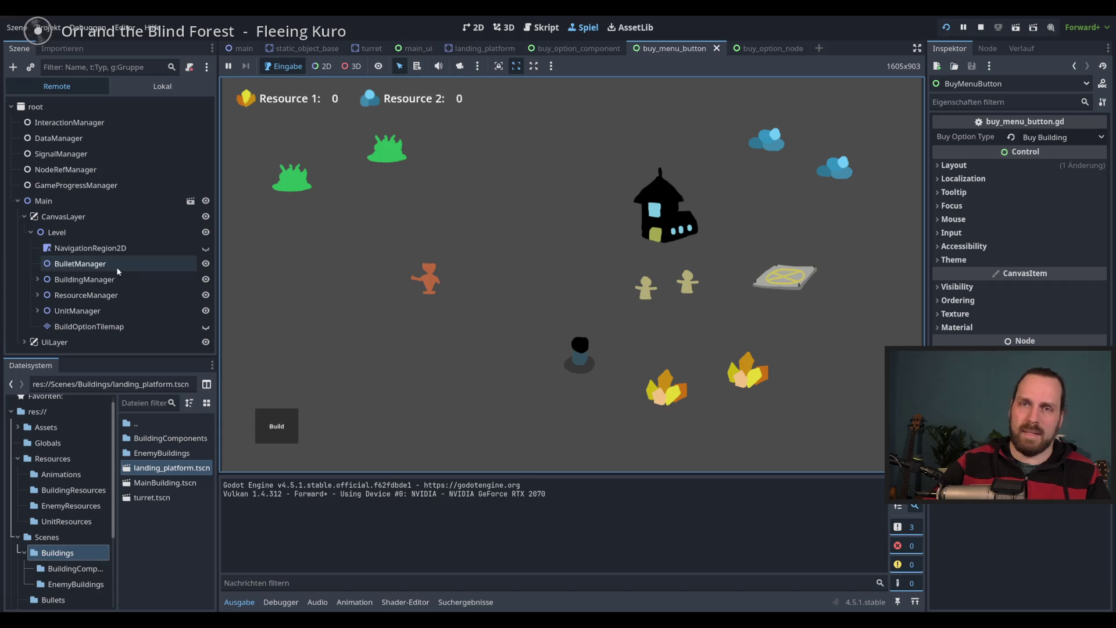
# Collapse CanvasLayer, expand UiLayer to reveal MainUI, then stop the game
pyautogui.click(23, 216)
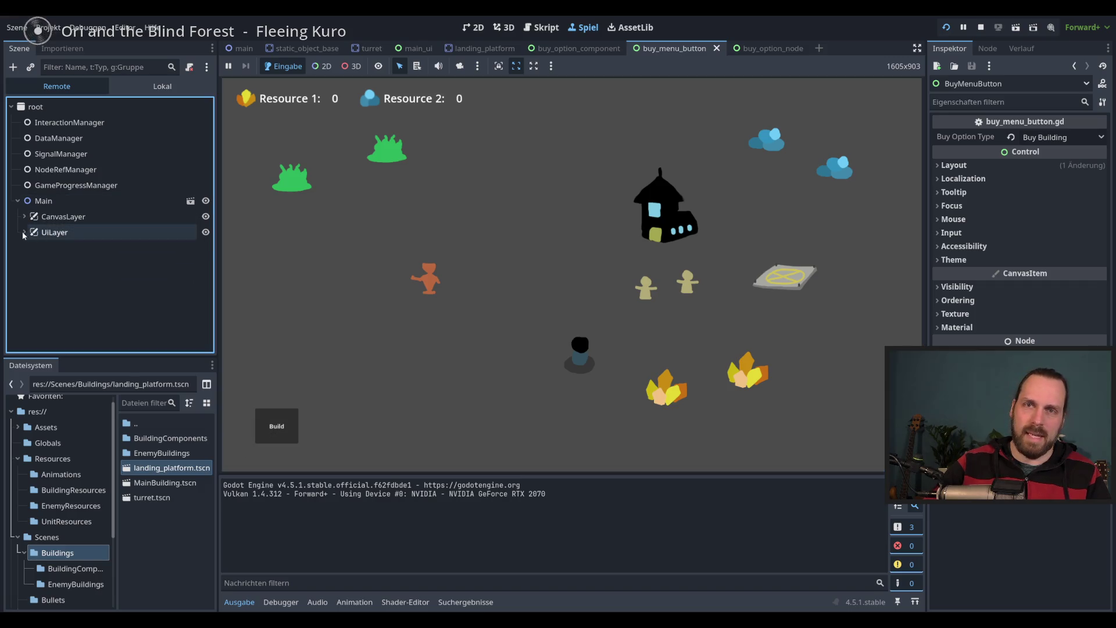
pyautogui.click(24, 233)
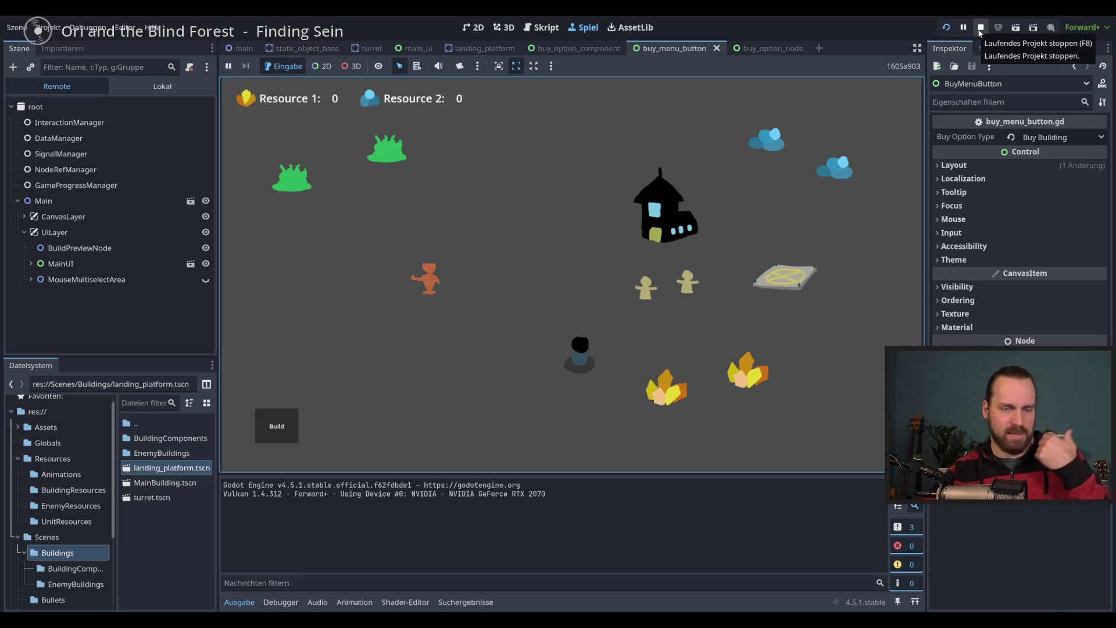
pyautogui.click(980, 29)
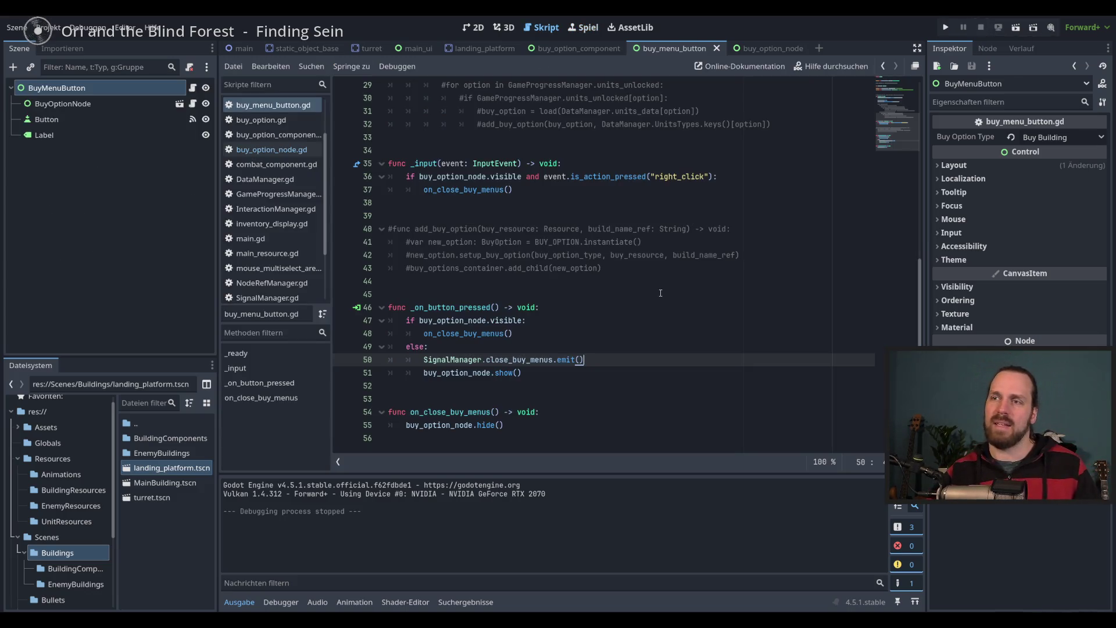
# Review the close_buy_menus emit and buy_option_node.show() lines in _on_button_pressed
pyautogui.click(665, 376)
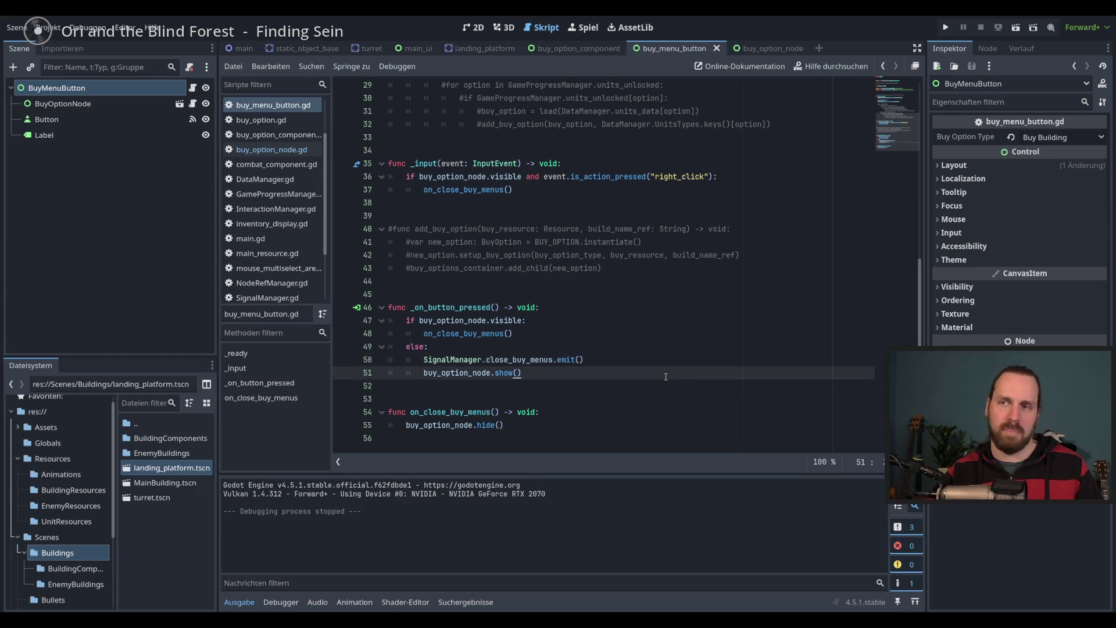
pyautogui.scroll(8, 666, 377)
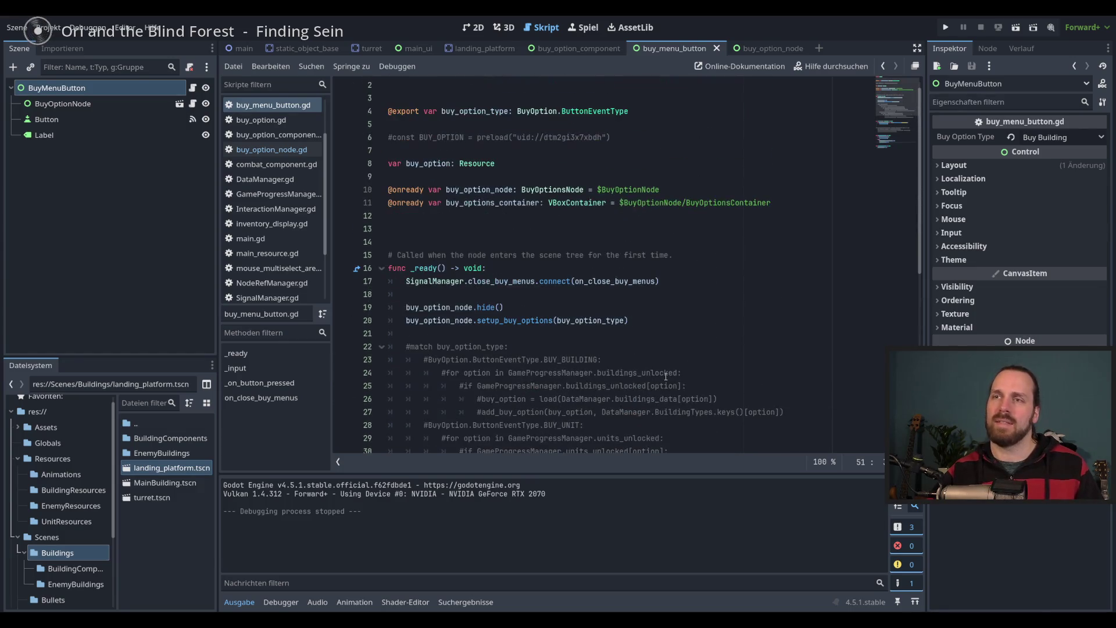
pyautogui.scroll(-9, 665, 377)
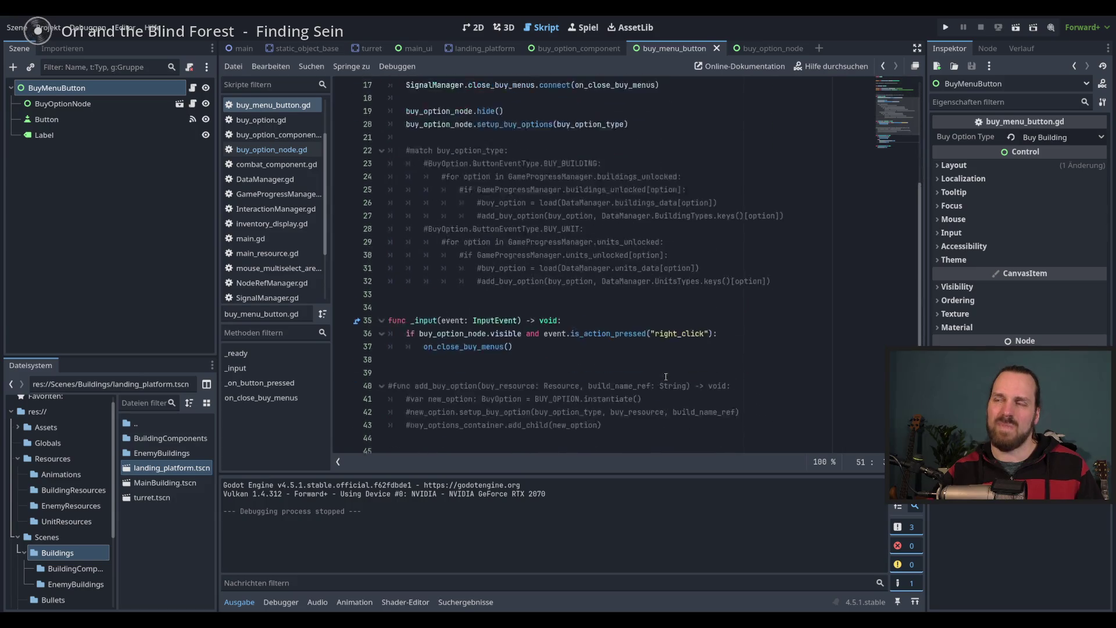
pyautogui.click(646, 360)
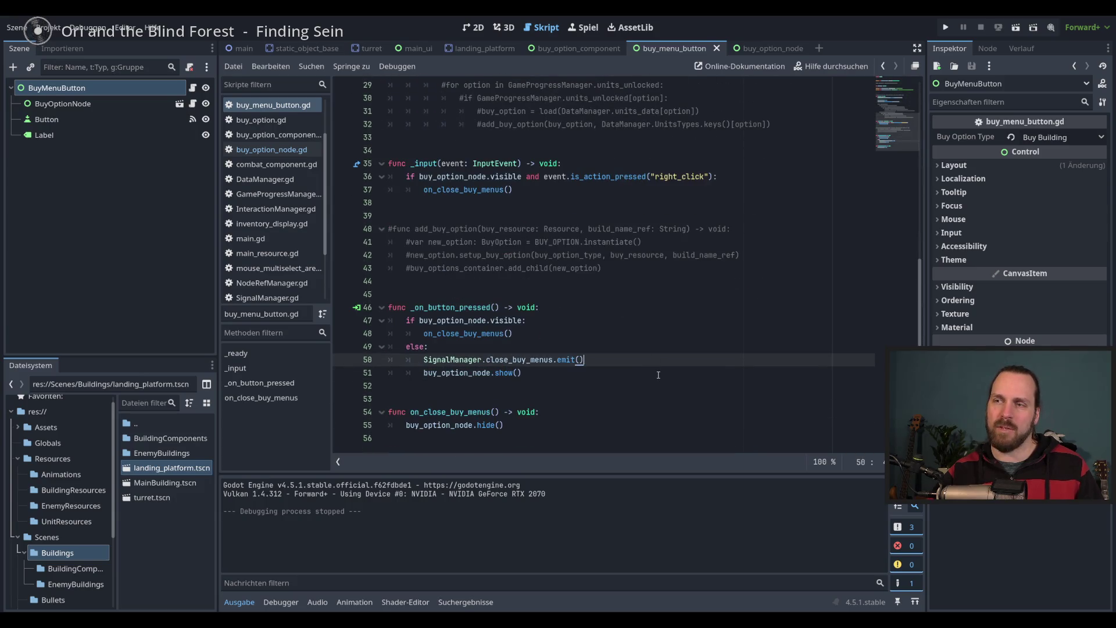
pyautogui.click(659, 375)
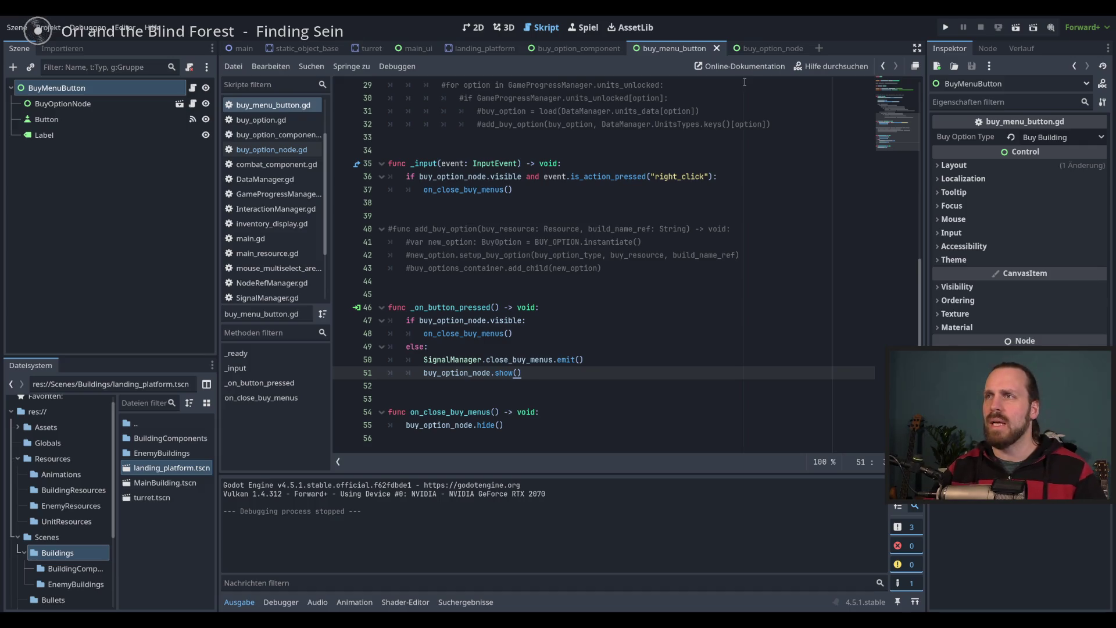
# Switch to 2D and open the buy_option_component scene, selecting its root and BuyOptionNode
pyautogui.click(474, 29)
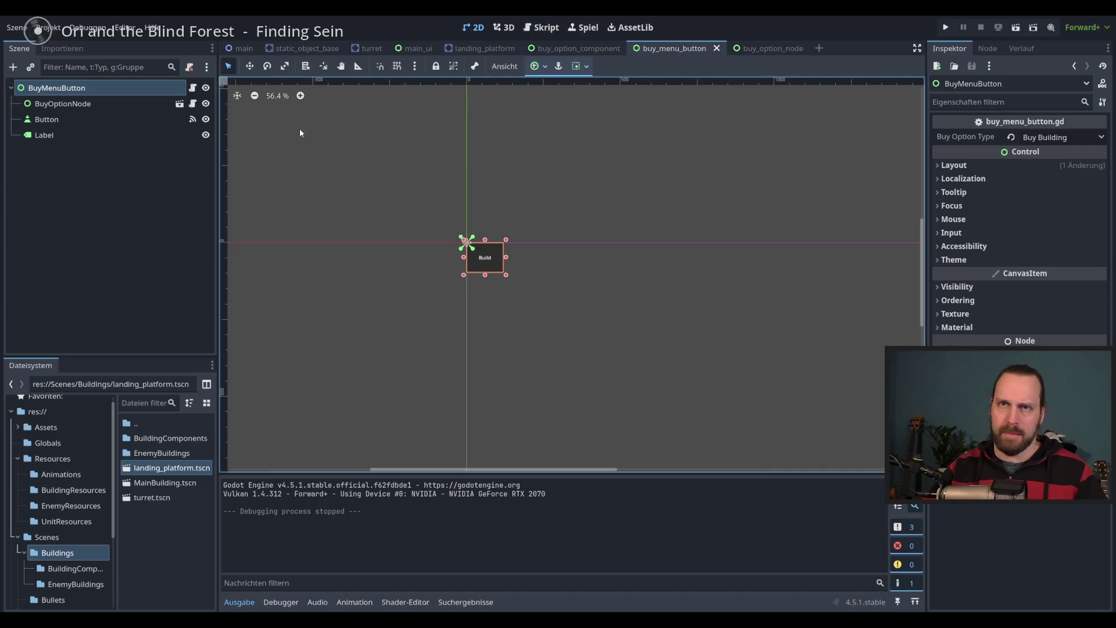
pyautogui.click(759, 50)
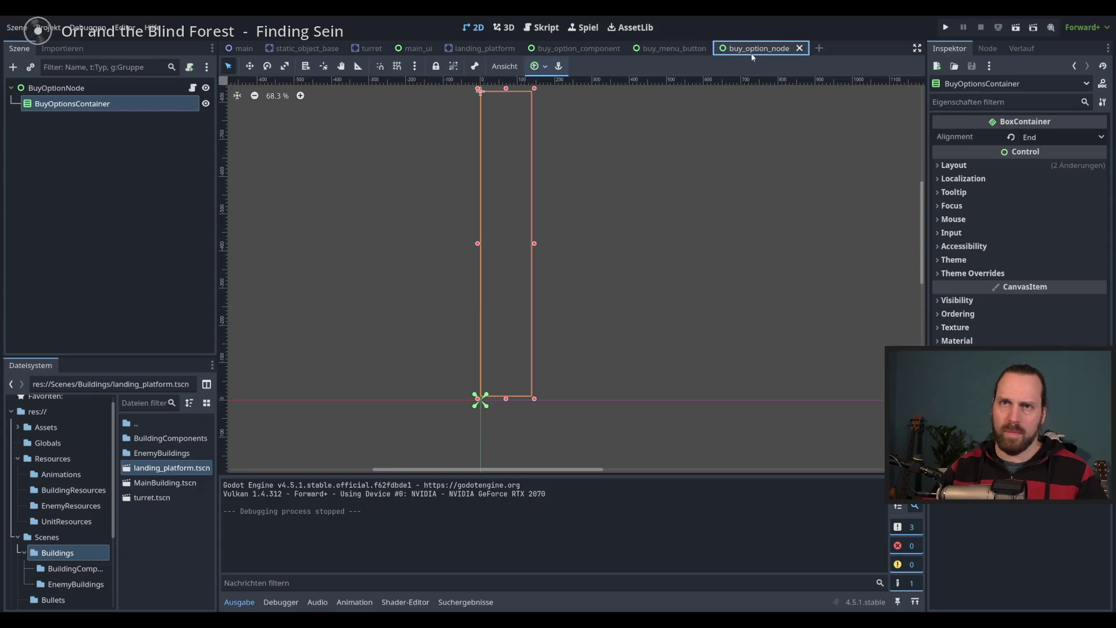
pyautogui.click(578, 48)
pyautogui.click(97, 105)
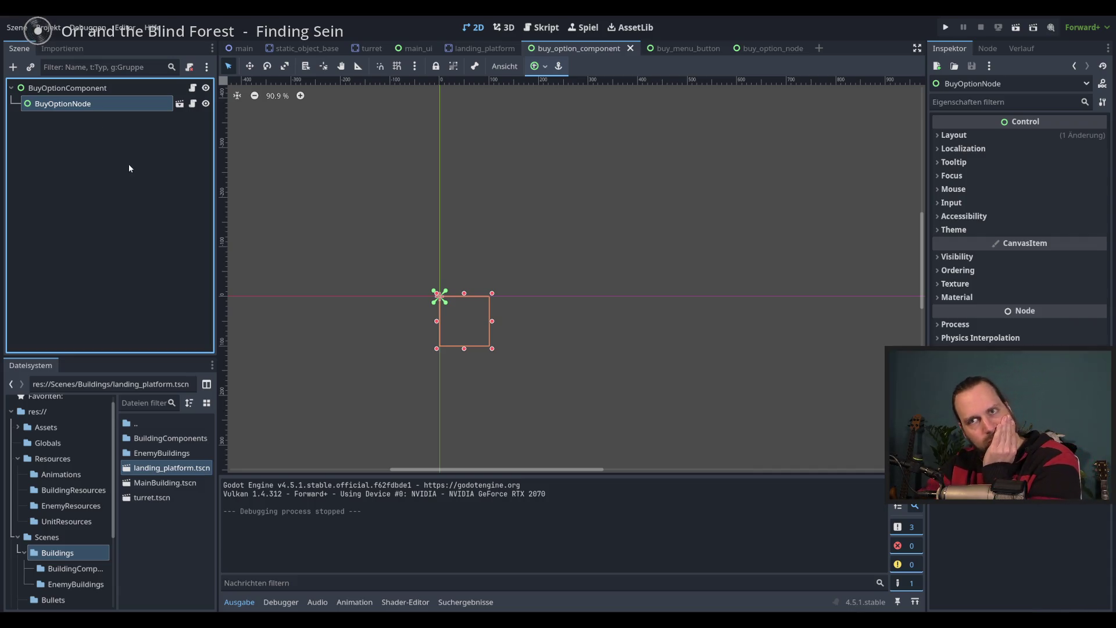
pyautogui.click(84, 90)
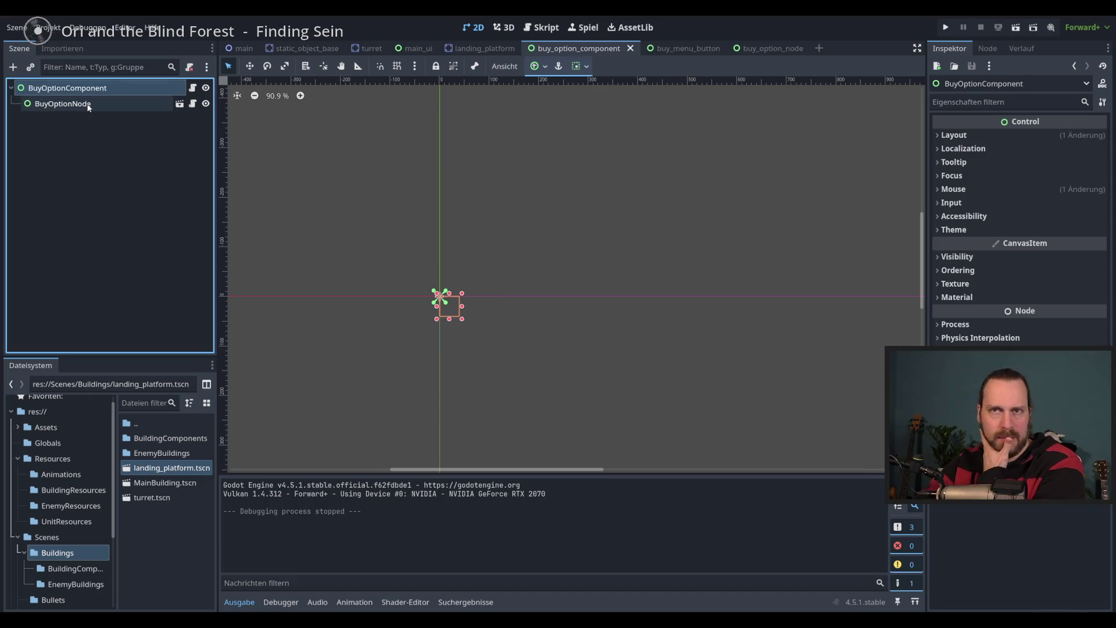
pyautogui.click(89, 105)
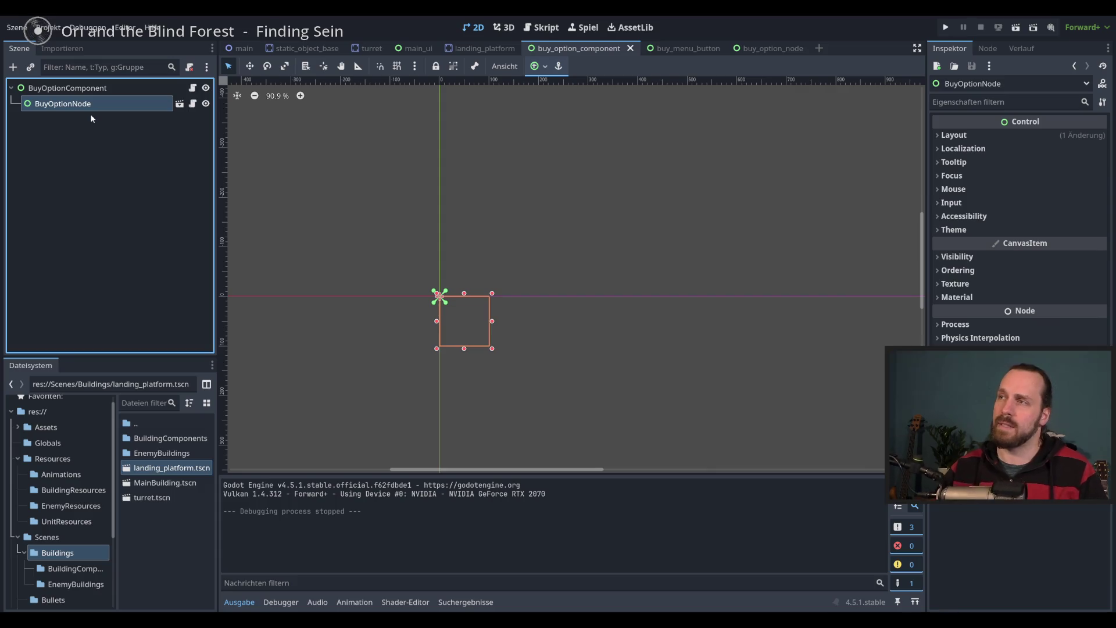
# Open the BuyOptionComponent root's script, then buy_option_node.gd
pyautogui.click(111, 185)
pyautogui.click(107, 104)
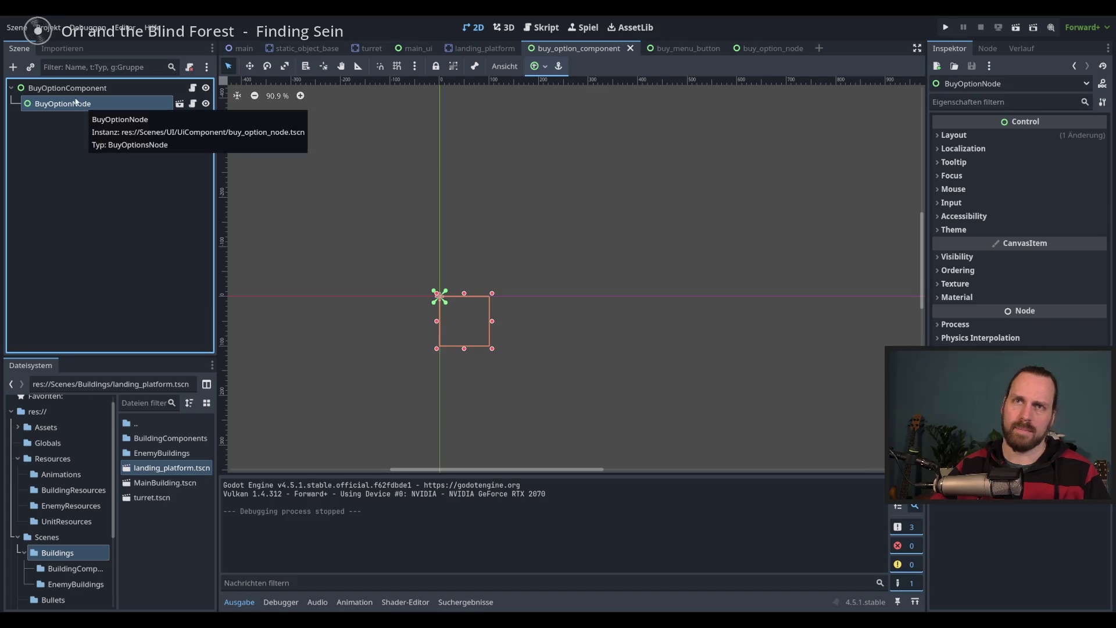
pyautogui.click(192, 88)
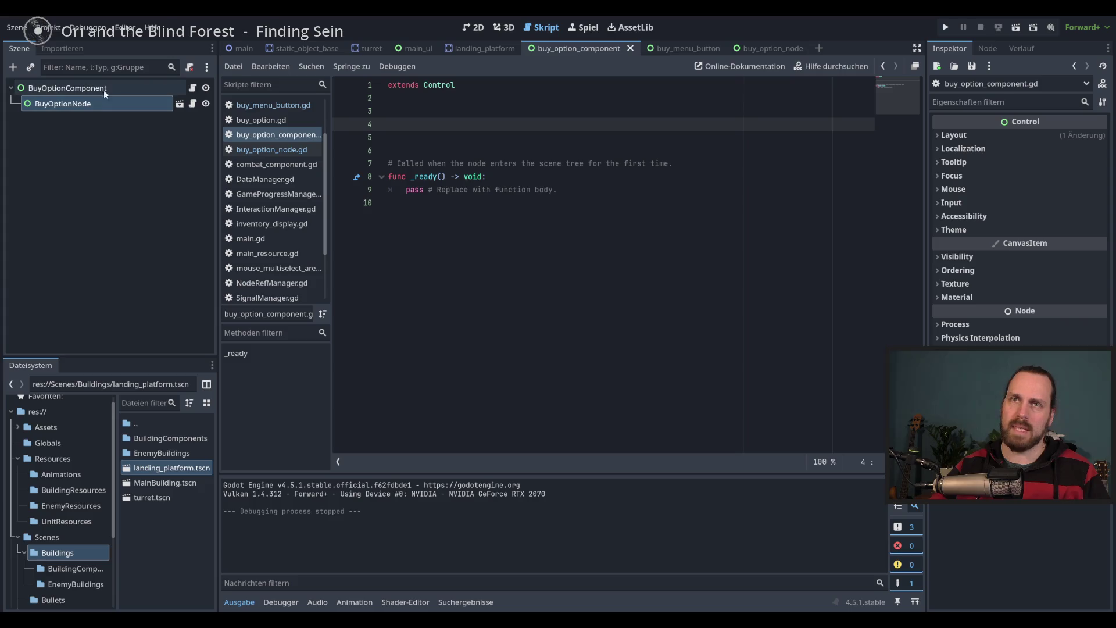
pyautogui.click(194, 105)
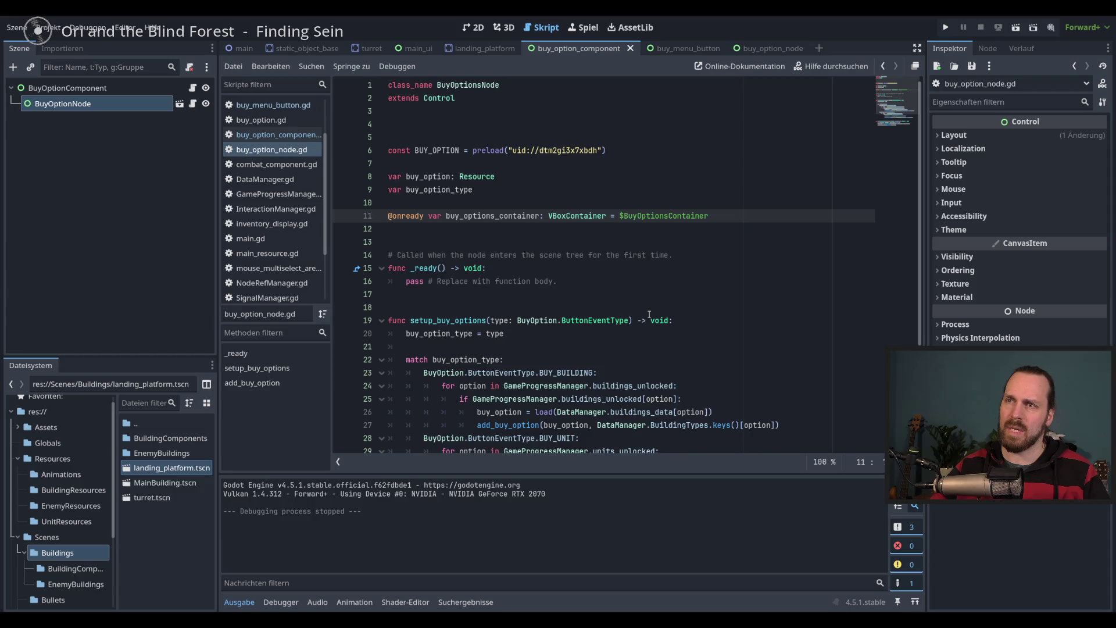
# Run the game and toggle the Build menu, trying to place a Main Building
pyautogui.scroll(-4, 641, 315)
pyautogui.scroll(4, 642, 314)
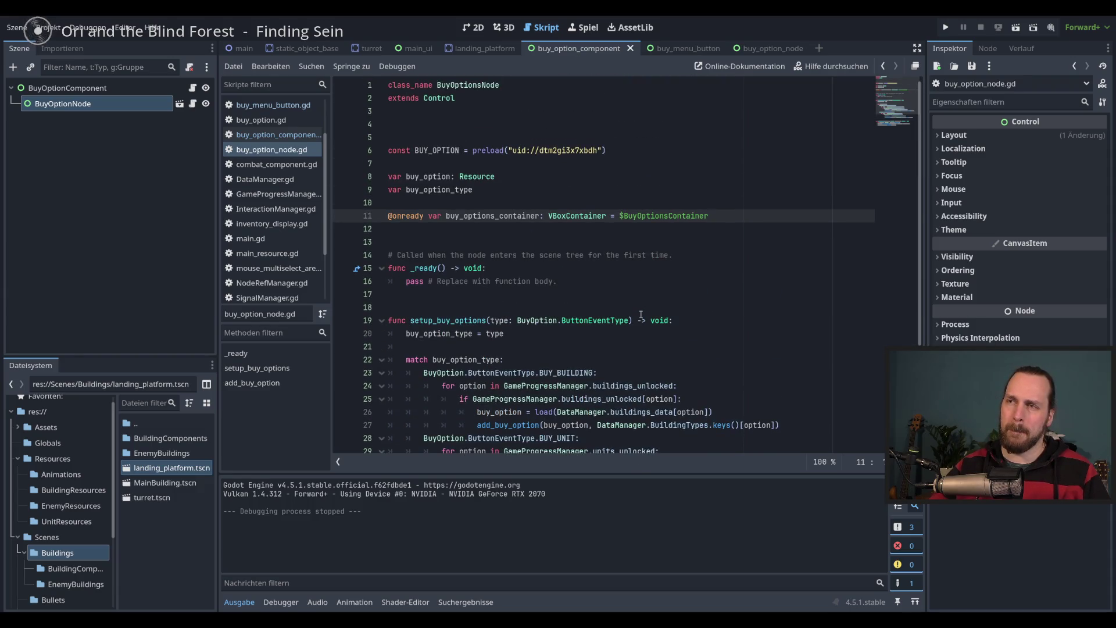
pyautogui.scroll(-4, 641, 315)
pyautogui.press('F5')
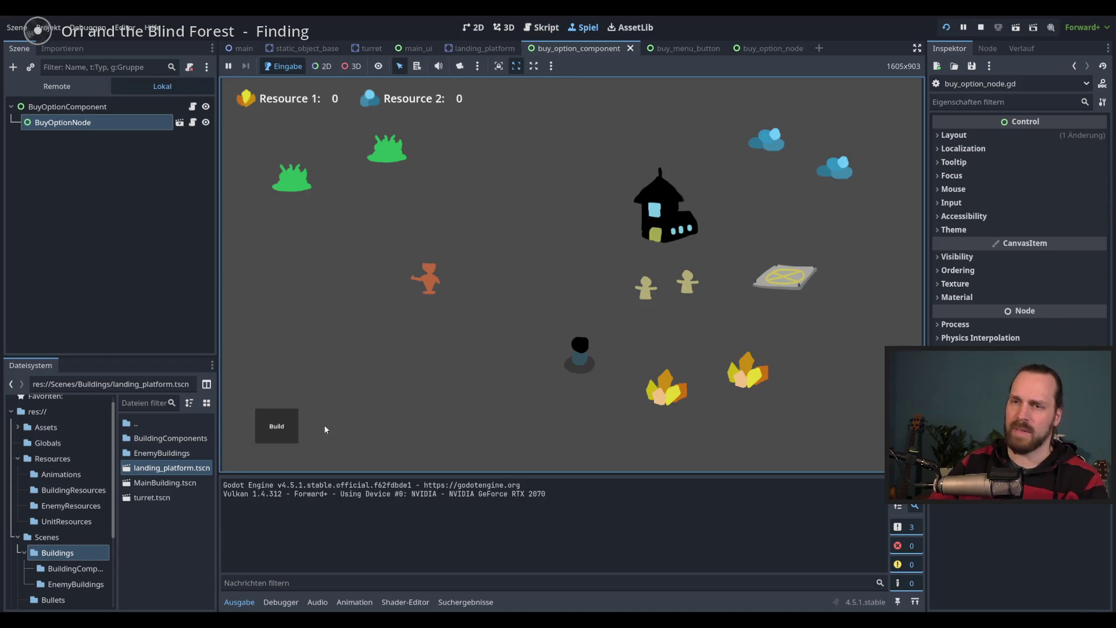
pyautogui.click(272, 432)
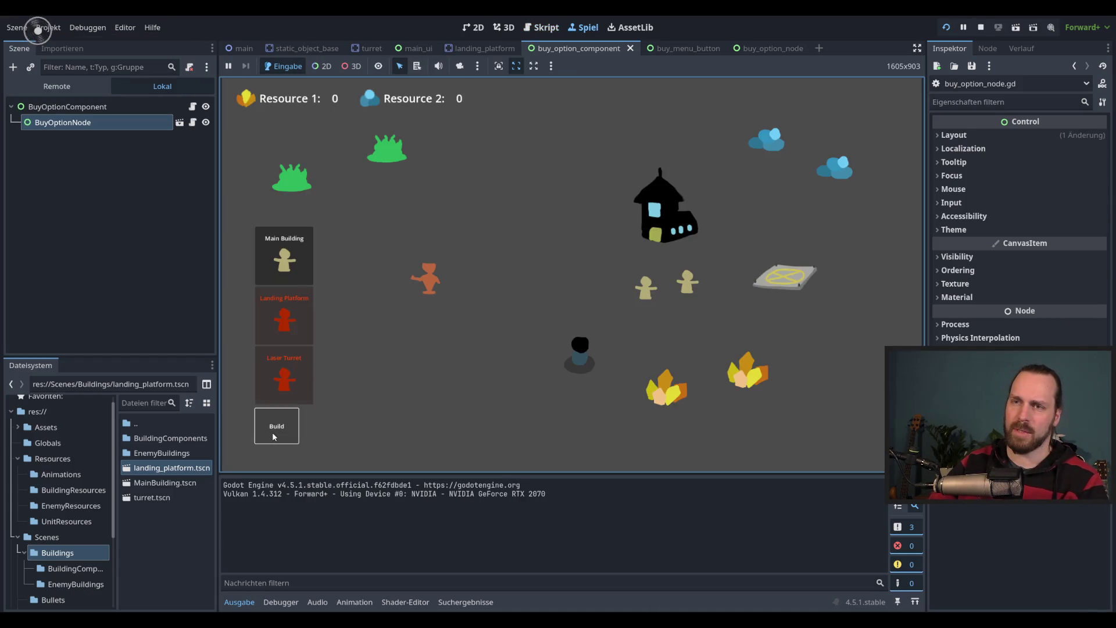
pyautogui.click(274, 433)
pyautogui.click(275, 435)
pyautogui.click(279, 433)
pyautogui.click(282, 430)
pyautogui.click(276, 430)
pyautogui.click(277, 430)
pyautogui.click(285, 256)
pyautogui.click(454, 360)
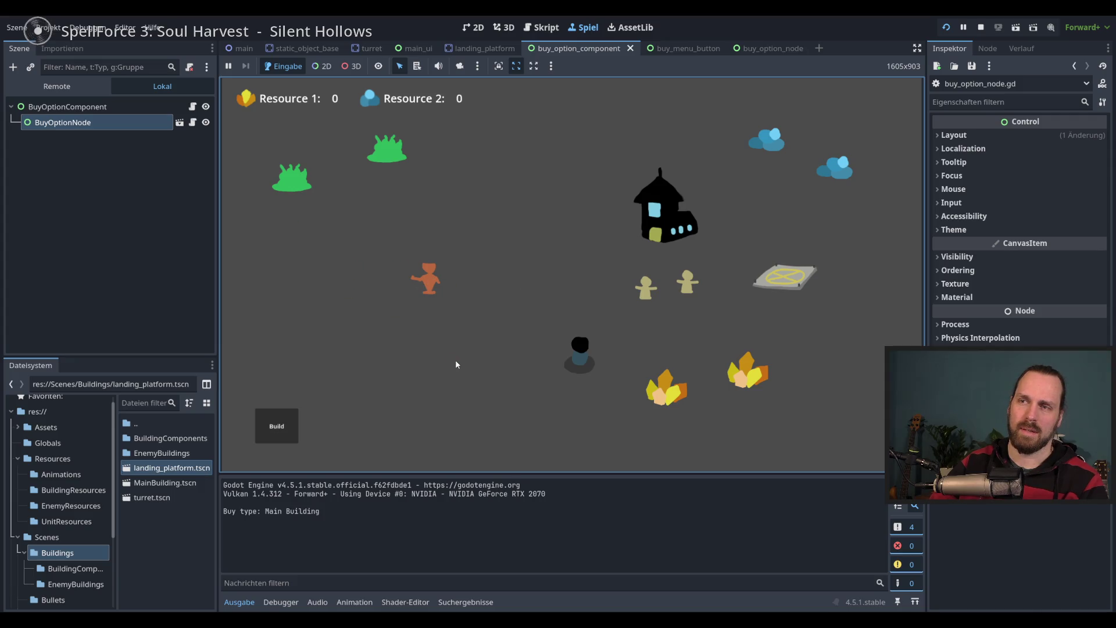
# Restart the game, place a Landing Platform and a Laser Turret, then stop it
pyautogui.press('F5')
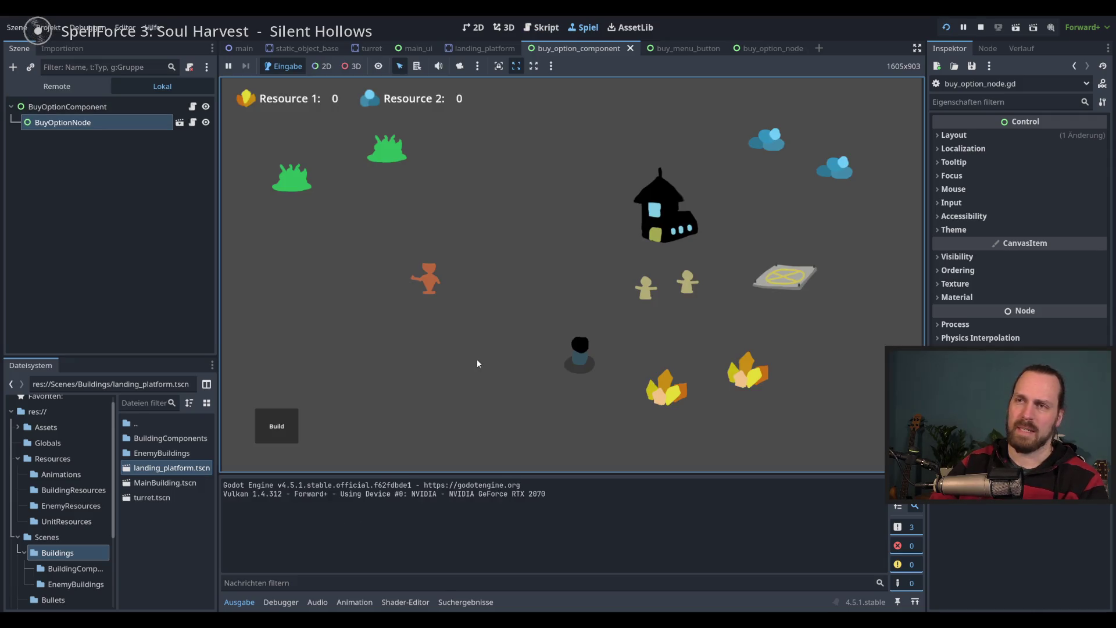
pyautogui.click(289, 420)
pyautogui.click(284, 317)
pyautogui.click(422, 364)
pyautogui.click(284, 375)
pyautogui.click(364, 267)
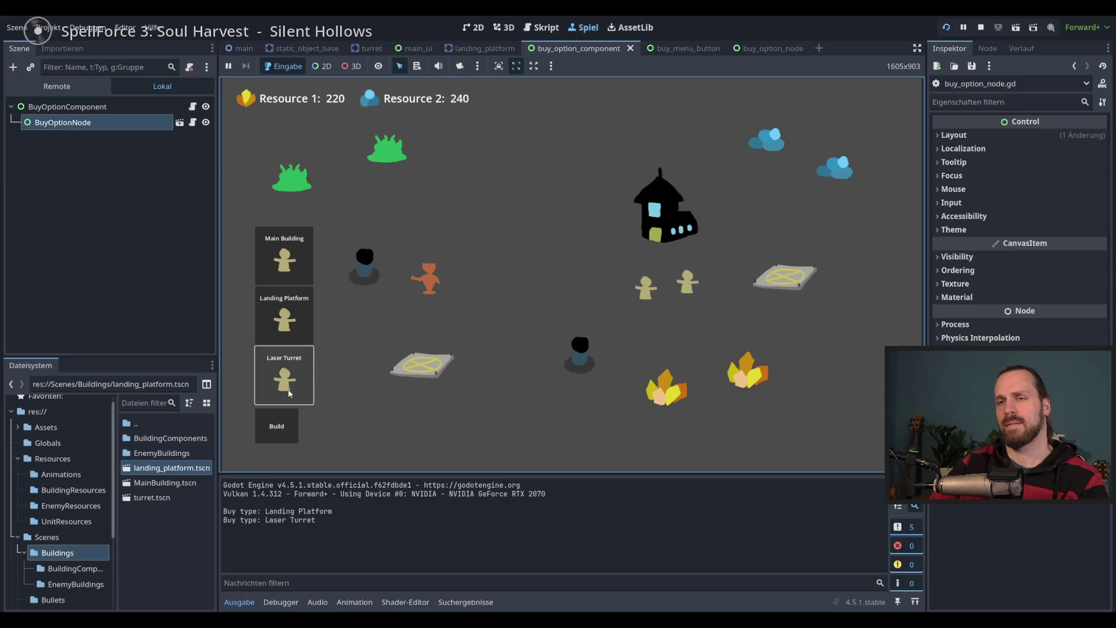
pyautogui.press('F8')
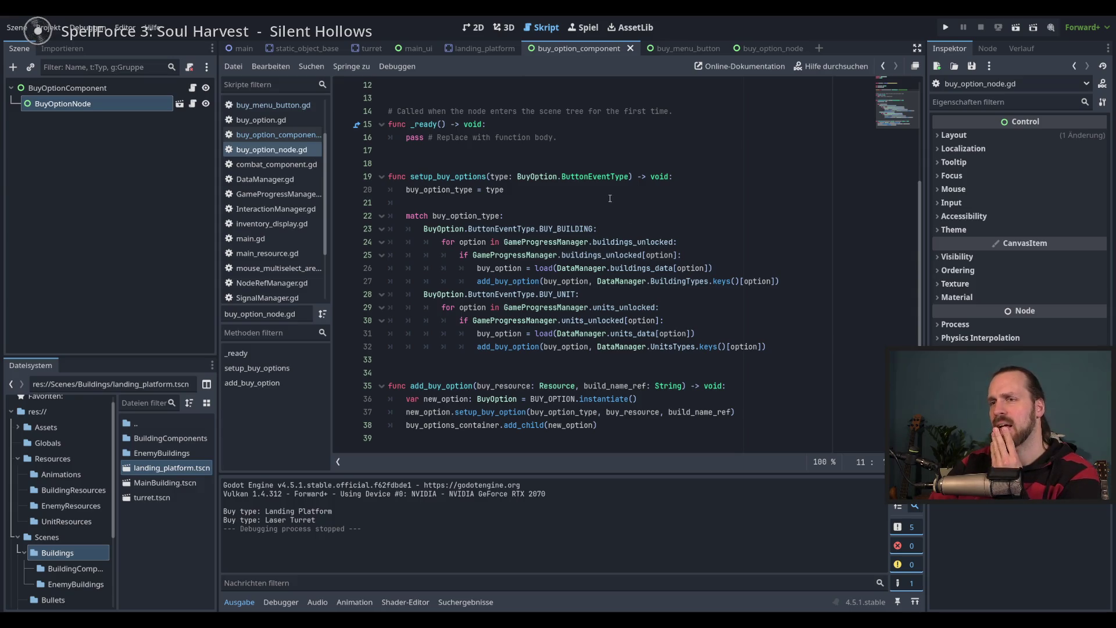
# Delete the commented-out match block from _ready in buy_menu_button.gd
pyautogui.scroll(4, 610, 198)
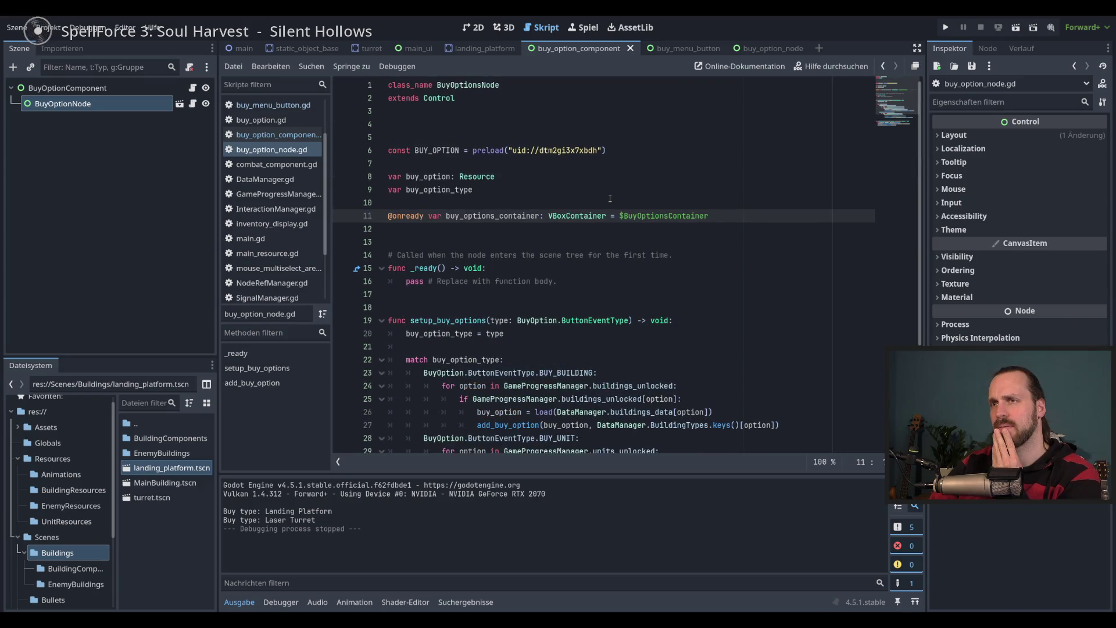
pyautogui.scroll(-4, 609, 198)
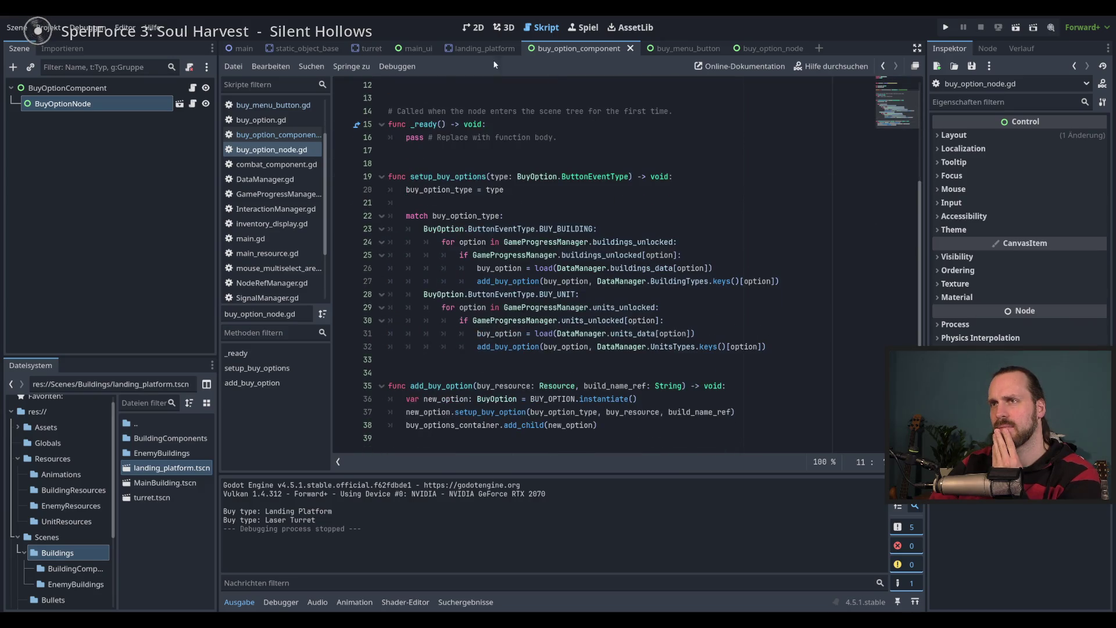
pyautogui.click(418, 50)
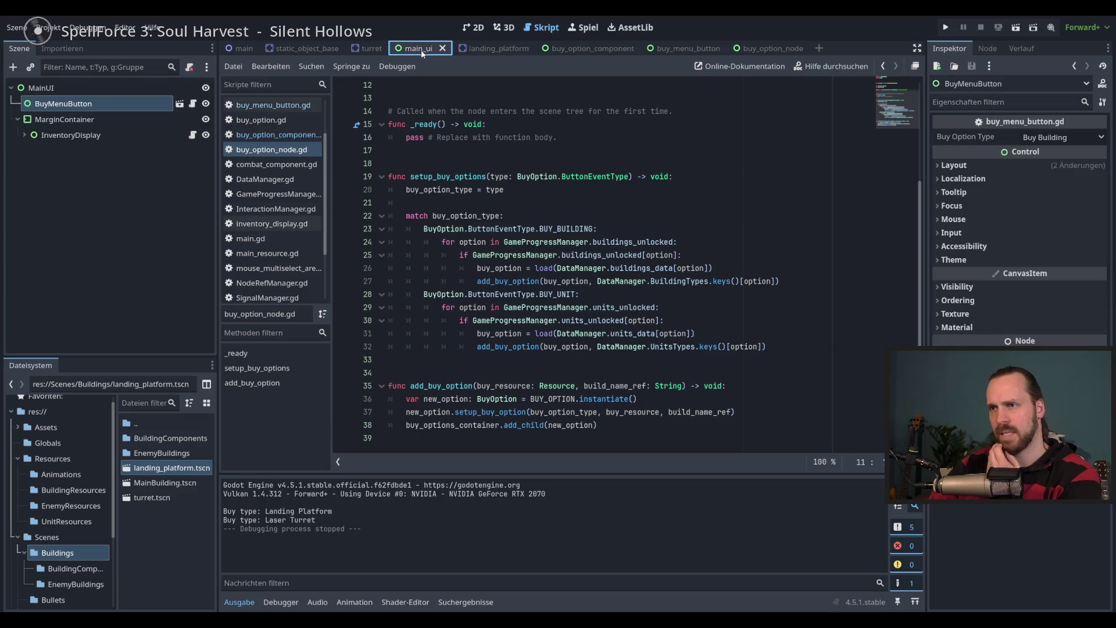
pyautogui.click(681, 50)
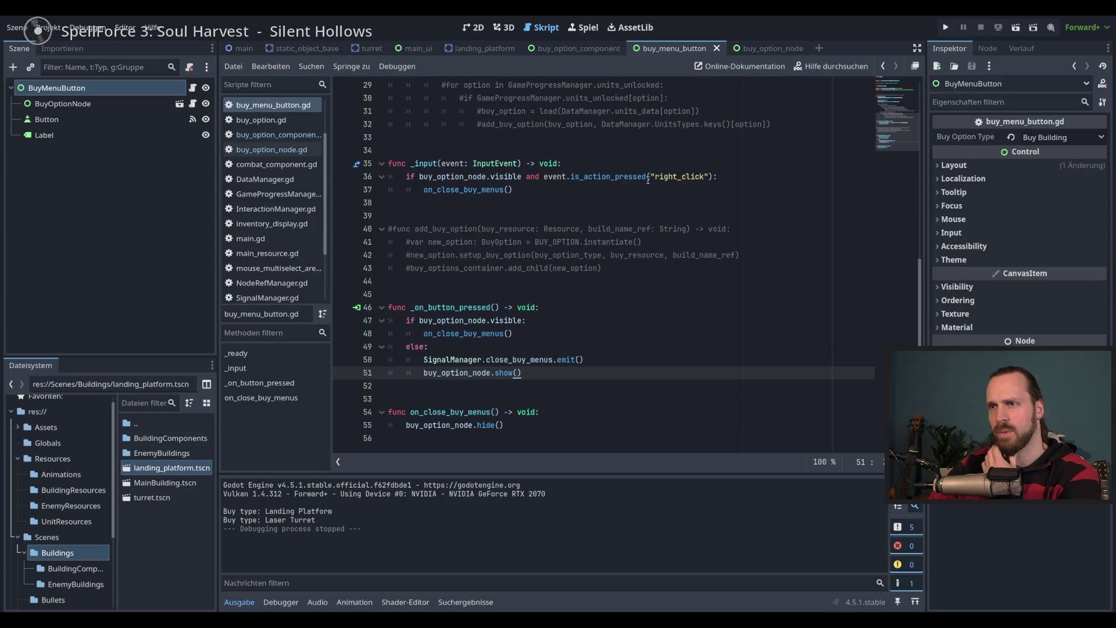
pyautogui.moveTo(387, 228)
pyautogui.mouseDown()
pyautogui.moveTo(449, 228)
pyautogui.moveTo(506, 281)
pyautogui.mouseUp()
pyautogui.scroll(9, 506, 274)
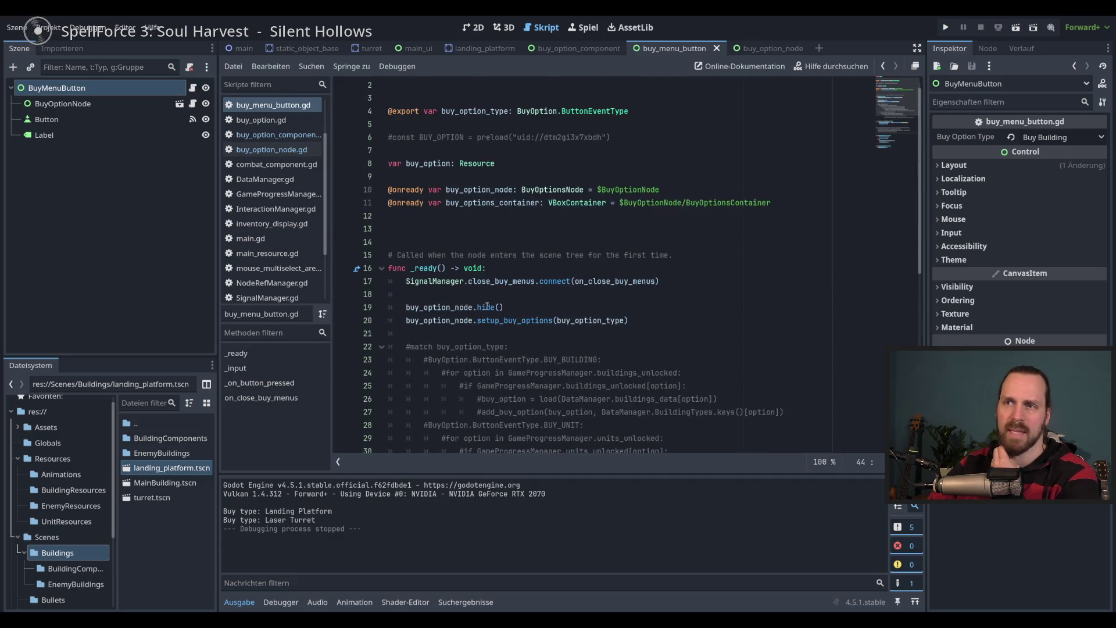
pyautogui.click(457, 311)
pyautogui.scroll(-4, 447, 313)
pyautogui.moveTo(450, 190); pyautogui.dragTo(542, 321)
pyautogui.moveTo(422, 333)
pyautogui.mouseDown()
pyautogui.moveTo(511, 192)
pyautogui.moveTo(664, 166)
pyautogui.mouseUp()
pyautogui.press('BackSpace')
pyautogui.press('Return')
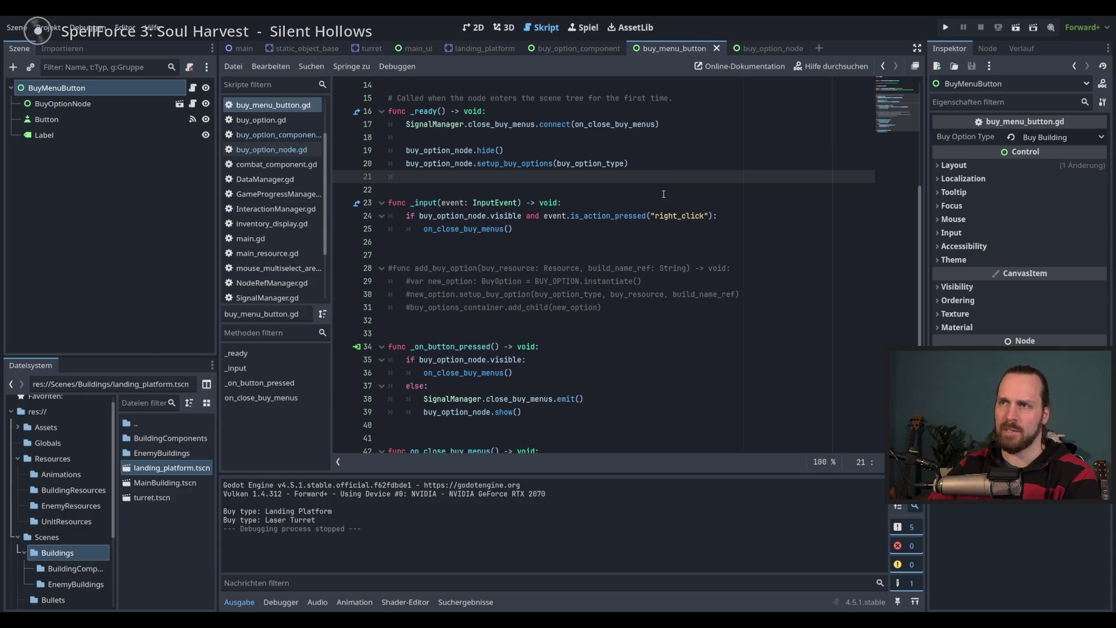
# Delete the commented-out add_buy_option function and save
pyautogui.scroll(-1, 632, 244)
pyautogui.moveTo(434, 280); pyautogui.dragTo(371, 220)
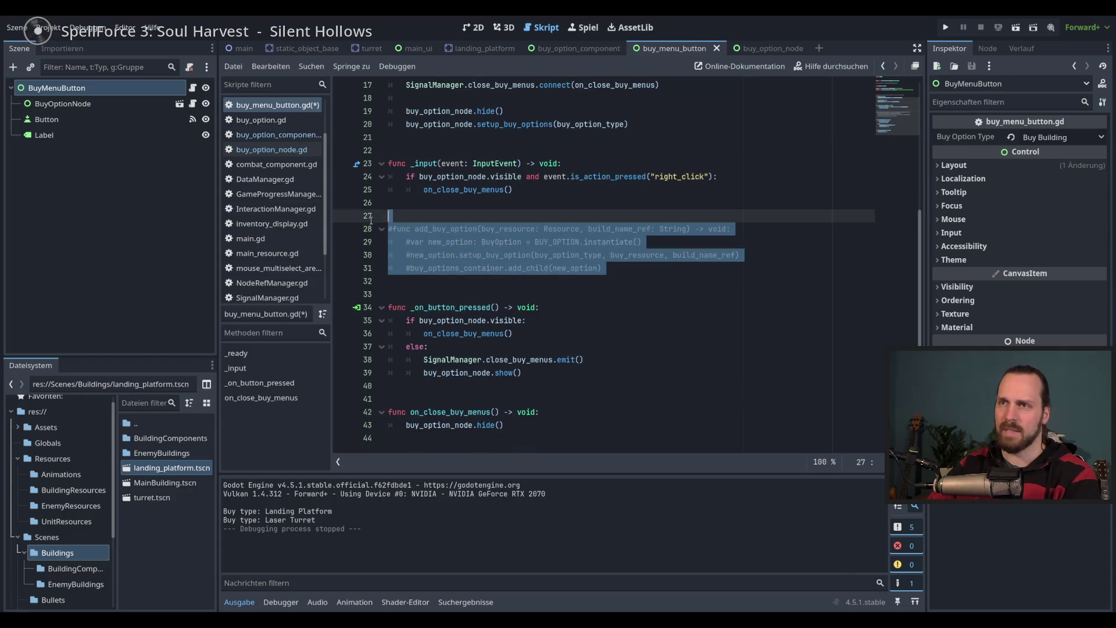
pyautogui.press('Delete')
pyautogui.scroll(5, 605, 262)
pyautogui.hotkey('ctrl', 's')
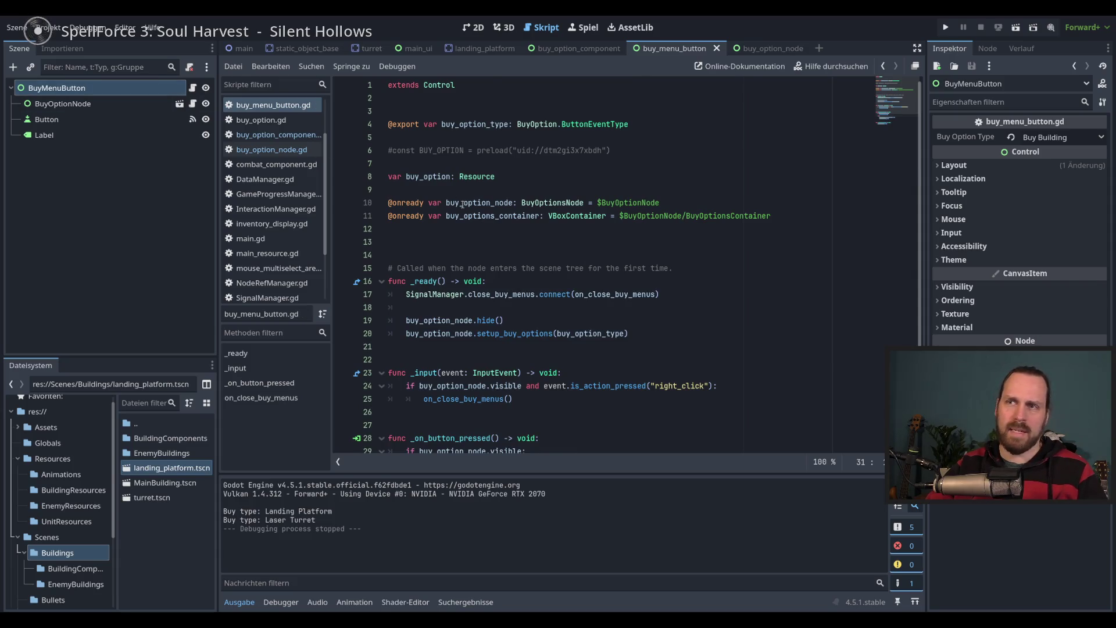
# Run the game, toggle the Build menu open and closed repeatedly, then stop it
pyautogui.scroll(-4, 495, 228)
pyautogui.click(567, 311)
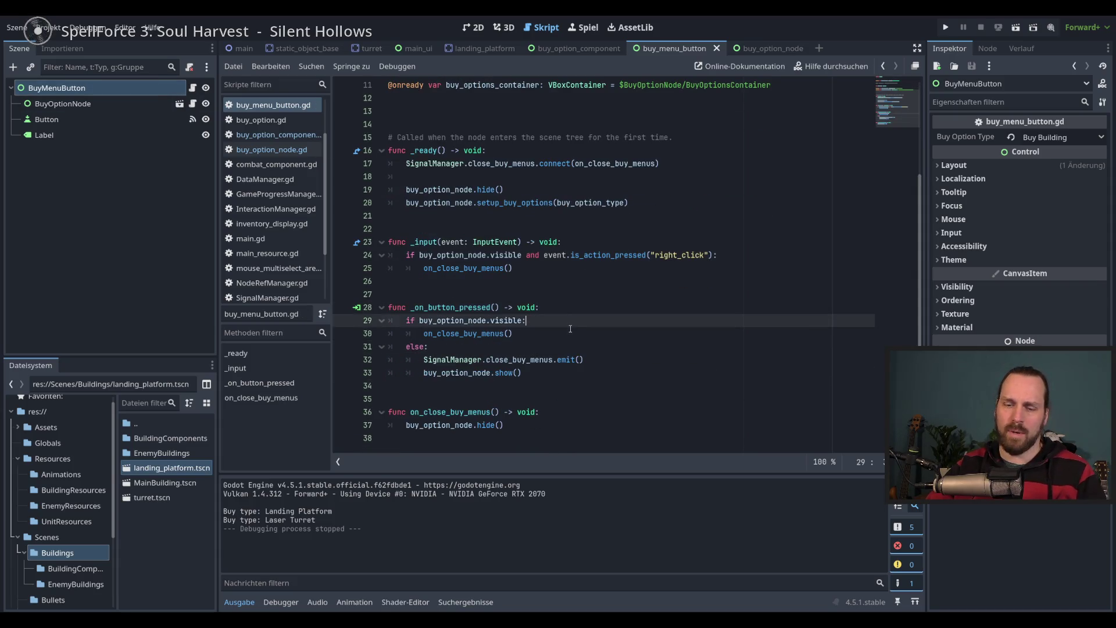
pyautogui.press('F5')
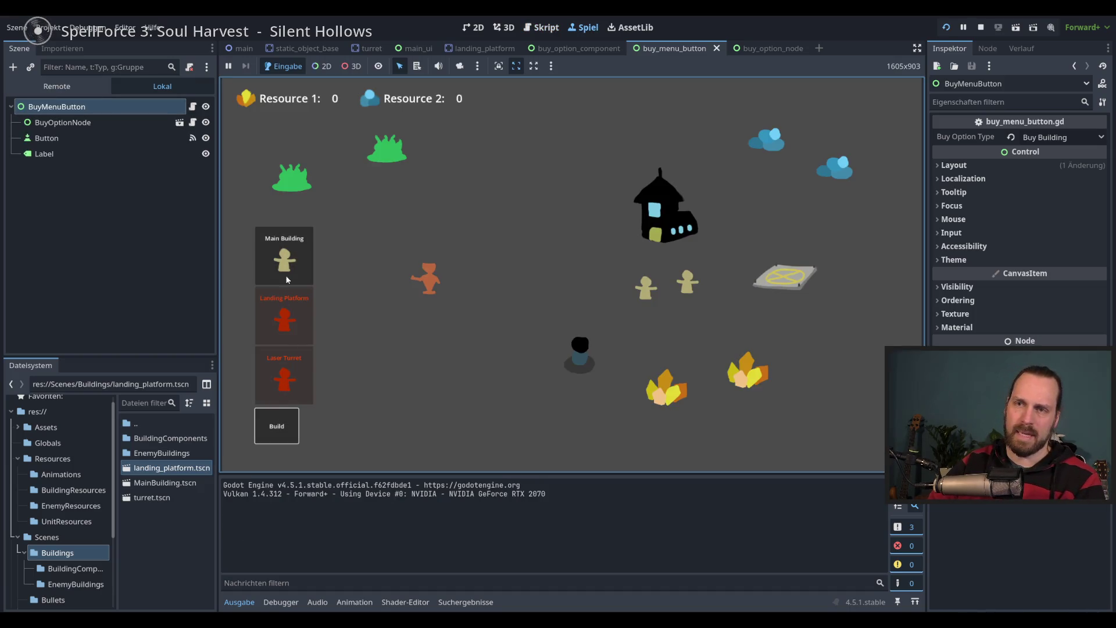
pyautogui.click(279, 434)
pyautogui.click(278, 436)
pyautogui.click(284, 435)
pyautogui.click(286, 434)
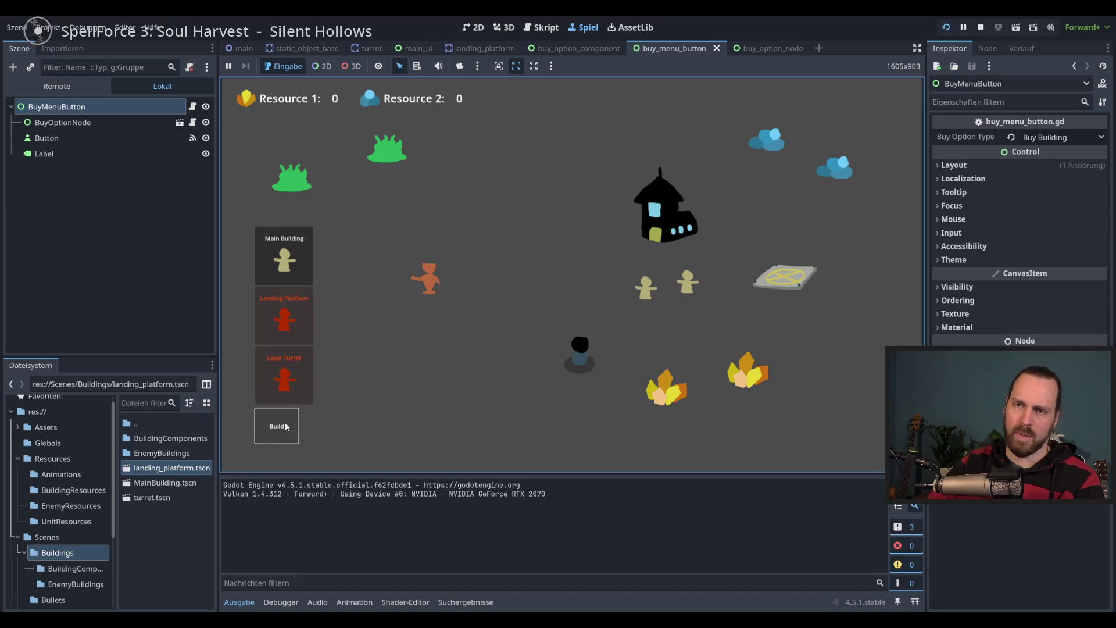
pyautogui.click(285, 434)
pyautogui.click(279, 435)
pyautogui.click(279, 434)
pyautogui.click(278, 435)
pyautogui.click(274, 427)
pyautogui.press('F8')
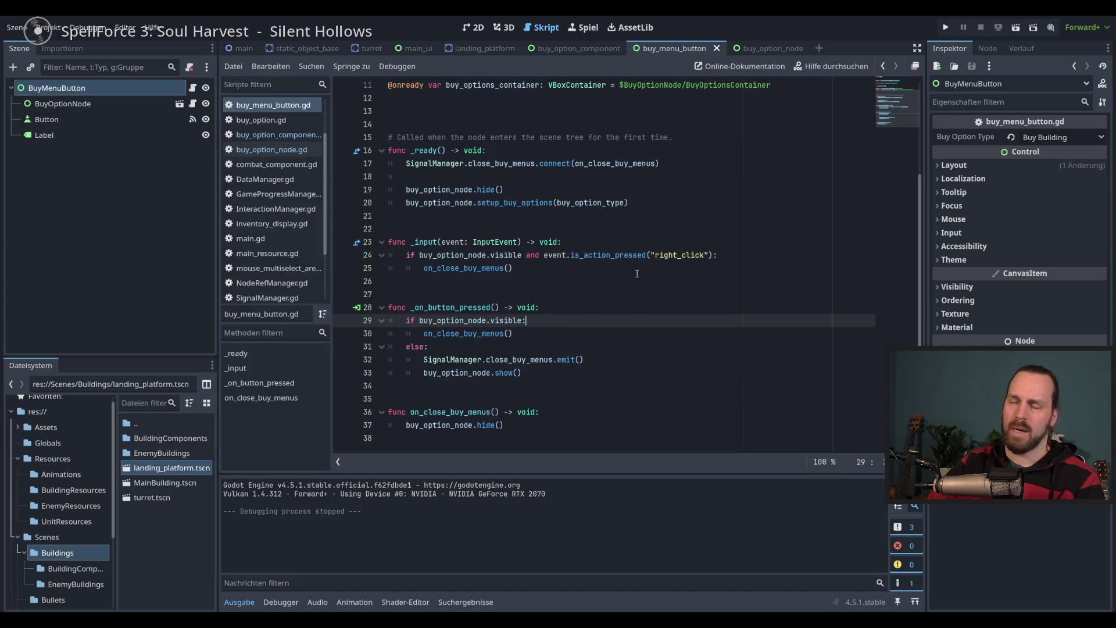
# Check the BuyOptionsContainer node's type in buy_option_node, then return to buy_menu_button
pyautogui.click(622, 335)
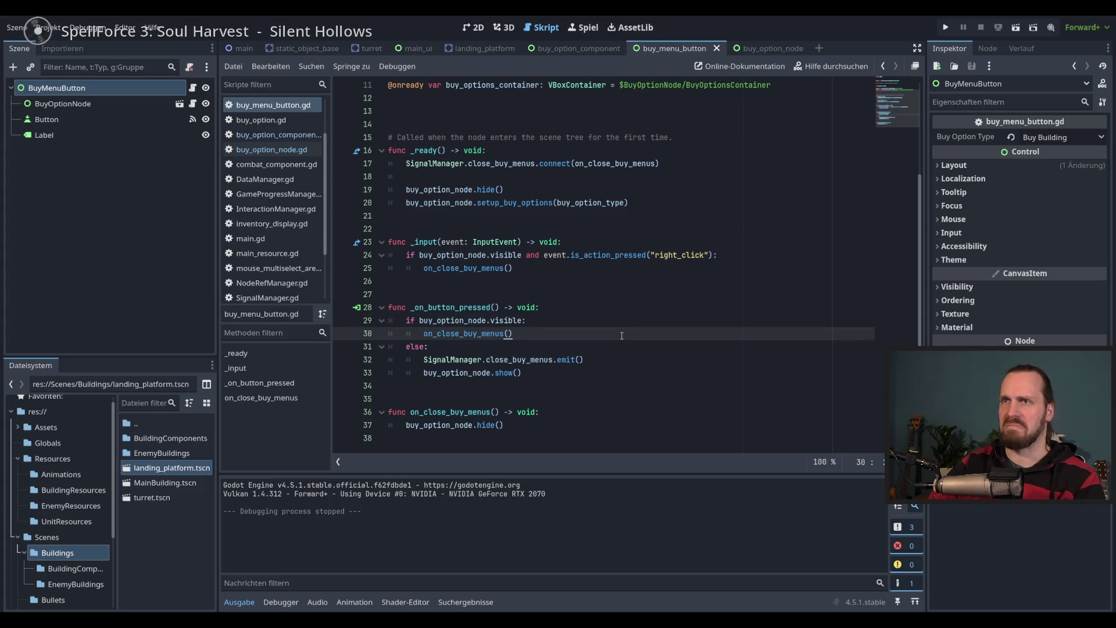
pyautogui.click(768, 48)
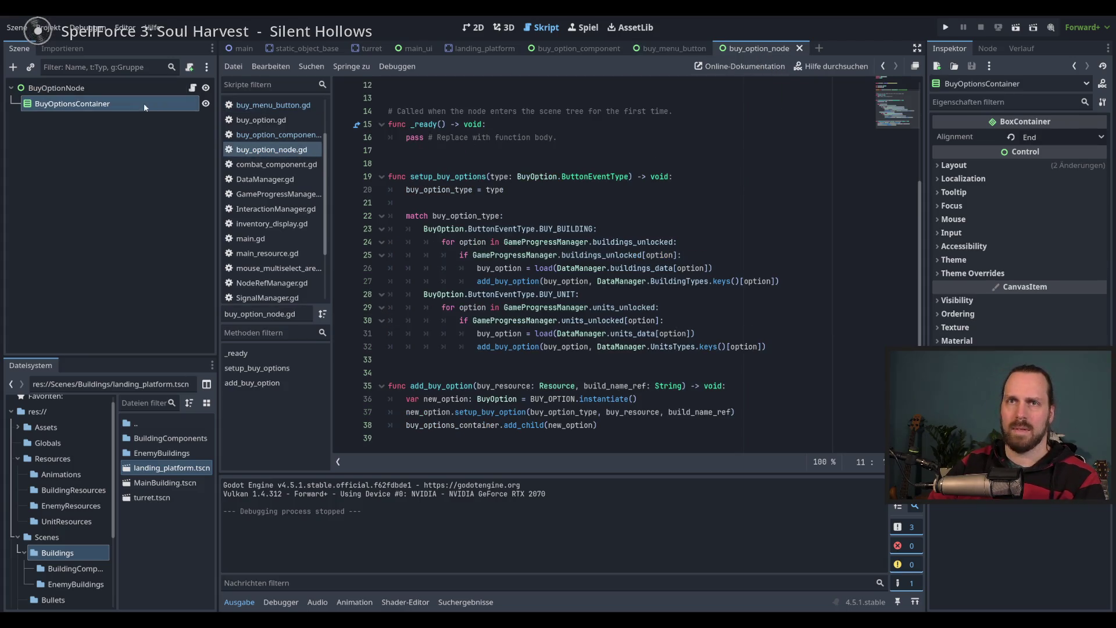
pyautogui.click(114, 102)
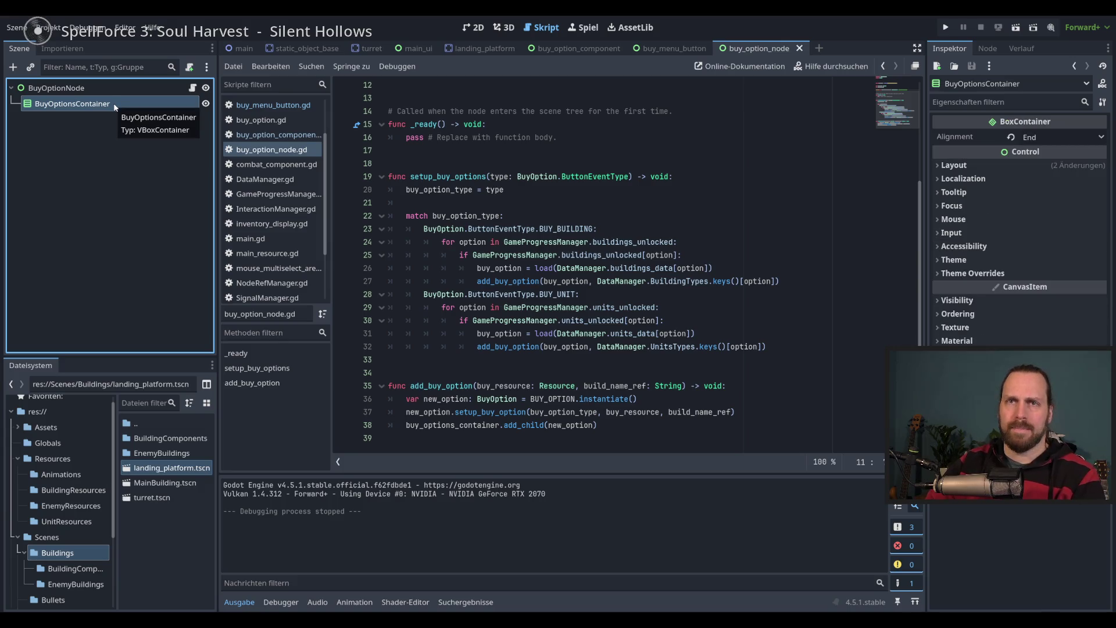
pyautogui.click(675, 47)
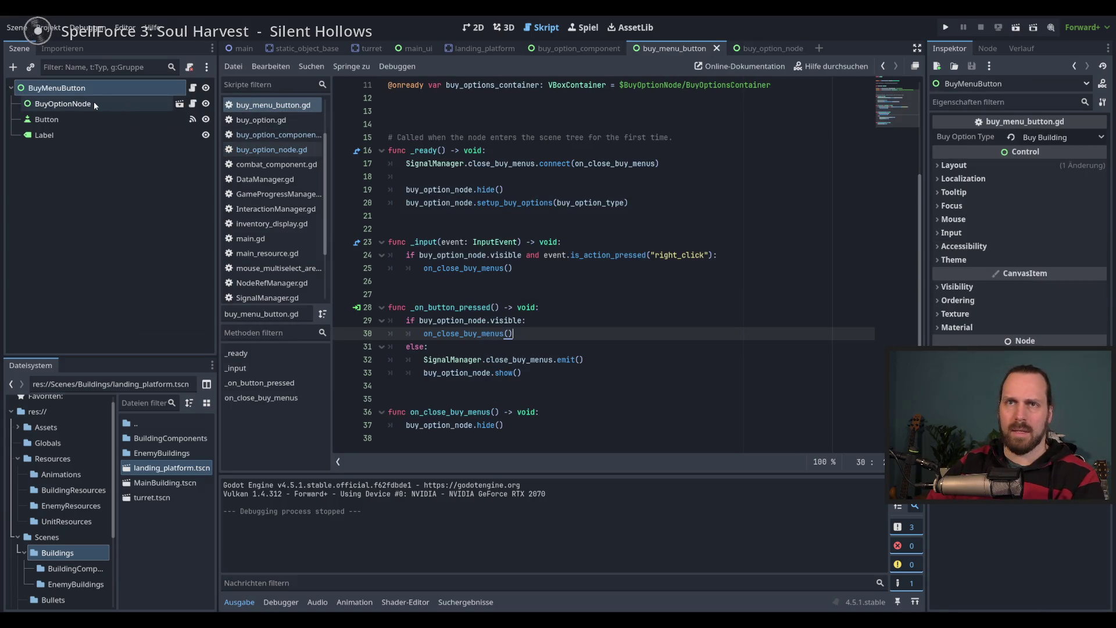
# Delete the BuyOptionNode child from the buy_option_component scene and save it
pyautogui.click(179, 104)
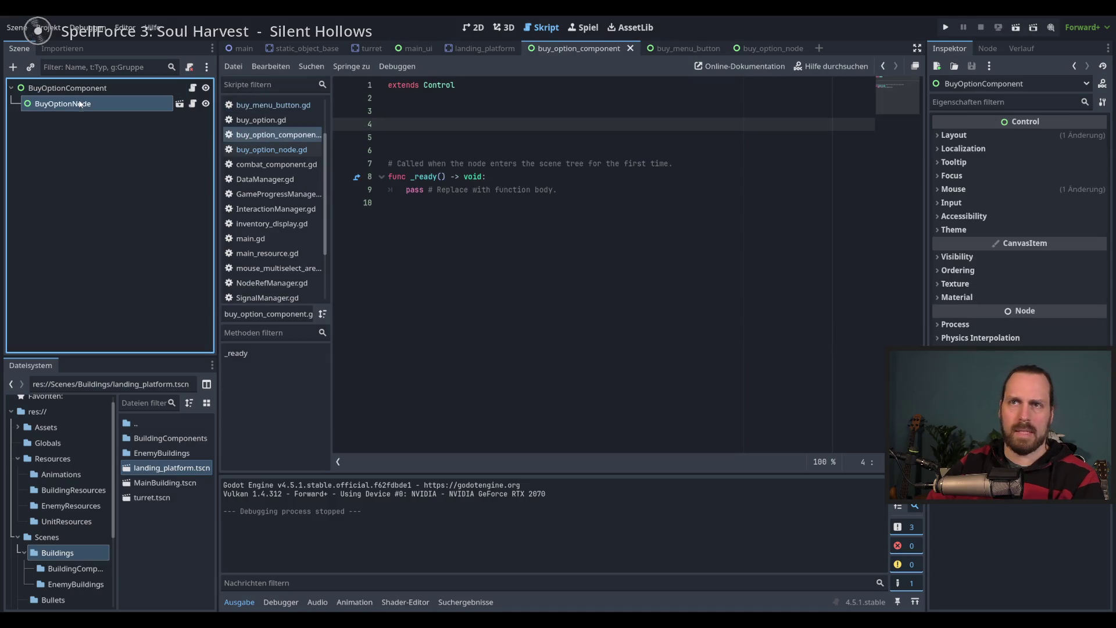
pyautogui.rightClick(81, 104)
pyautogui.click(169, 534)
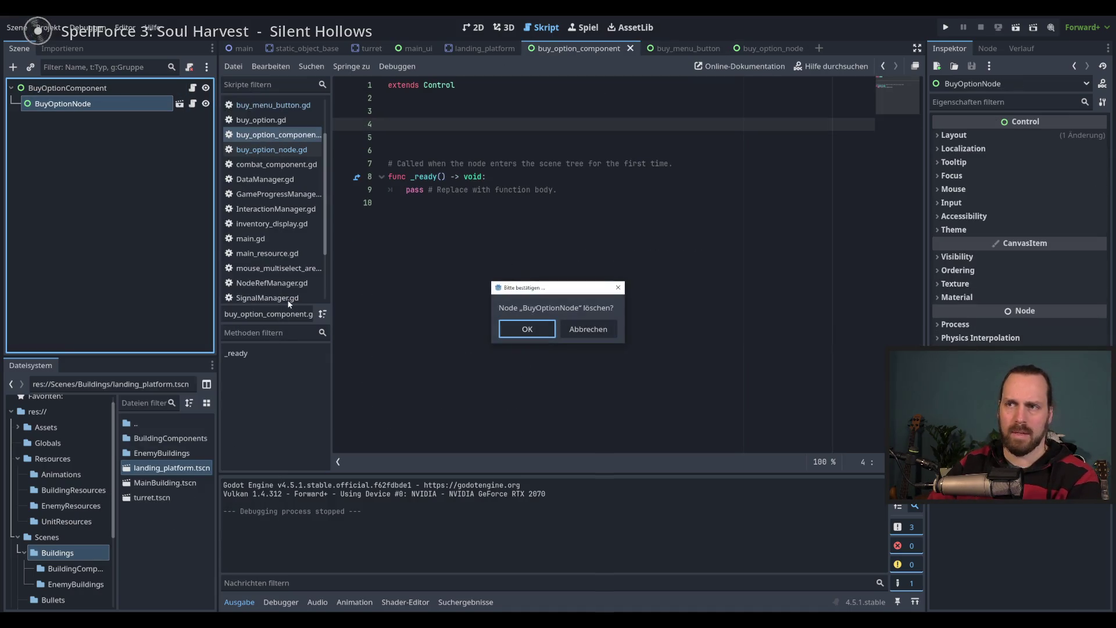
pyautogui.press('Return')
pyautogui.hotkey('ctrl', 's')
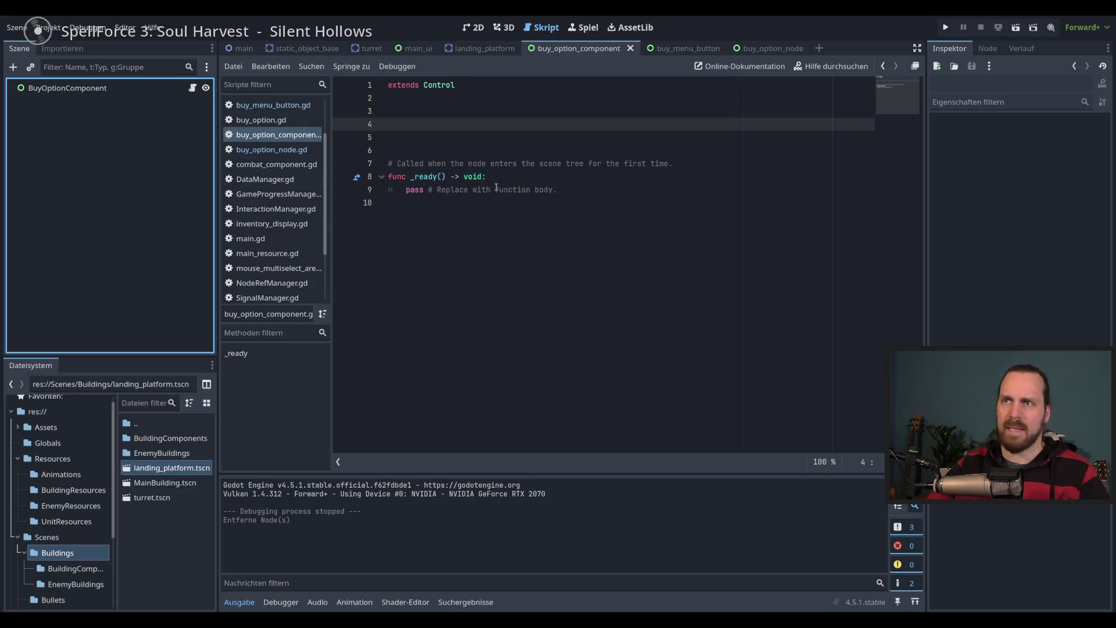
pyautogui.click(509, 124)
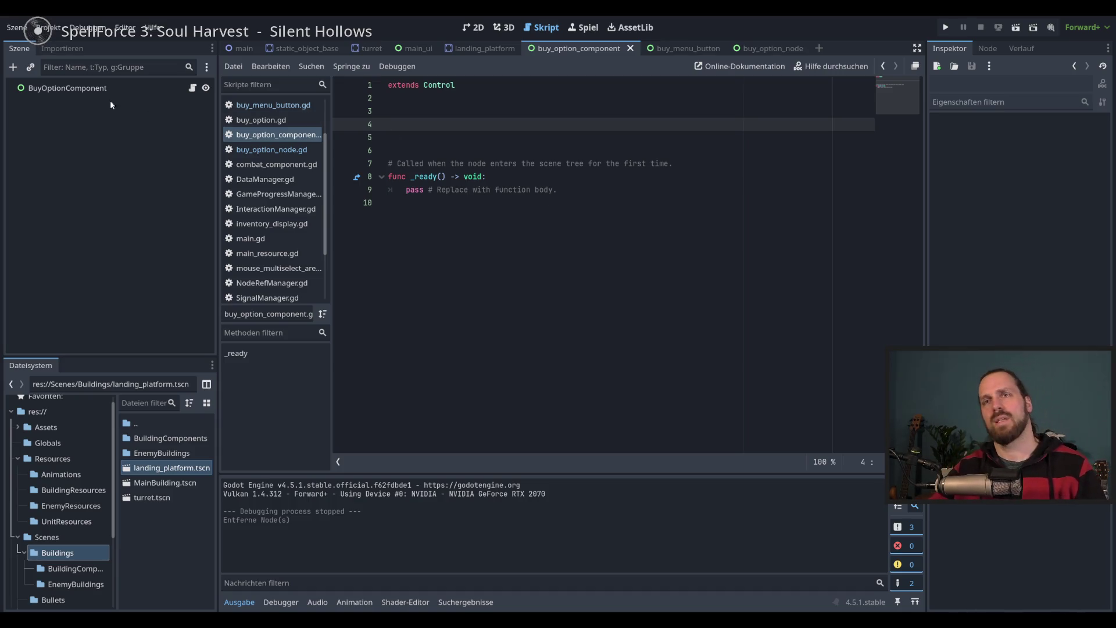
pyautogui.click(419, 112)
pyautogui.press('Down')
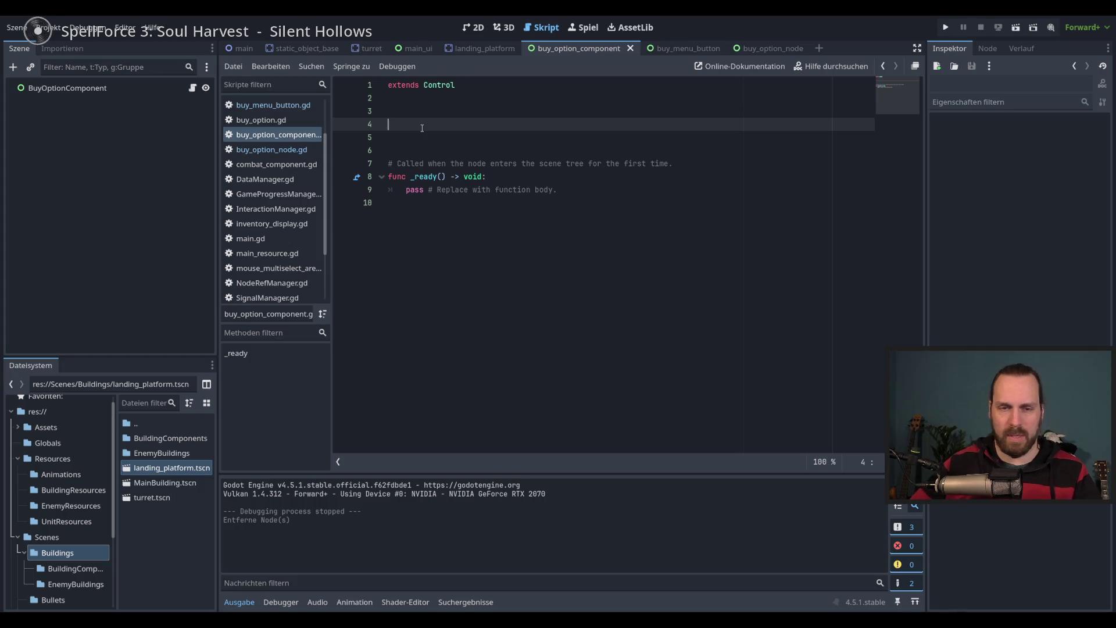
pyautogui.click(583, 178)
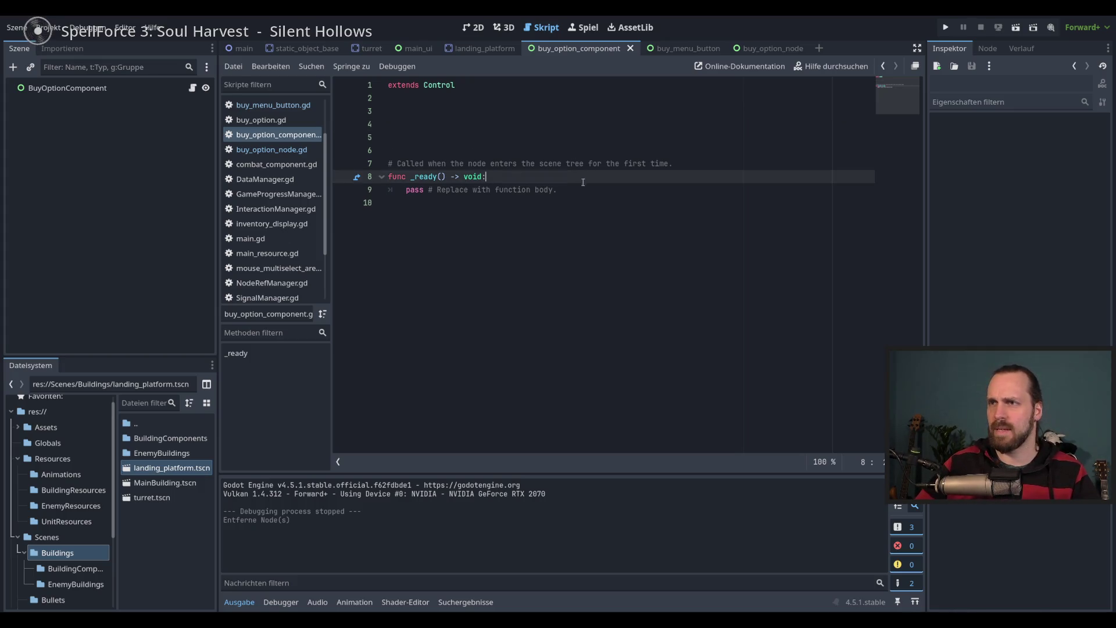
pyautogui.click(598, 190)
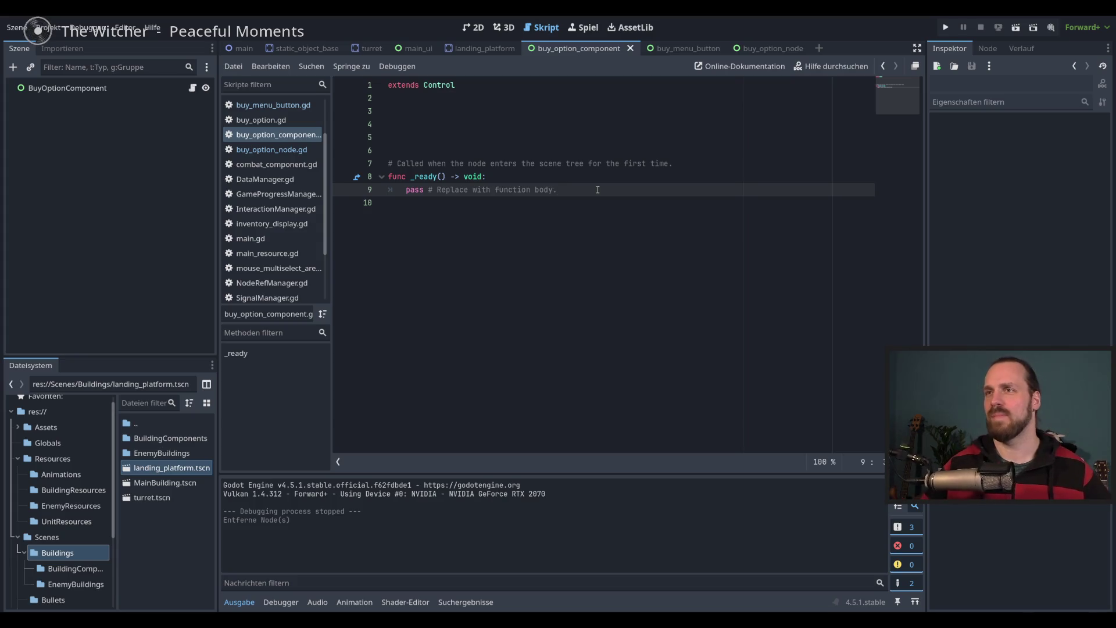
# Place the caret in buy_option_component.gd's blank lines under extends Control, then select the BuyOptionComponent root
pyautogui.click(656, 176)
pyautogui.click(666, 189)
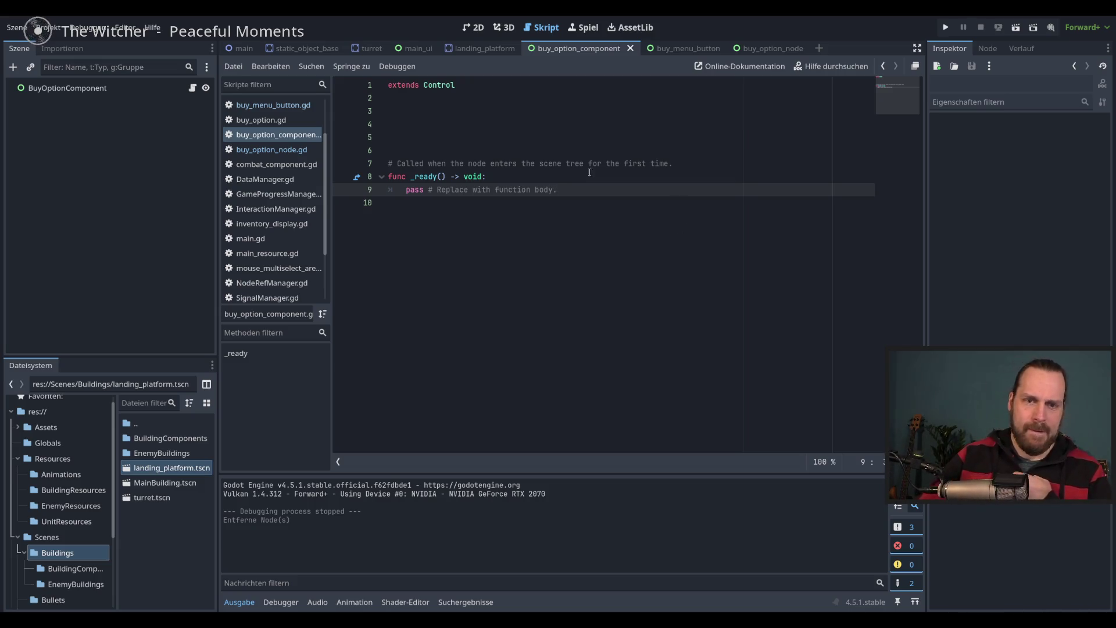
pyautogui.click(570, 140)
pyautogui.click(530, 129)
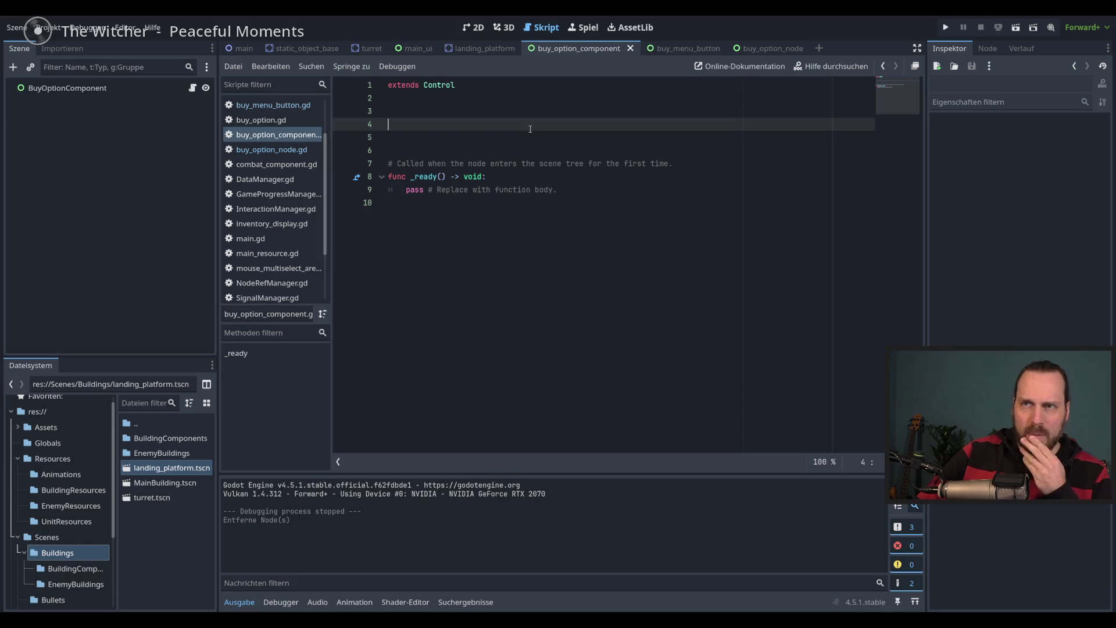
pyautogui.click(75, 88)
# Instance buy_option_node.tscn under BuyOptionComponent via a 'node' search, then briefly test-run the game
pyautogui.click(31, 68)
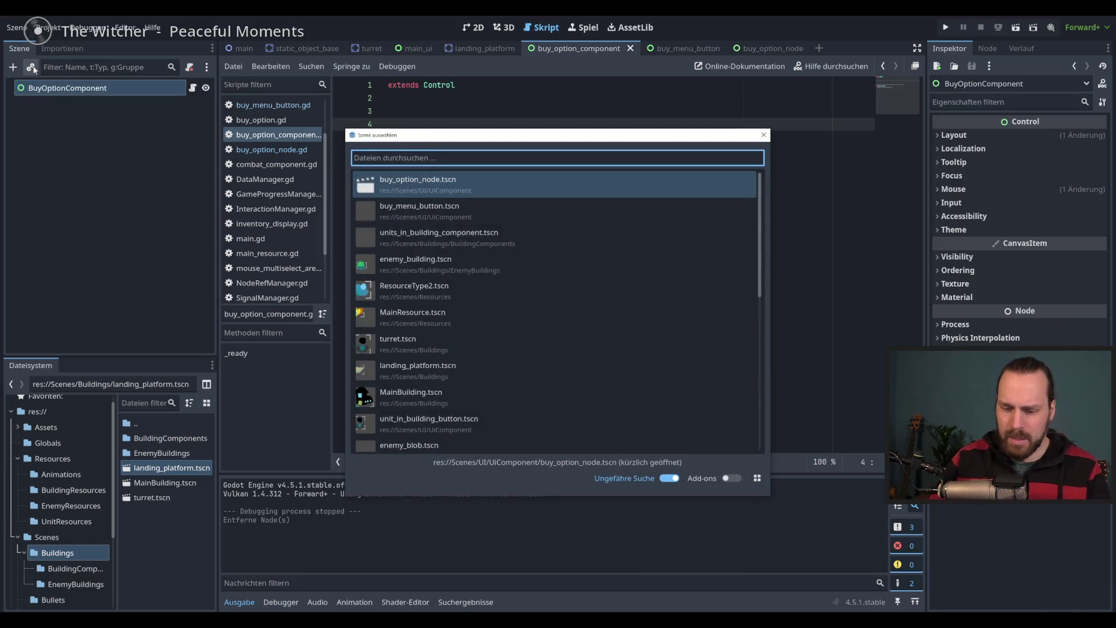
pyautogui.write('node')
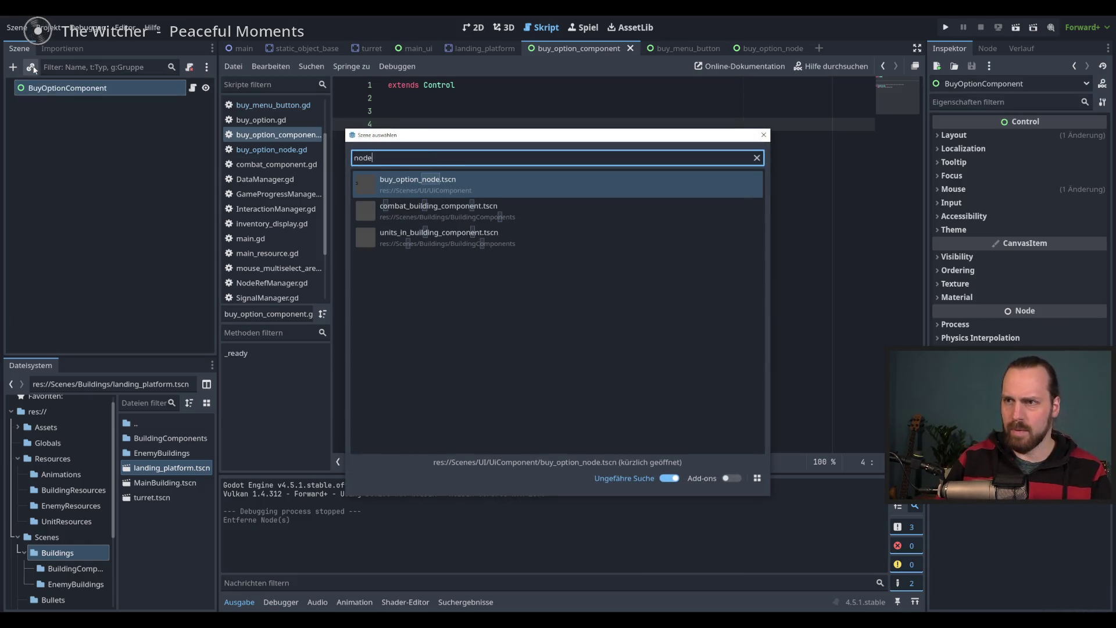
pyautogui.doubleClick(444, 184)
pyautogui.press('F5')
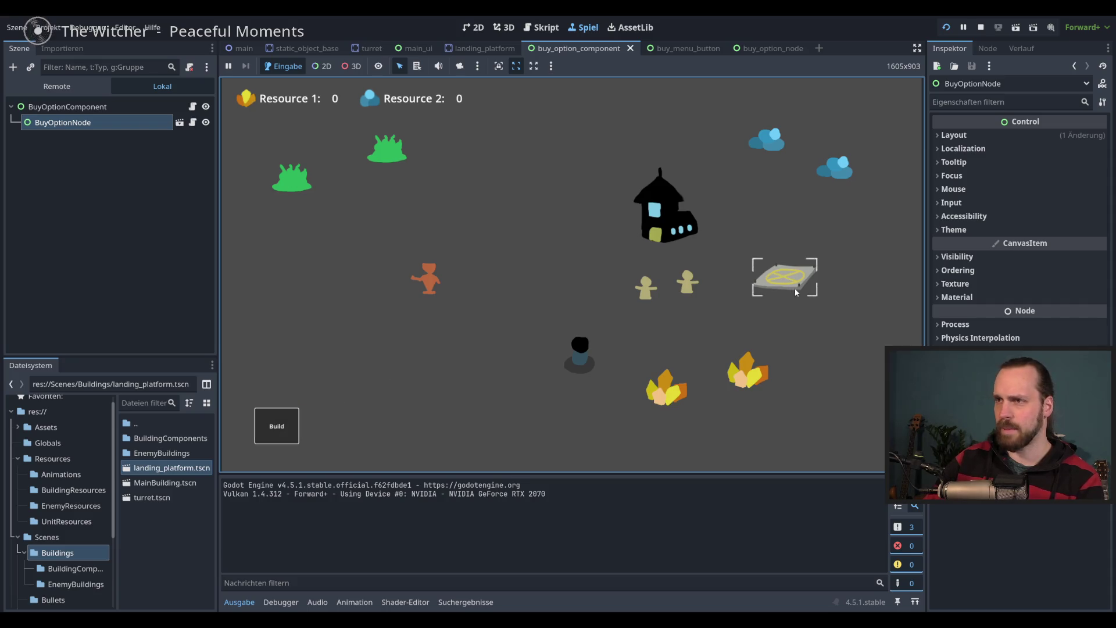
pyautogui.press('F8')
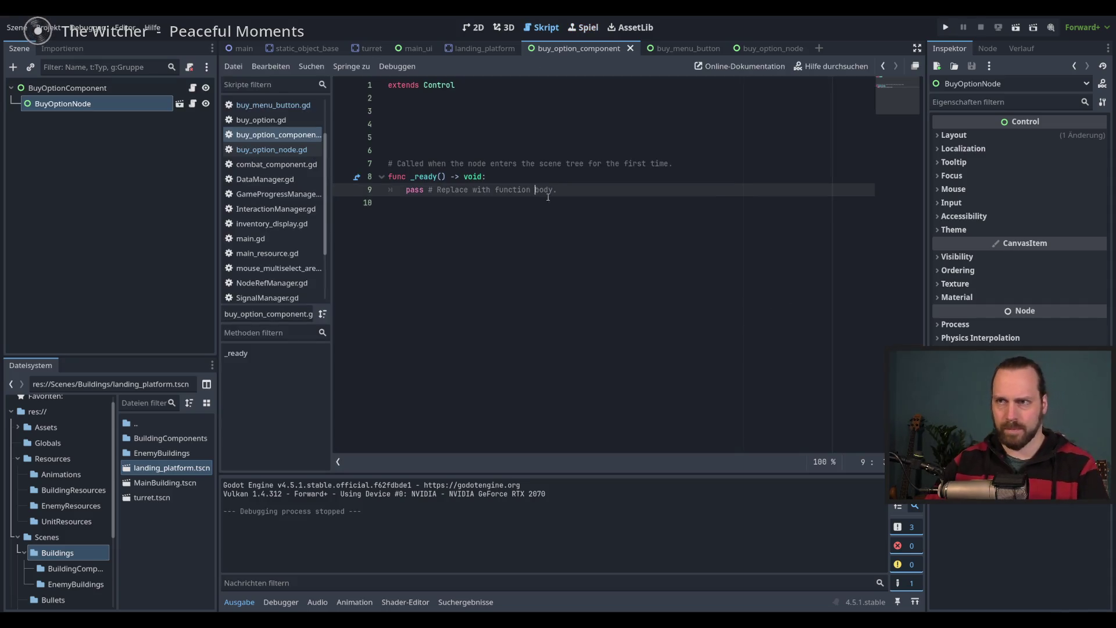
# Select the BuyOptionNode child and open its buy_option_node.gd script
pyautogui.click(145, 88)
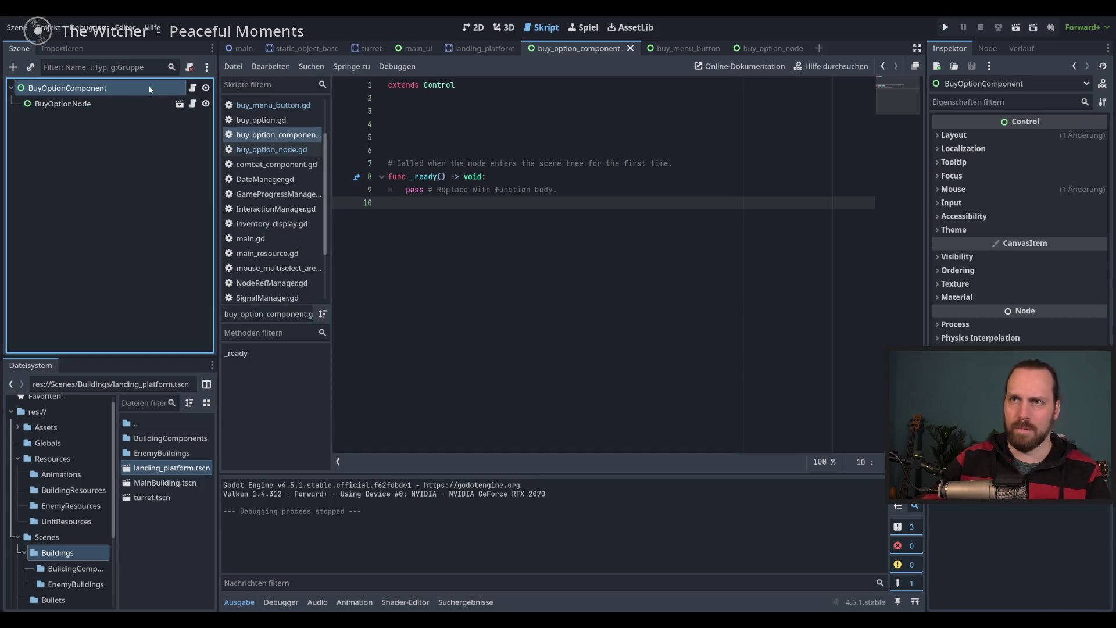
pyautogui.click(481, 136)
pyautogui.click(481, 190)
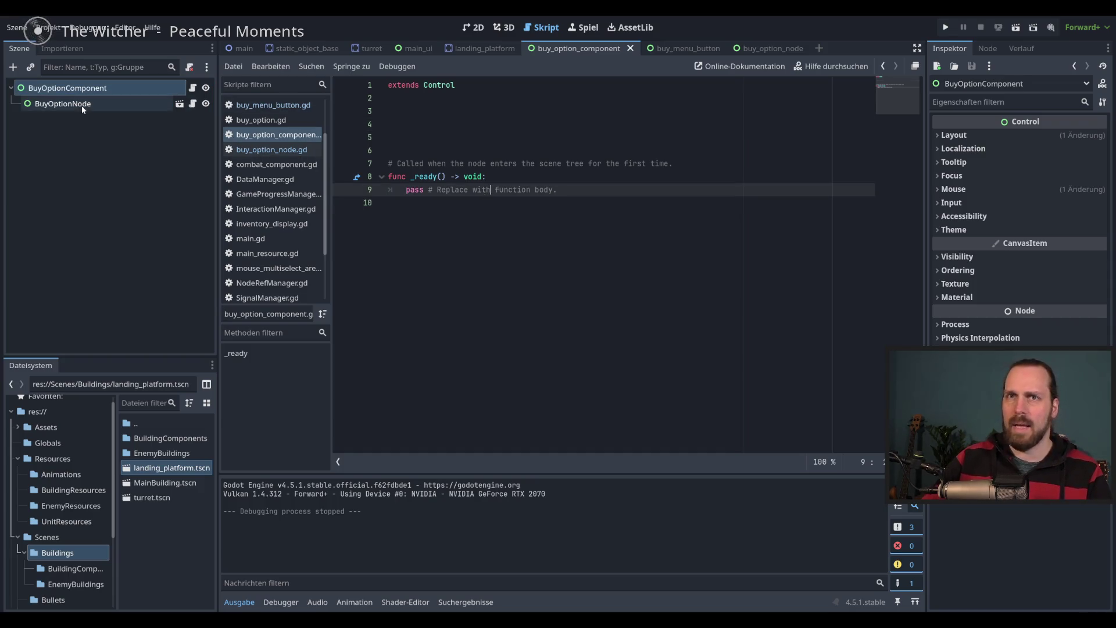
pyautogui.click(107, 108)
pyautogui.click(193, 103)
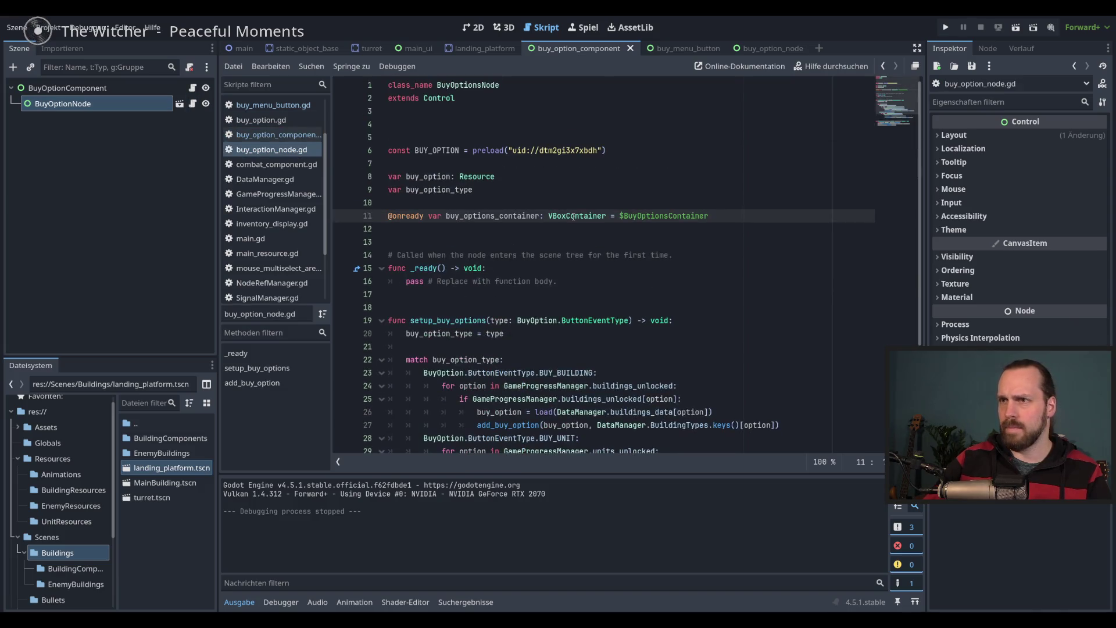
# Place the caret on empty line 13 and run the project with F5
pyautogui.scroll(-5, 573, 216)
pyautogui.scroll(5, 573, 216)
pyautogui.scroll(-4, 573, 216)
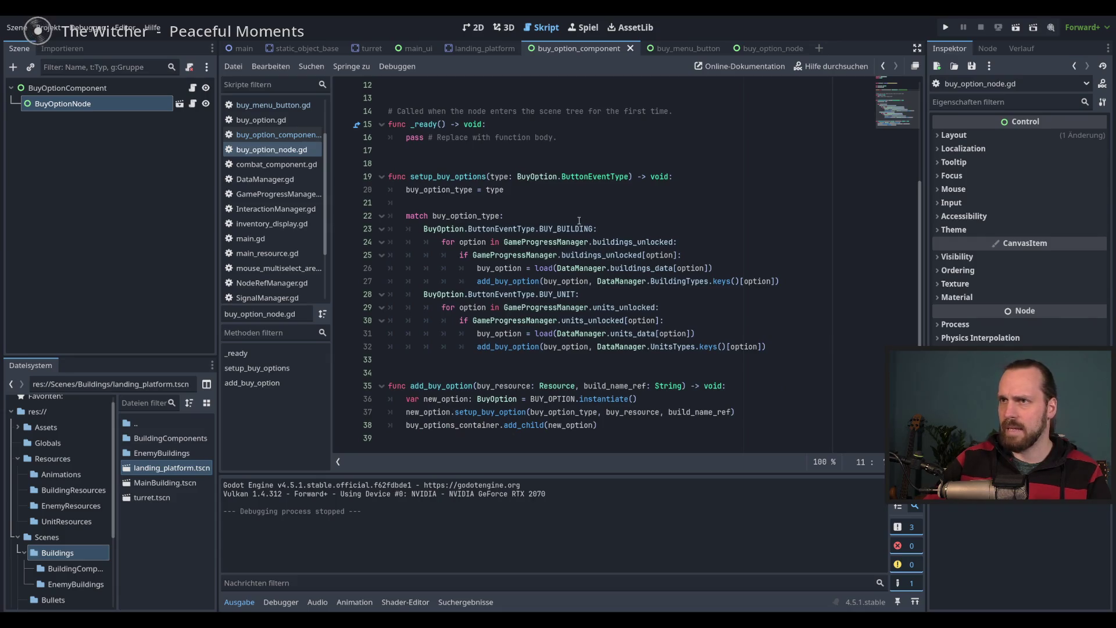
pyautogui.scroll(4, 581, 226)
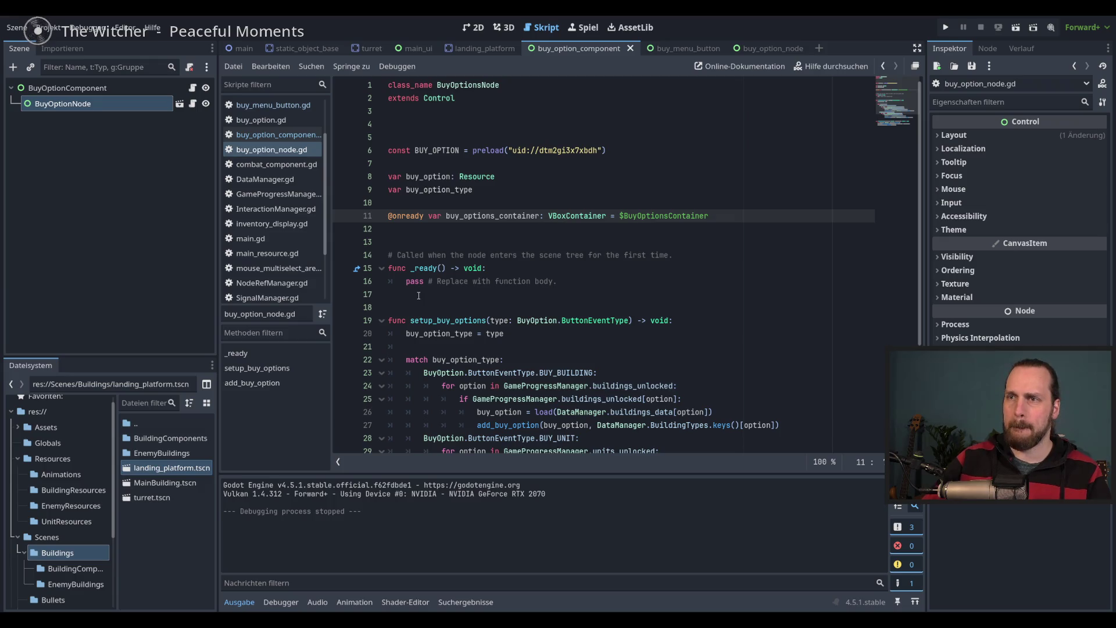
pyautogui.click(577, 246)
pyautogui.press('F5')
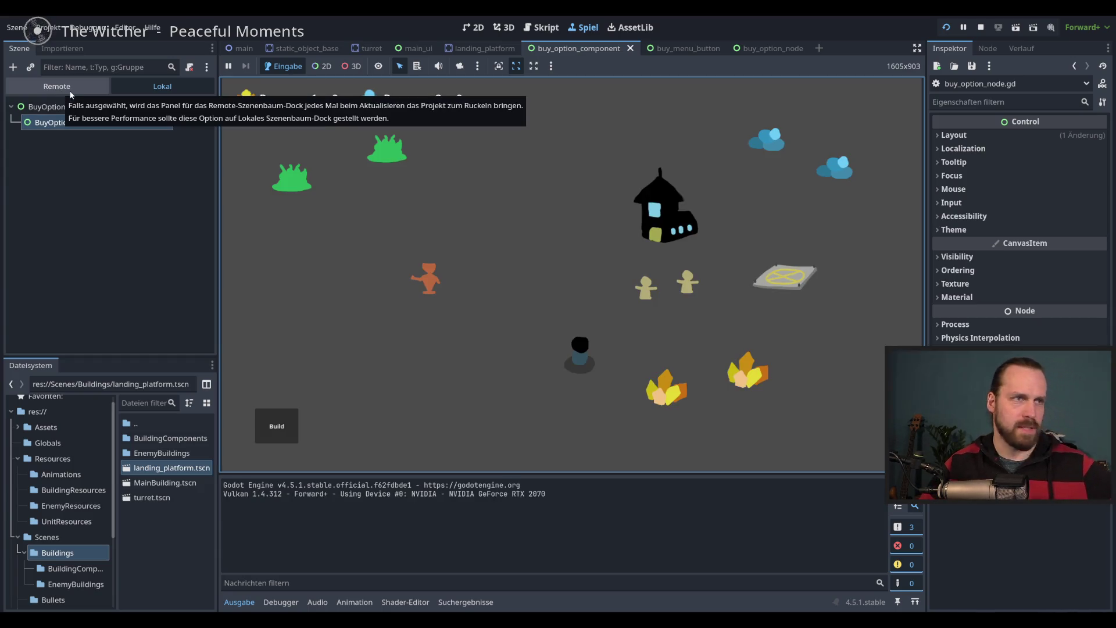
# Inspect the Remote scene tree with UiLayer collapsed and CanvasLayer expanded, then stop the game
pyautogui.click(59, 87)
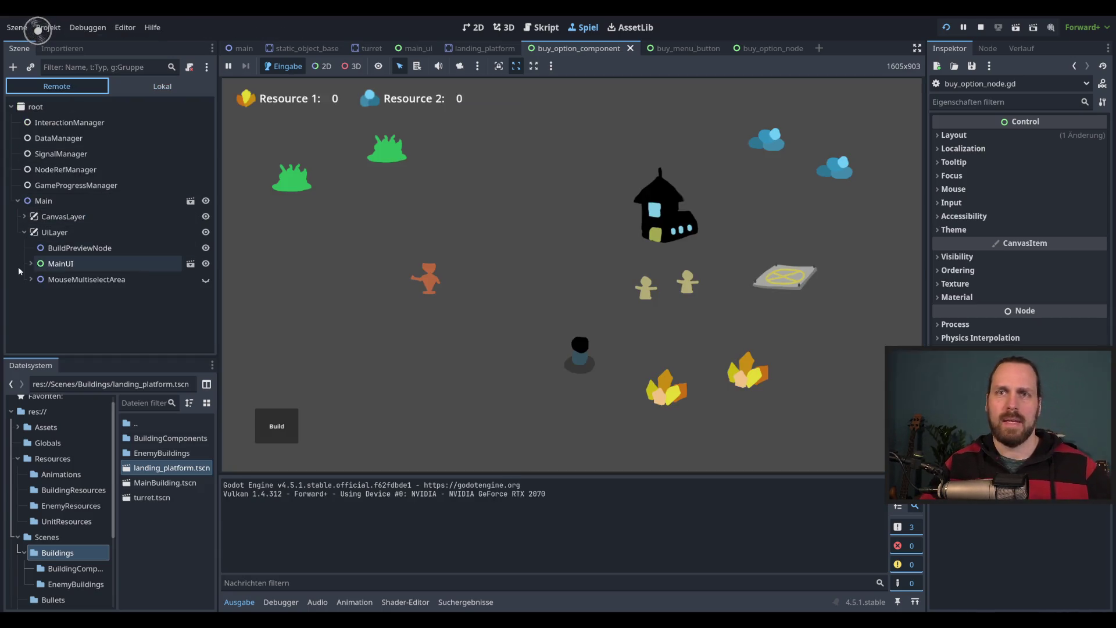
pyautogui.click(24, 231)
pyautogui.click(24, 217)
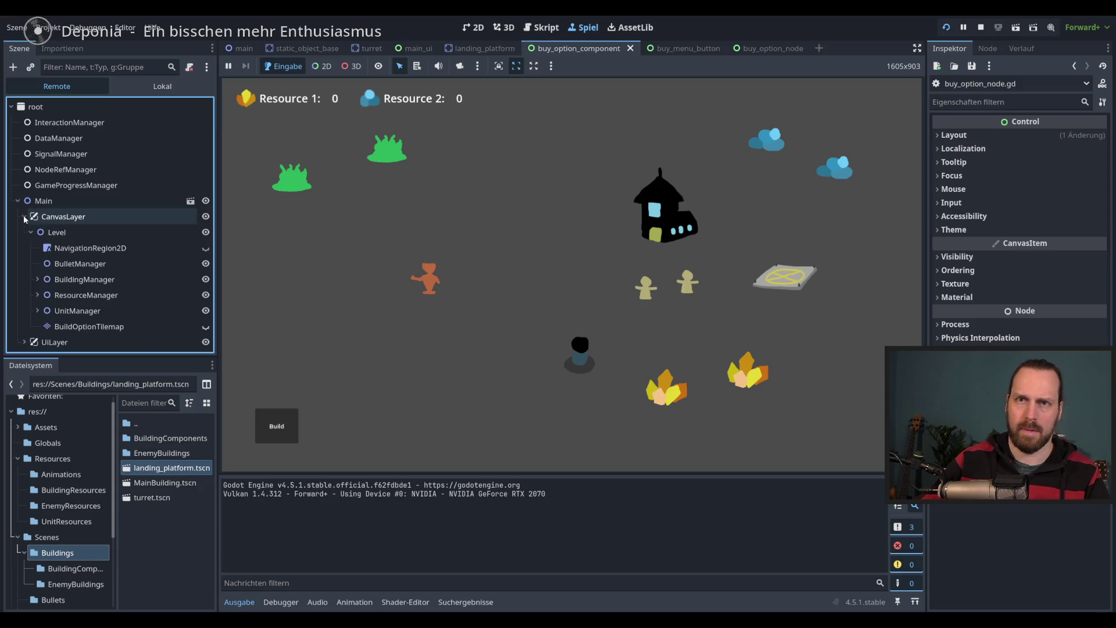
pyautogui.click(727, 169)
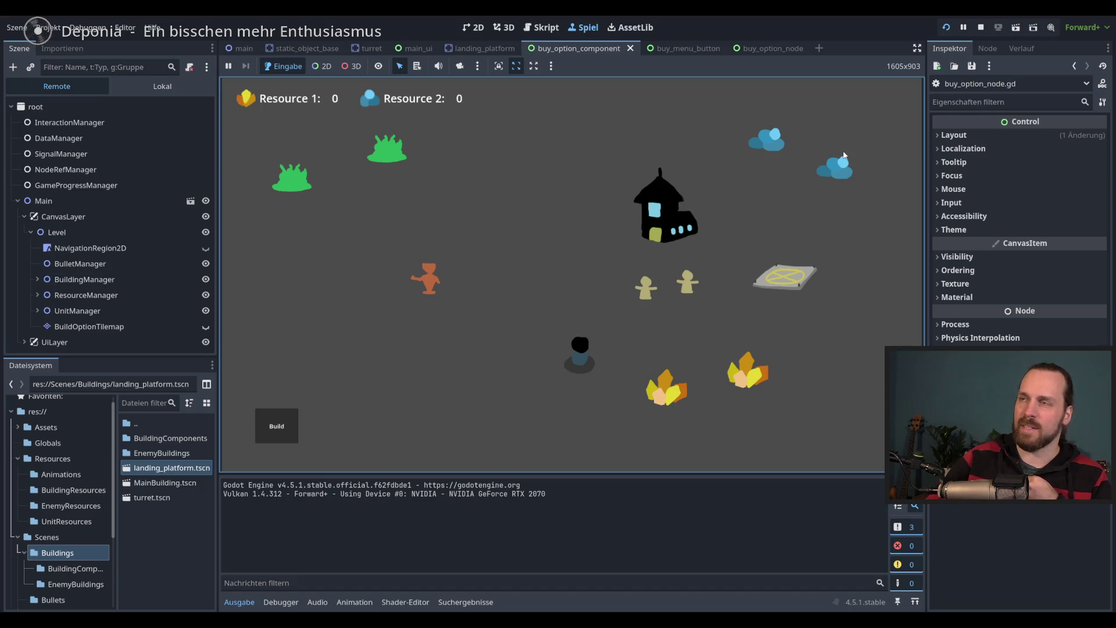
pyautogui.click(786, 51)
pyautogui.press('F8')
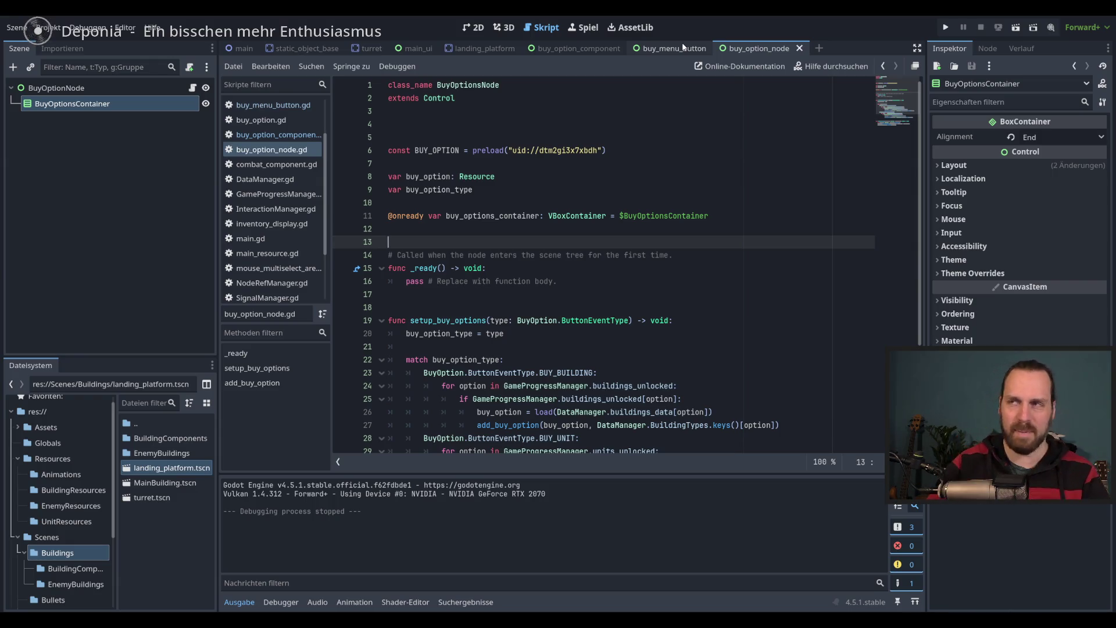
# Delete the BuyOptionsContainer node from the BuyOptionNode scene
pyautogui.click(109, 105)
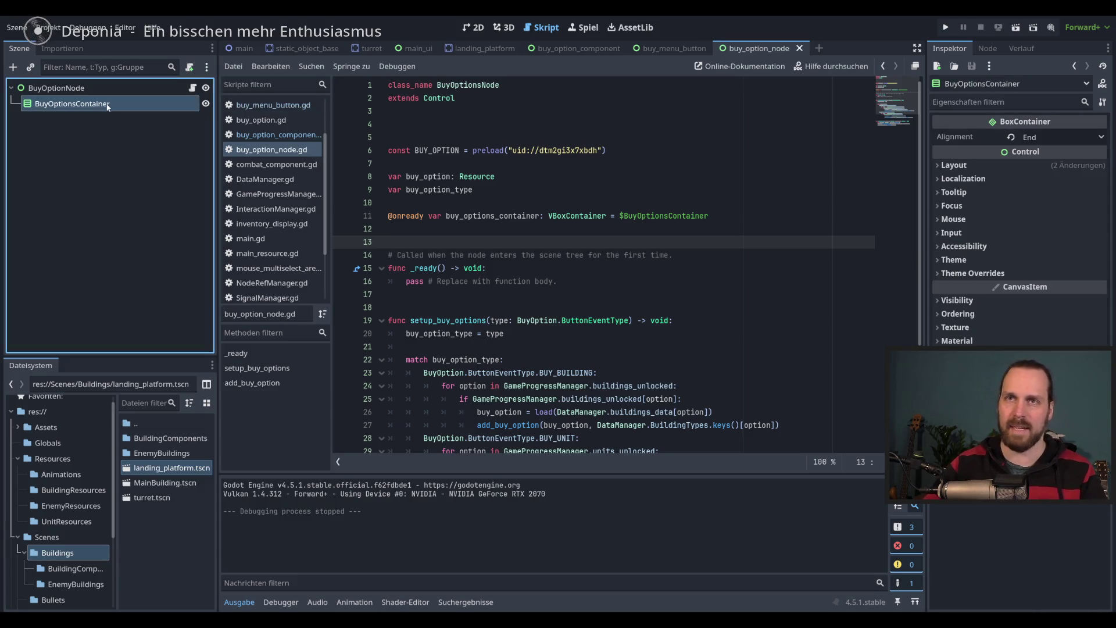
pyautogui.click(106, 91)
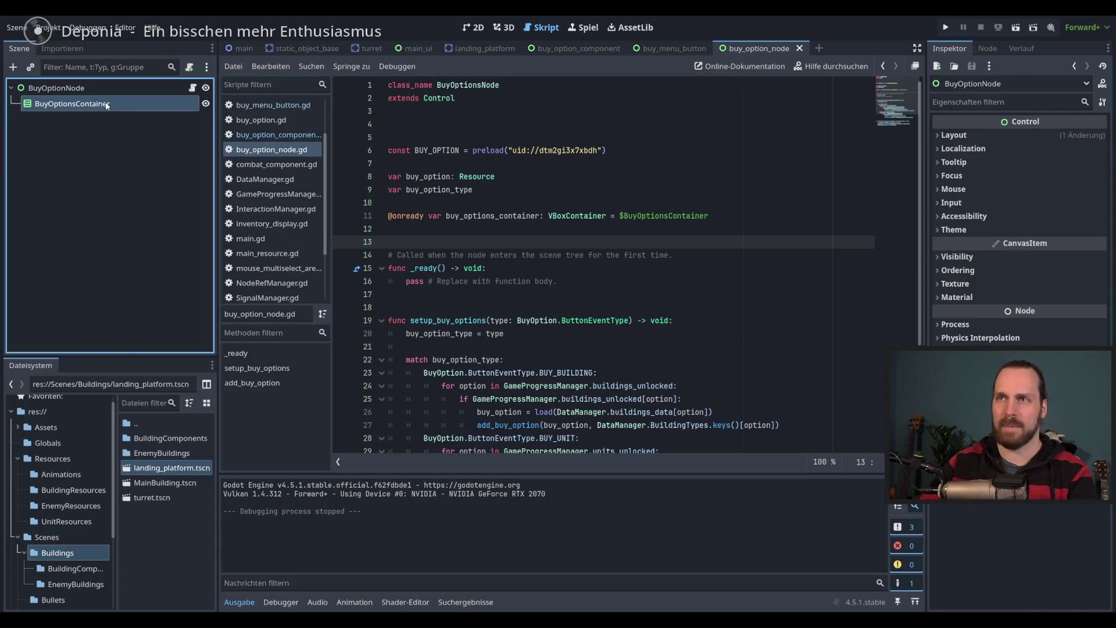
pyautogui.rightClick(108, 104)
pyautogui.click(197, 422)
pyautogui.press('Return')
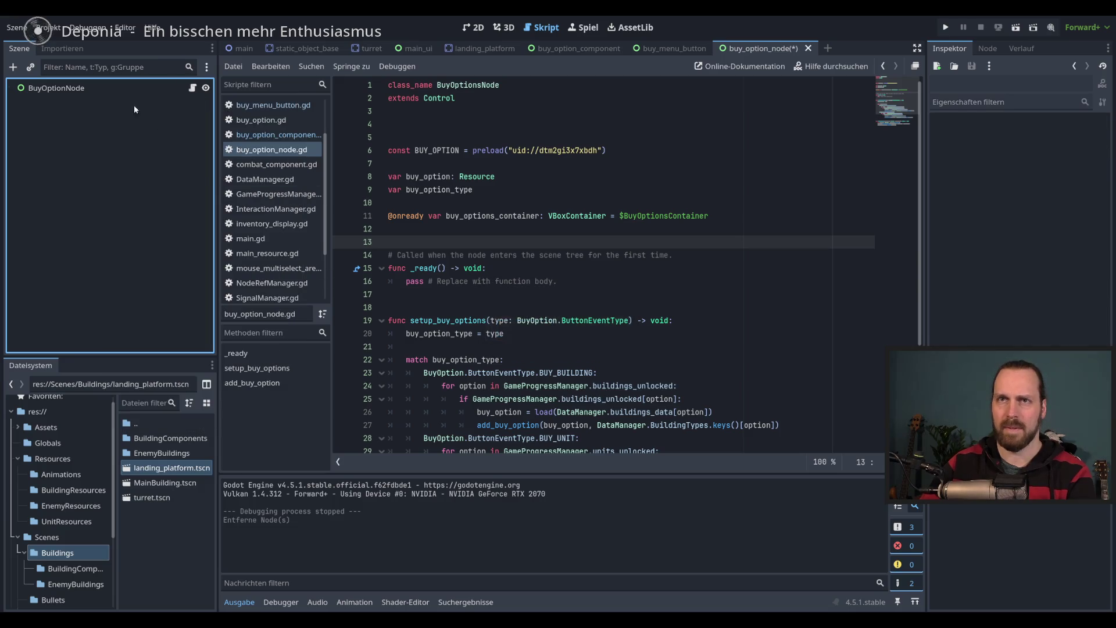
pyautogui.click(110, 88)
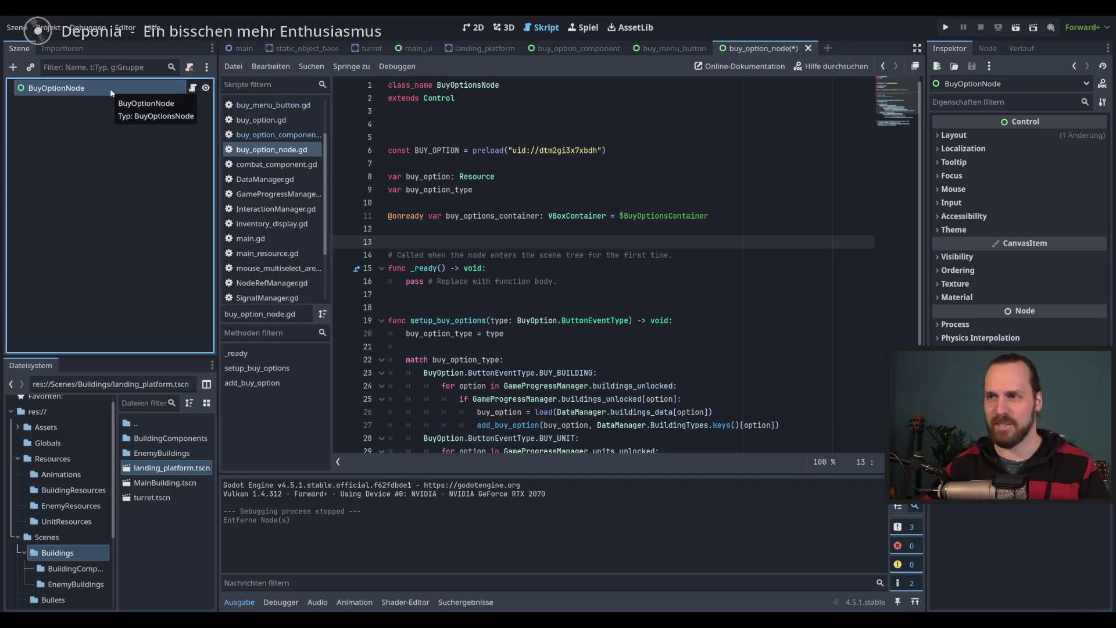
# Review the buy_option_node.gd script and its resource
pyautogui.scroll(-2, 699, 272)
pyautogui.click(700, 272)
pyautogui.click(701, 255)
pyautogui.scroll(-2, 702, 273)
pyautogui.scroll(3, 705, 285)
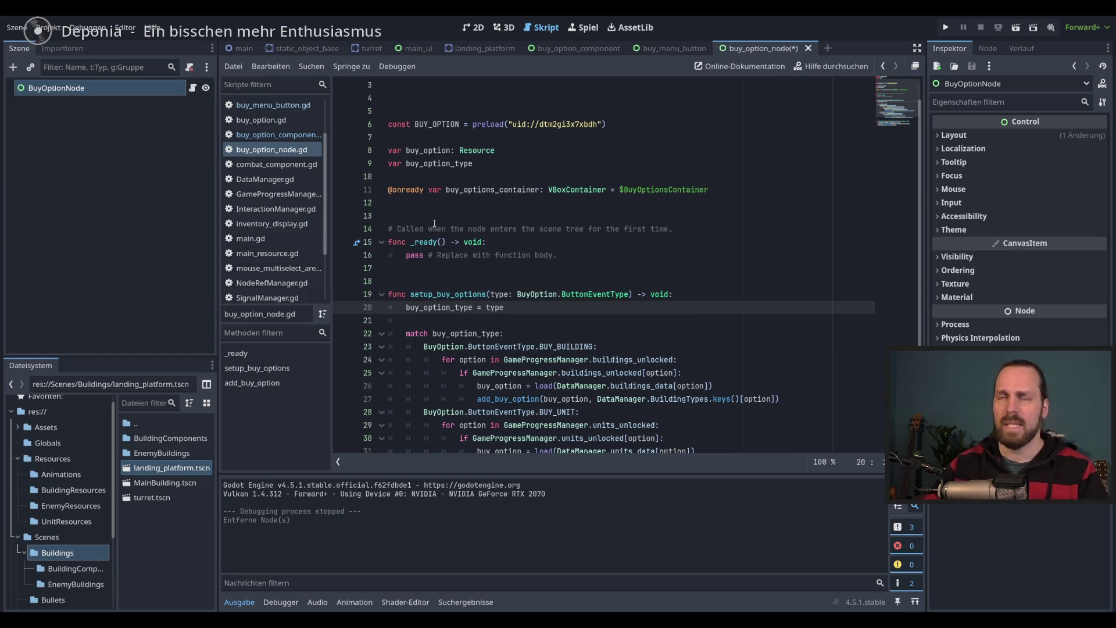
pyautogui.click(105, 86)
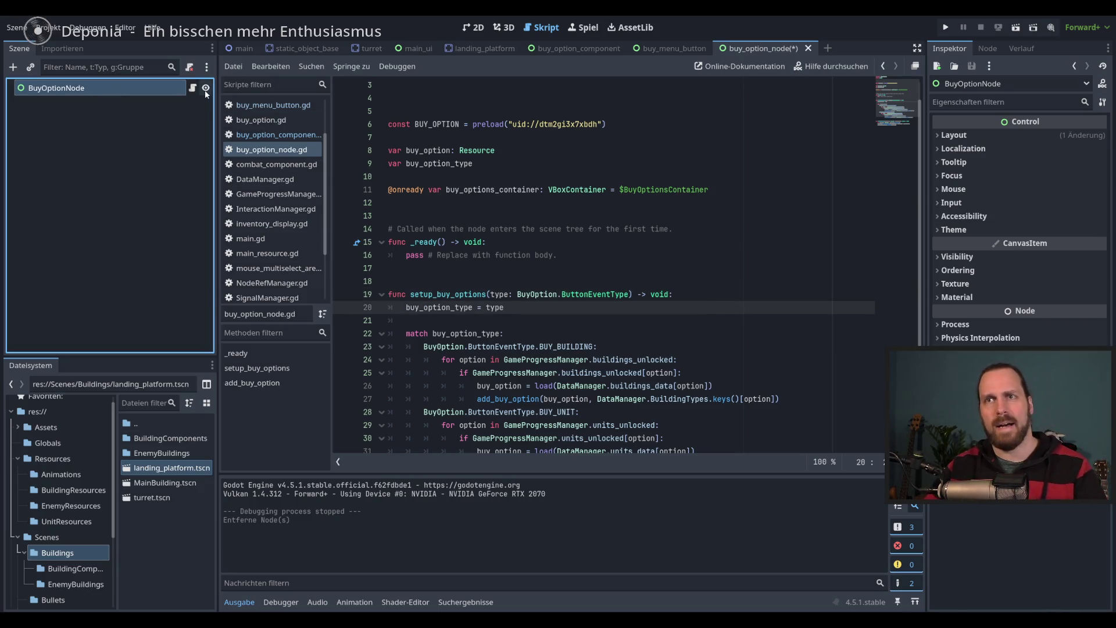
pyautogui.click(193, 87)
pyautogui.click(193, 88)
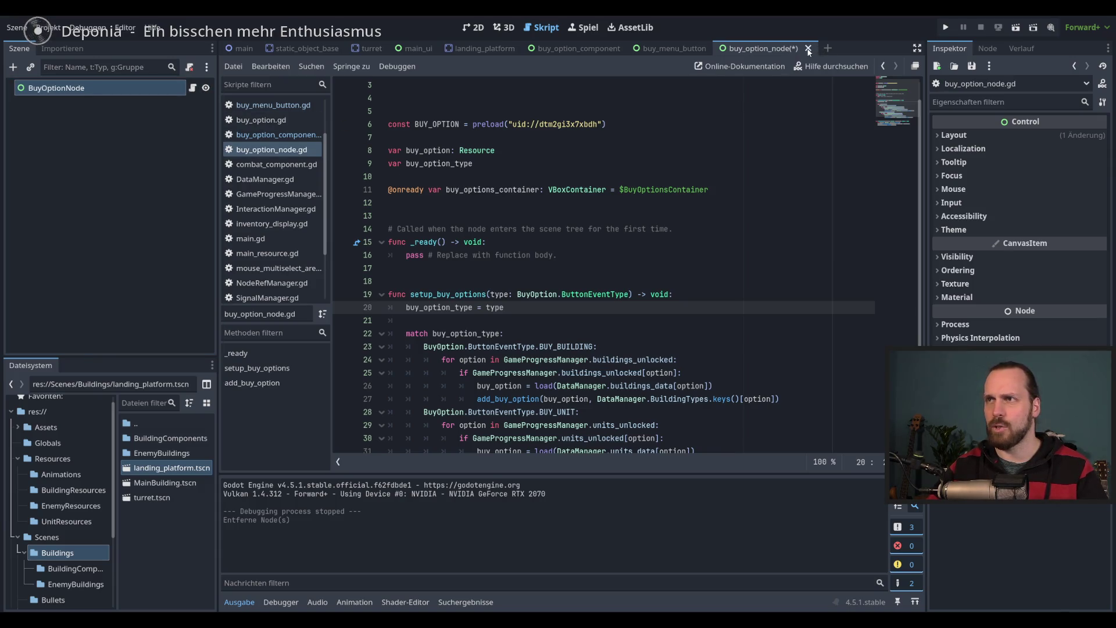
# Remove the extra blank line above the const and save the script
pyautogui.click(686, 202)
pyautogui.scroll(2, 678, 198)
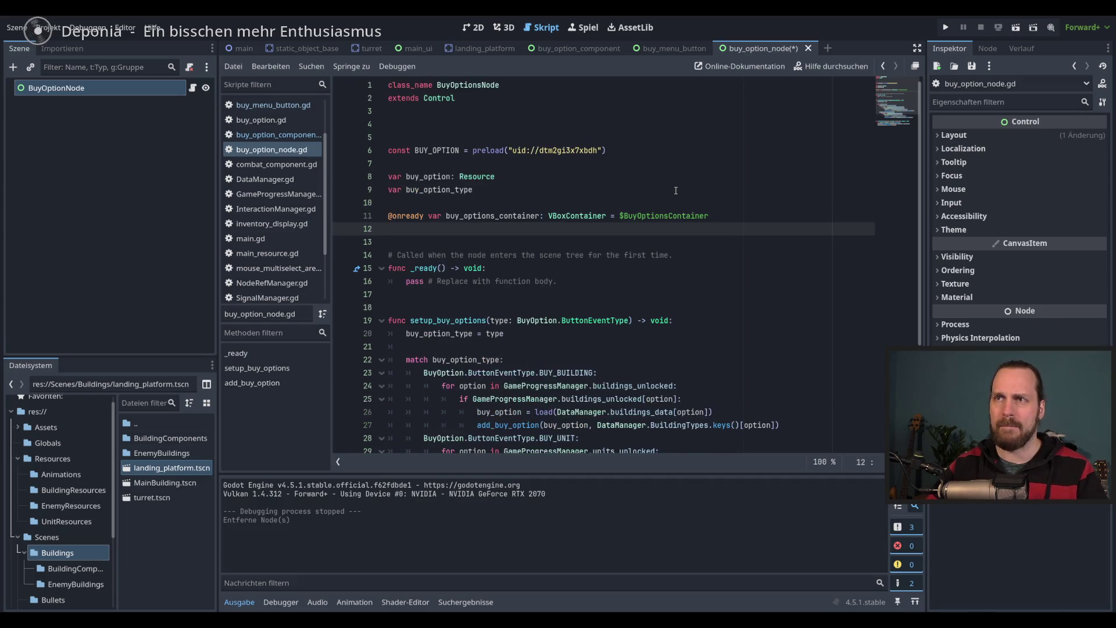
pyautogui.click(663, 124)
pyautogui.press('Delete')
pyautogui.press('Down')
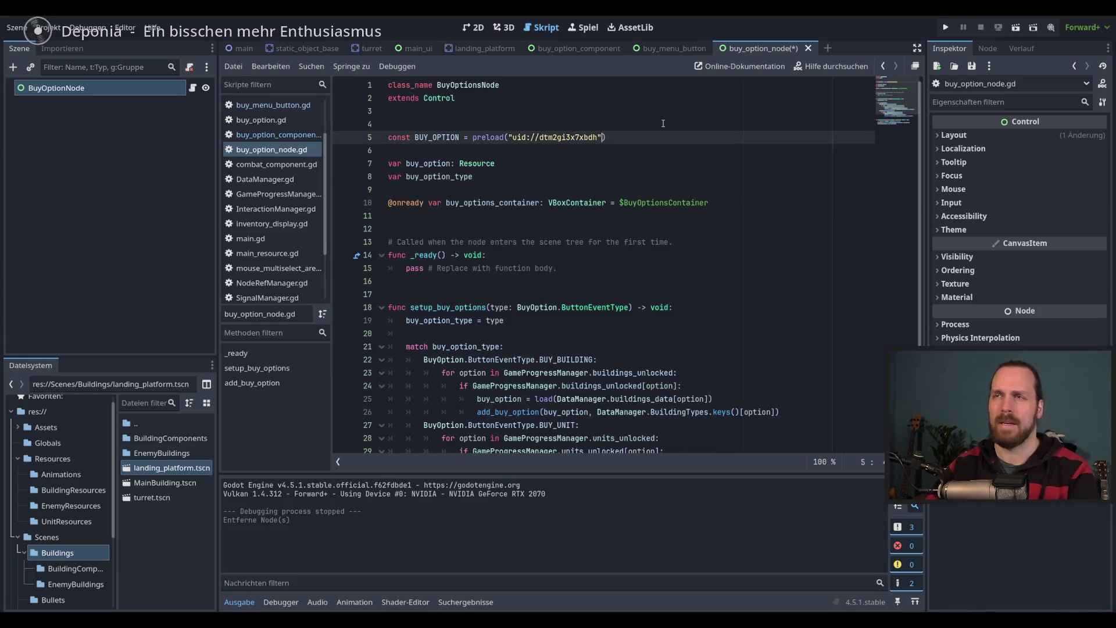
pyautogui.hotkey('ctrl', 's')
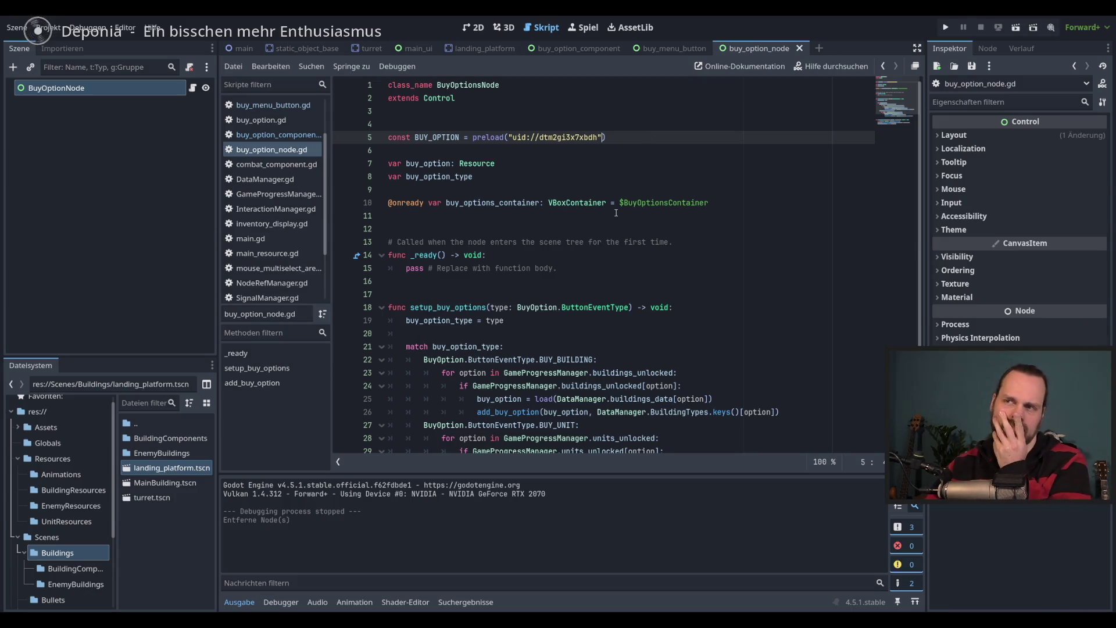
# Add an empty line after the container variable and switch to buy_option_component
pyautogui.click(615, 219)
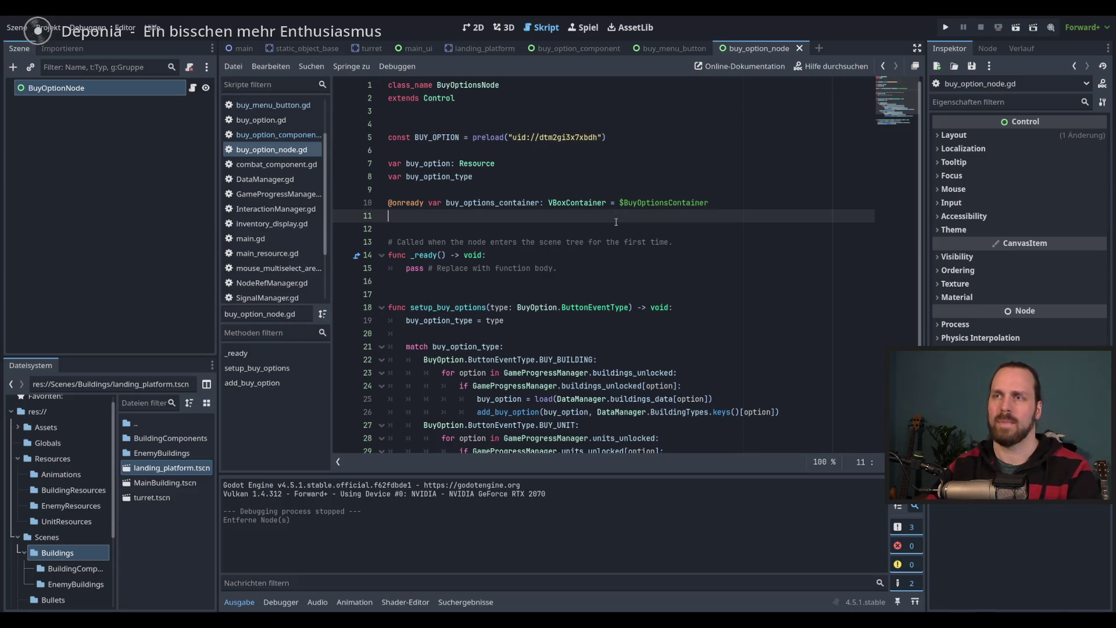
pyautogui.press('Return')
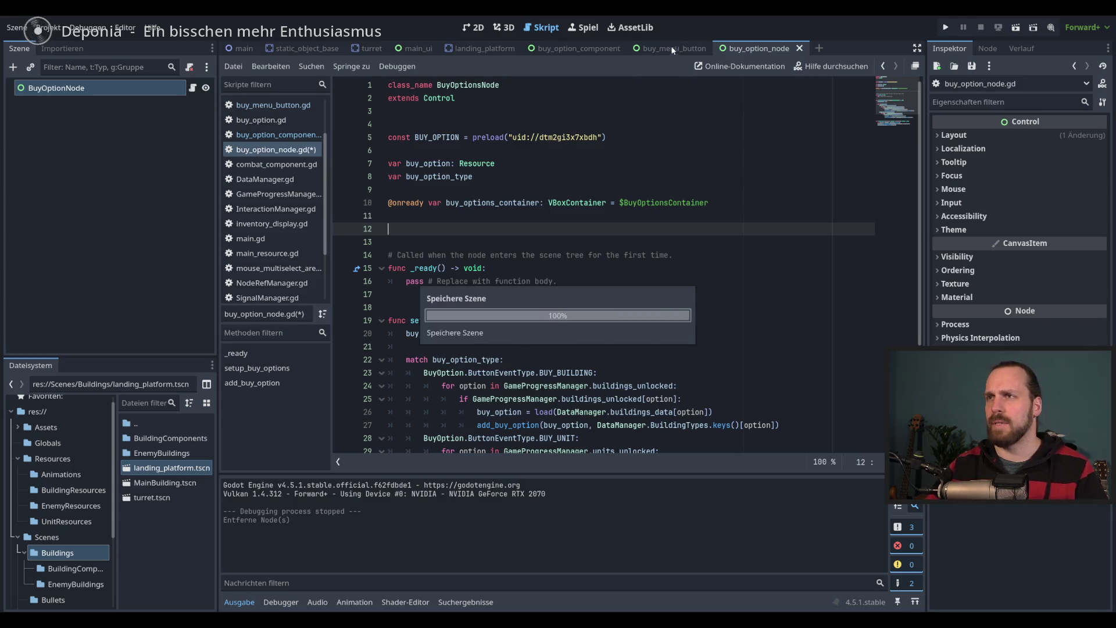
pyautogui.click(601, 48)
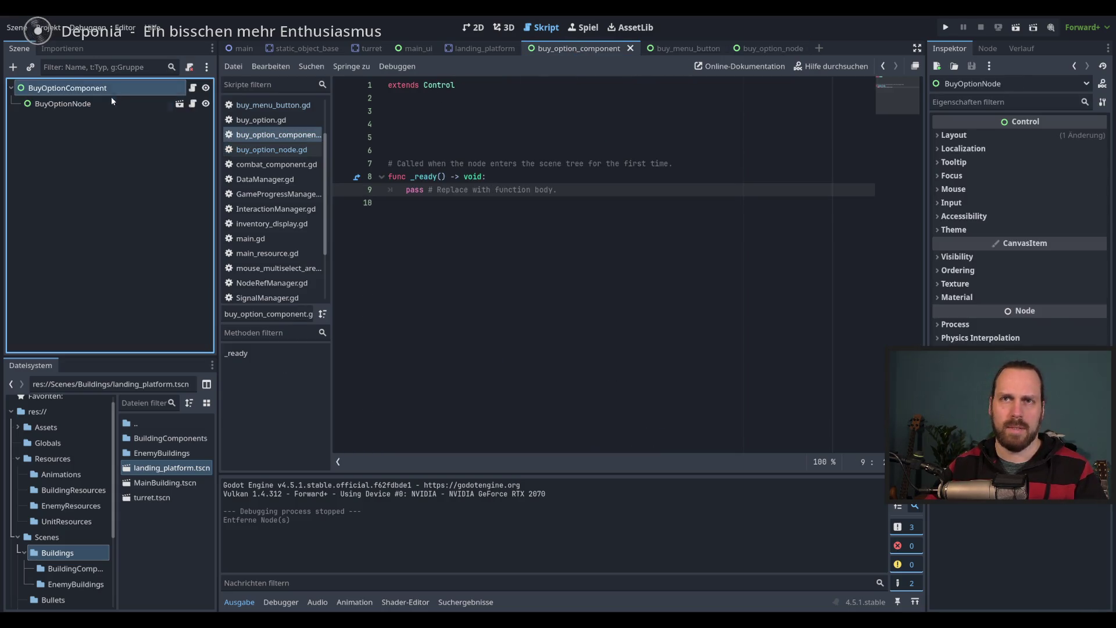
# Delete BuyOptionNode from buy_option_component and run, hitting the null add_child error
pyautogui.rightClick(106, 104)
pyautogui.click(228, 540)
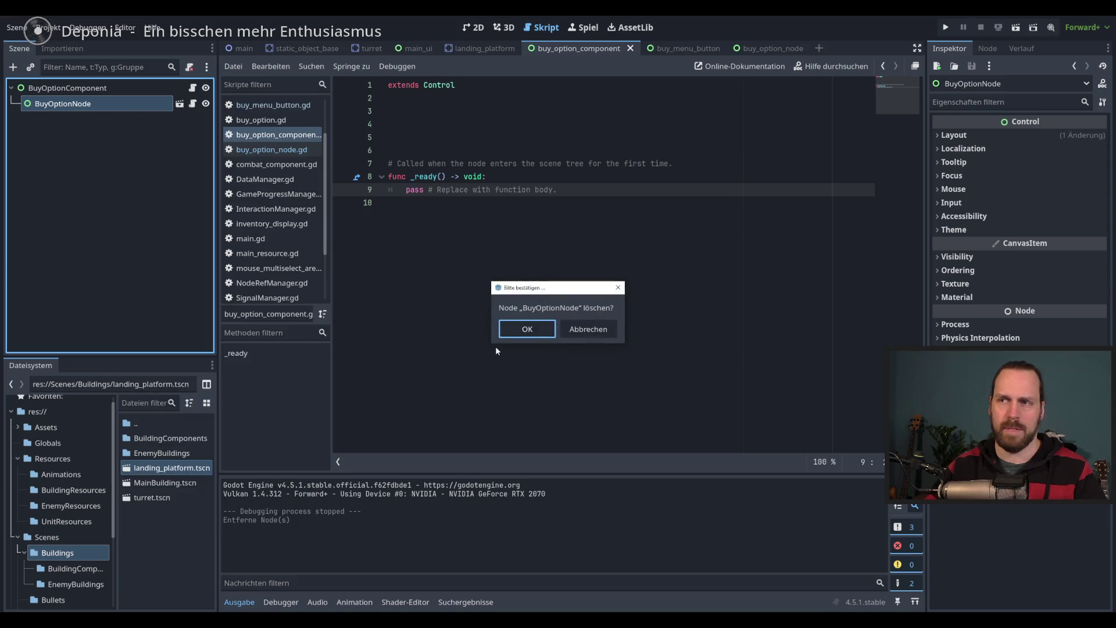
pyautogui.press('Return')
pyautogui.press('F5')
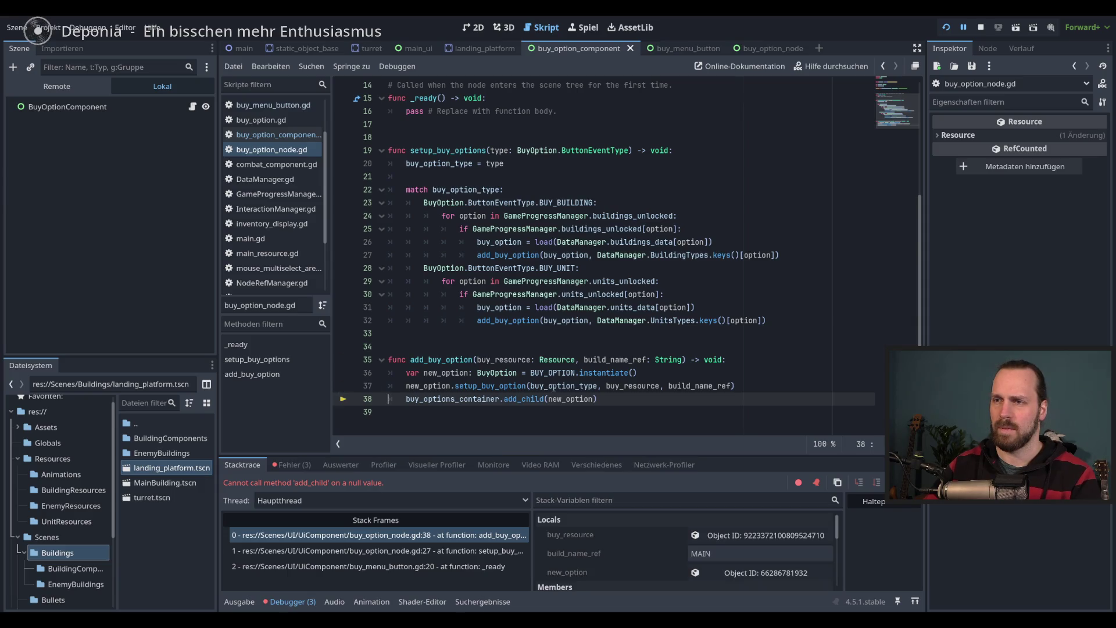
pyautogui.scroll(5, 621, 402)
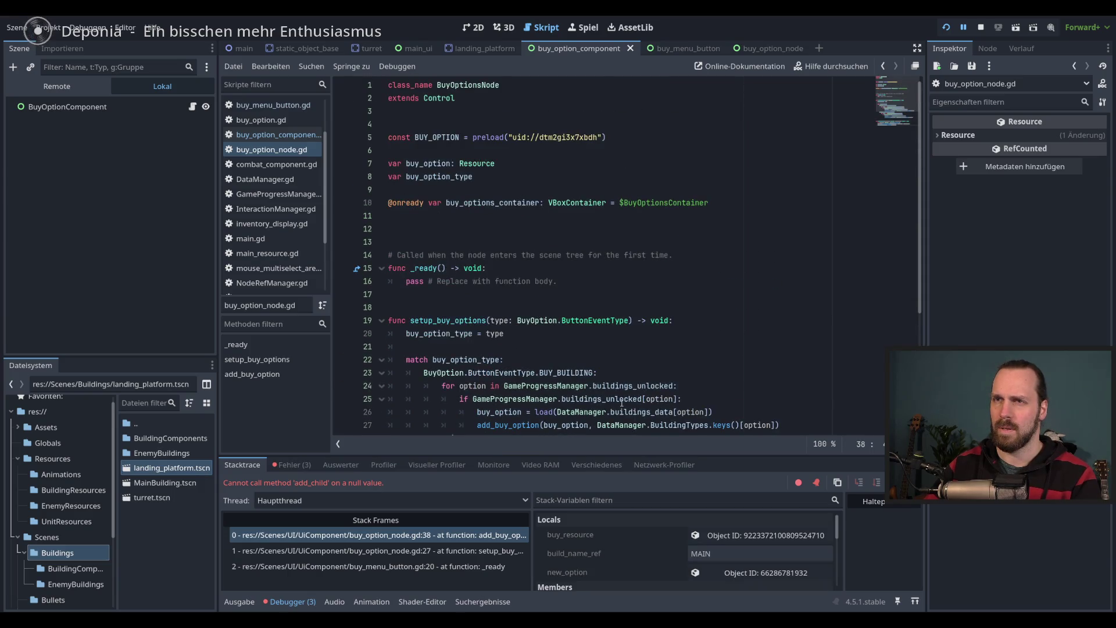
pyautogui.click(607, 181)
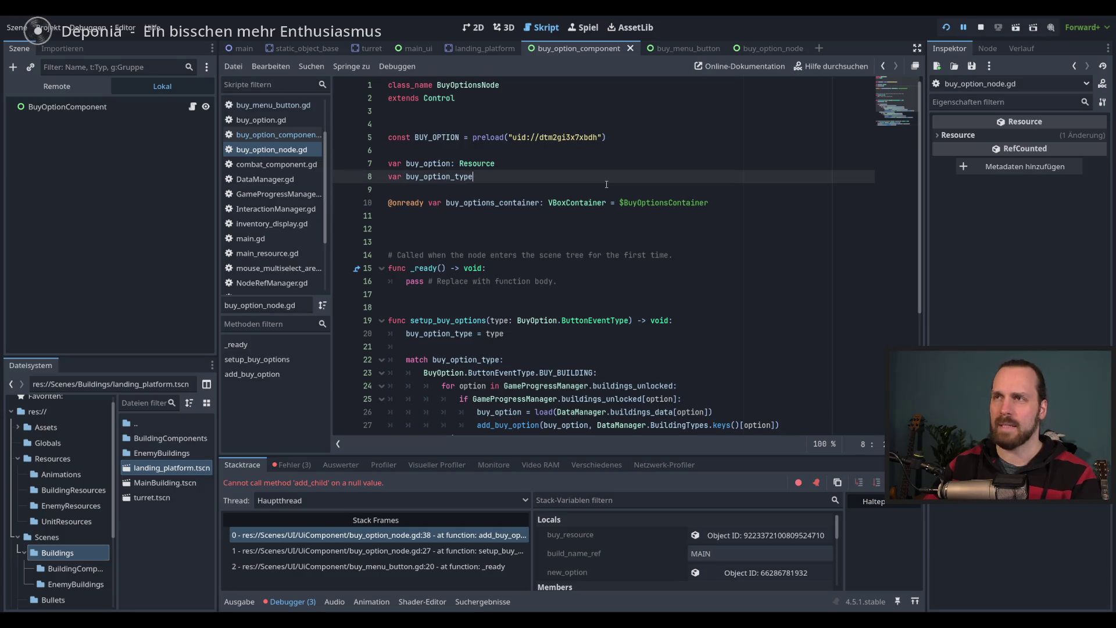
# Undo the BuyOptionNode removal from the History panel, rerun the game, then stop it
pyautogui.click(1024, 49)
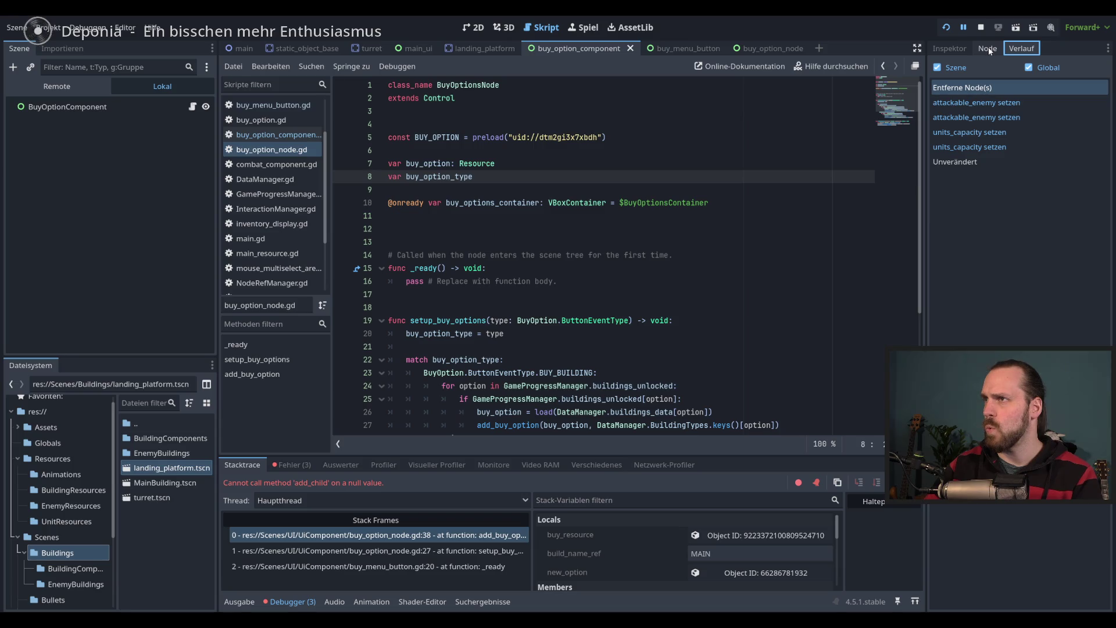
pyautogui.click(969, 103)
pyautogui.click(970, 89)
pyautogui.click(969, 103)
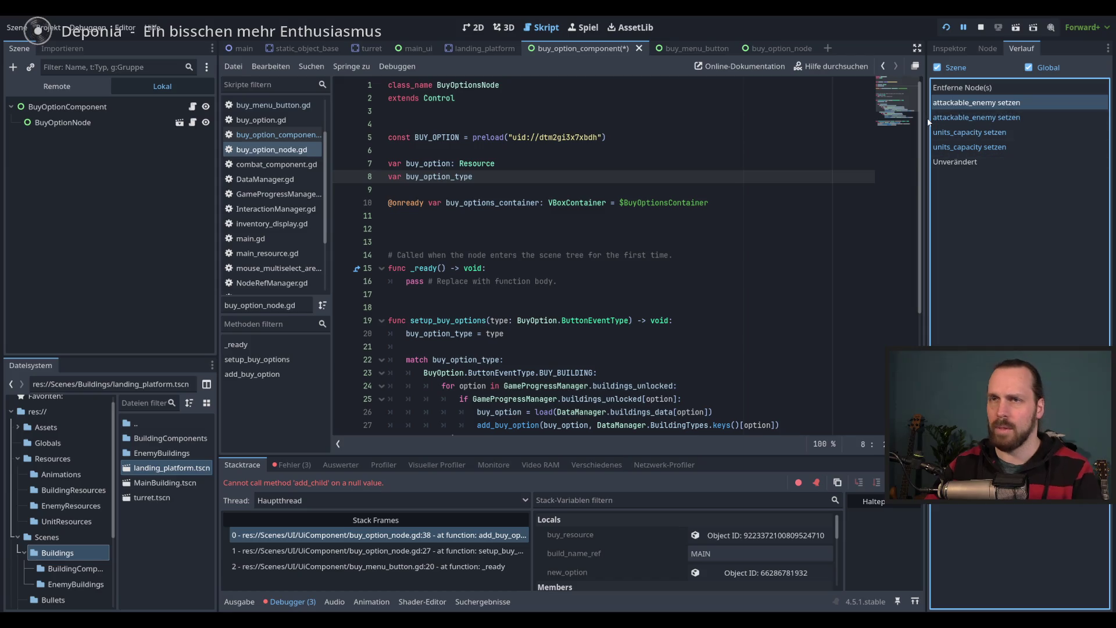
pyautogui.press('F5')
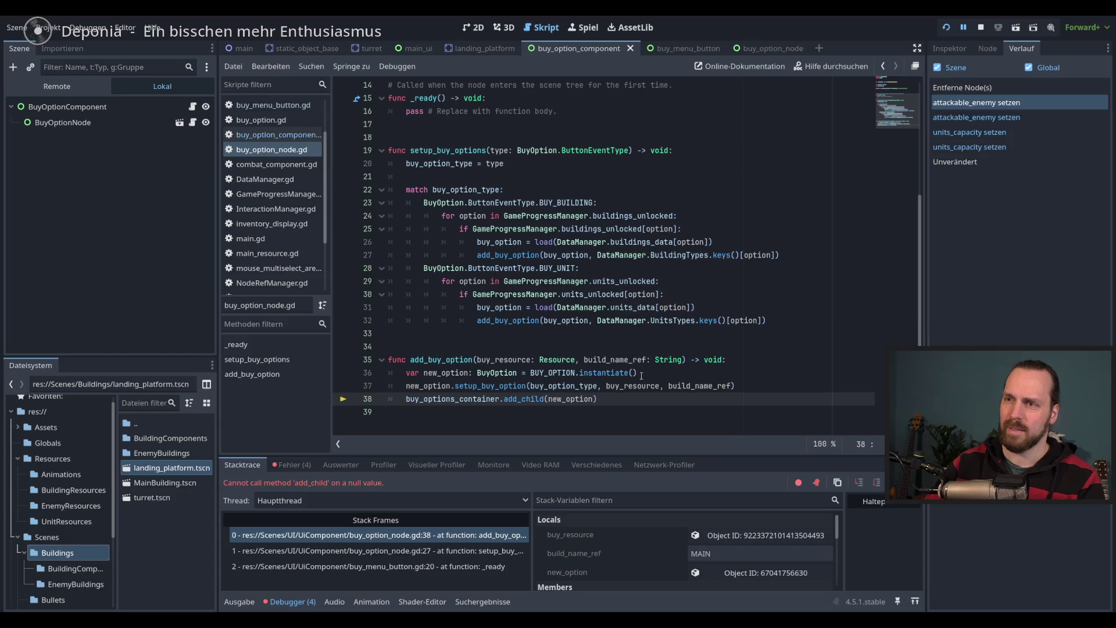
pyautogui.press('F8')
pyautogui.scroll(5, 465, 206)
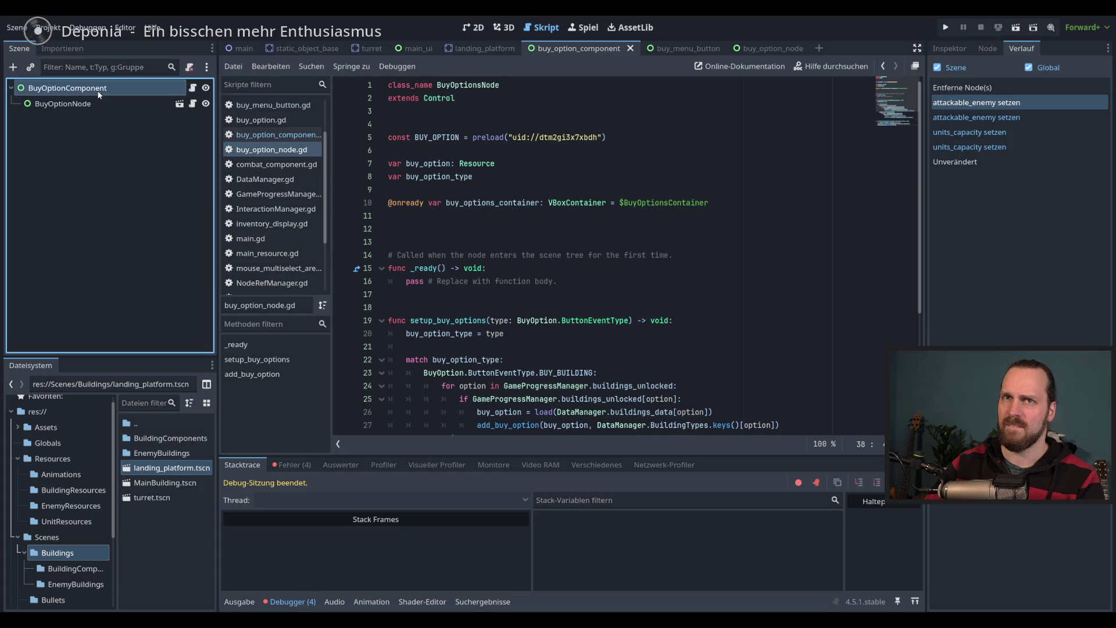
# Restore BuyOptionsContainer in the buy_option_node scene via undo and save it
pyautogui.click(770, 48)
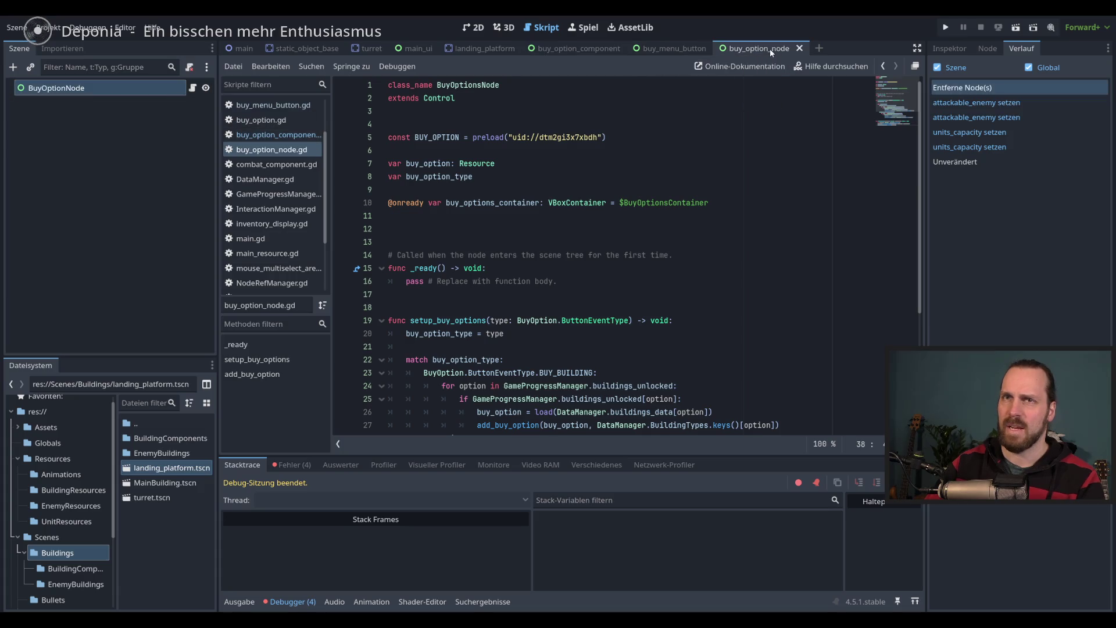
pyautogui.click(94, 124)
pyautogui.hotkey('ctrl', 'z')
pyautogui.click(979, 103)
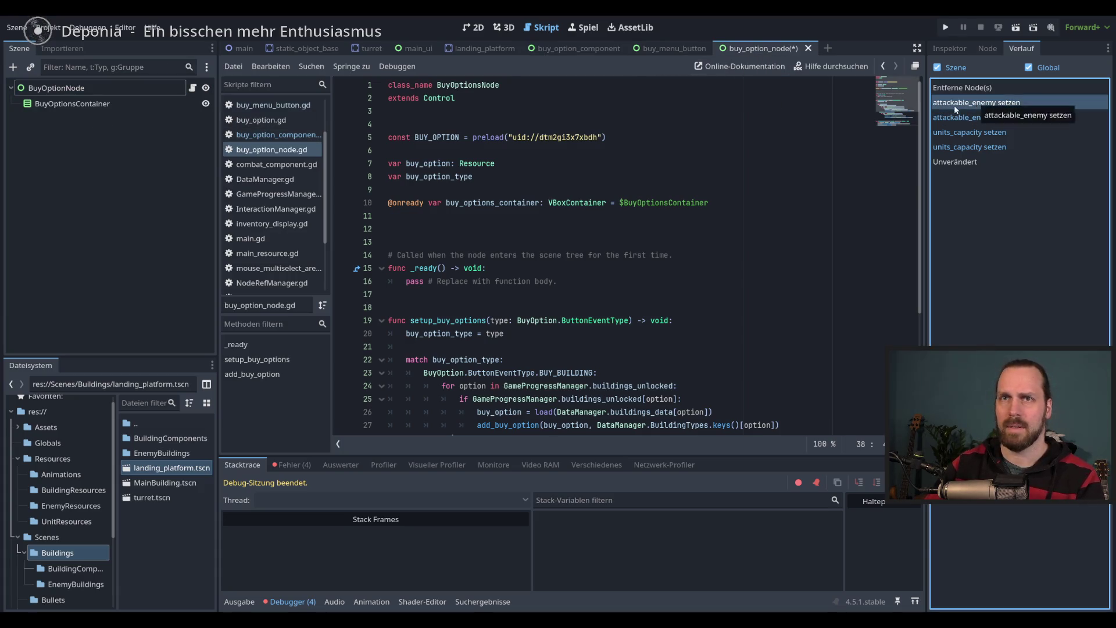
pyautogui.hotkey('ctrl', 's')
# Delete the BuyOptionNode child from buy_option_component and run the game
pyautogui.click(587, 48)
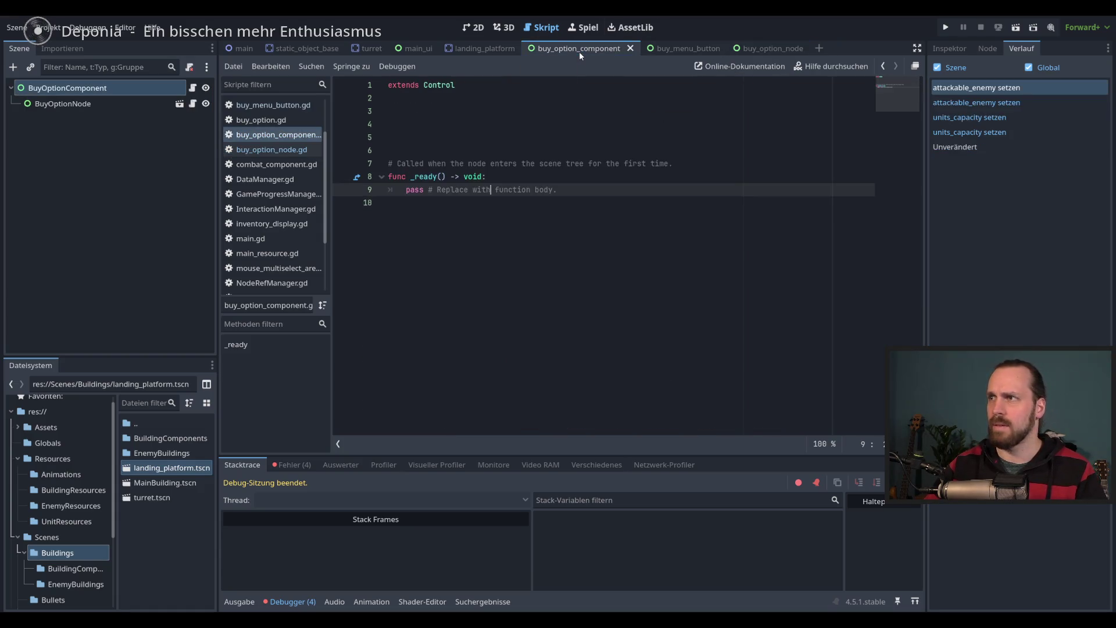
pyautogui.click(106, 107)
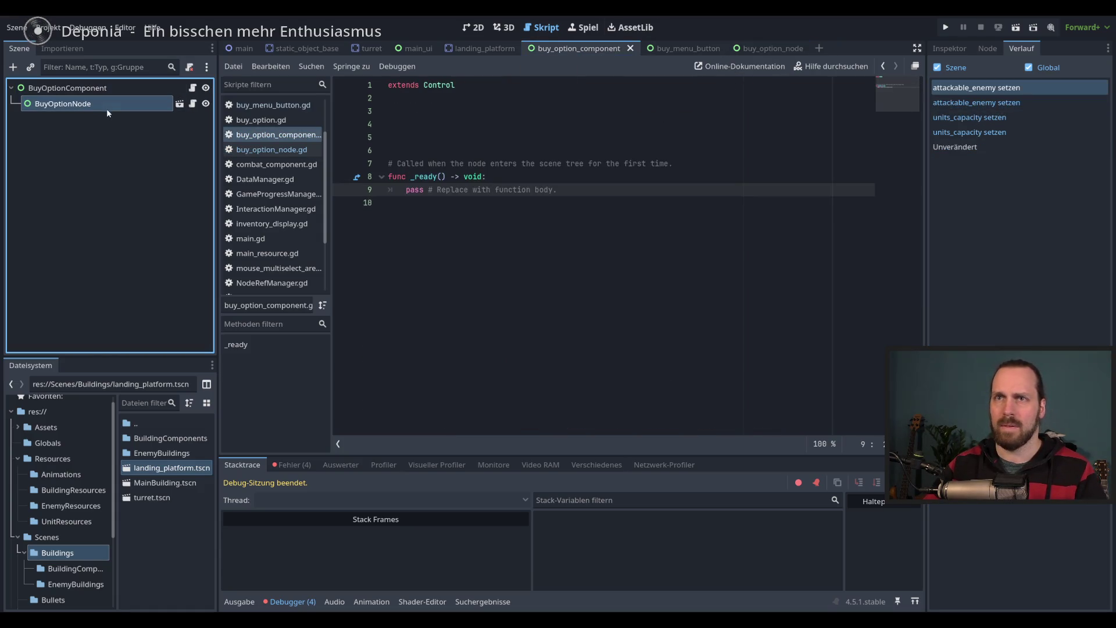
pyautogui.press('Delete')
pyautogui.press('Return')
pyautogui.click(602, 207)
pyautogui.press('F5')
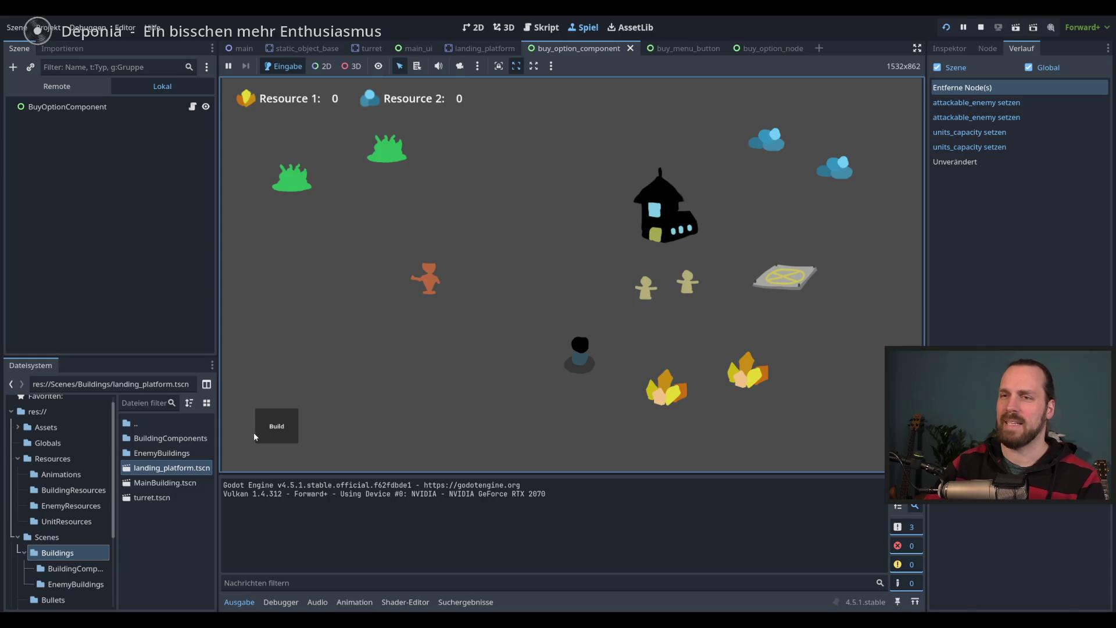
# Toggle the in-game Build menu open and closed, then stop the game
pyautogui.click(278, 426)
pyautogui.doubleClick(269, 427)
pyautogui.click(264, 427)
pyautogui.click(264, 426)
pyautogui.click(263, 424)
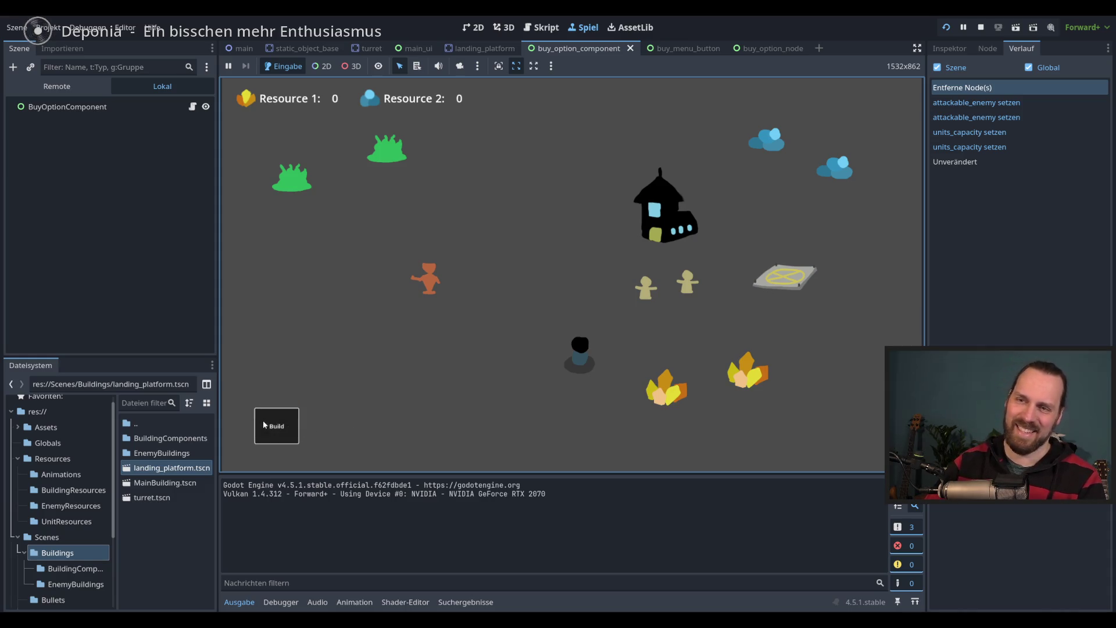
pyautogui.press('F8')
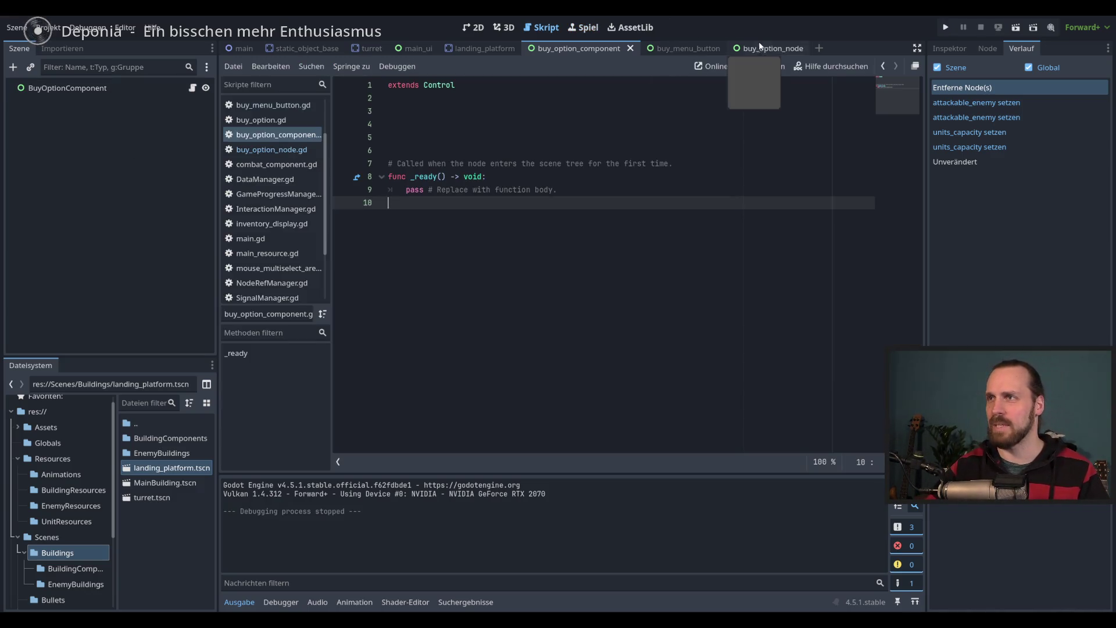
pyautogui.click(132, 91)
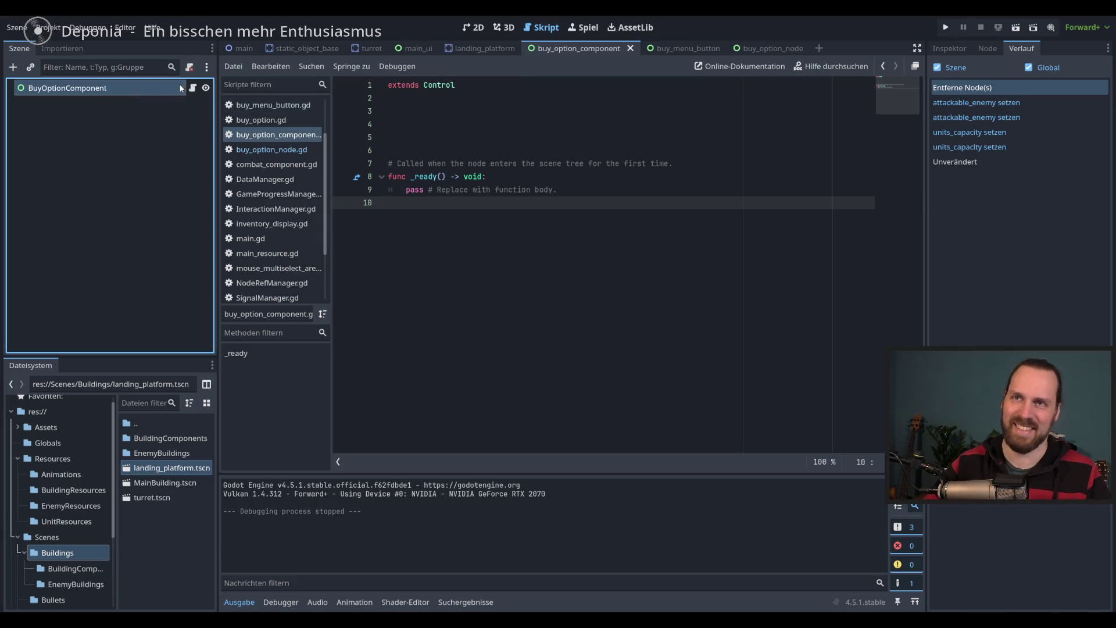
pyautogui.click(498, 225)
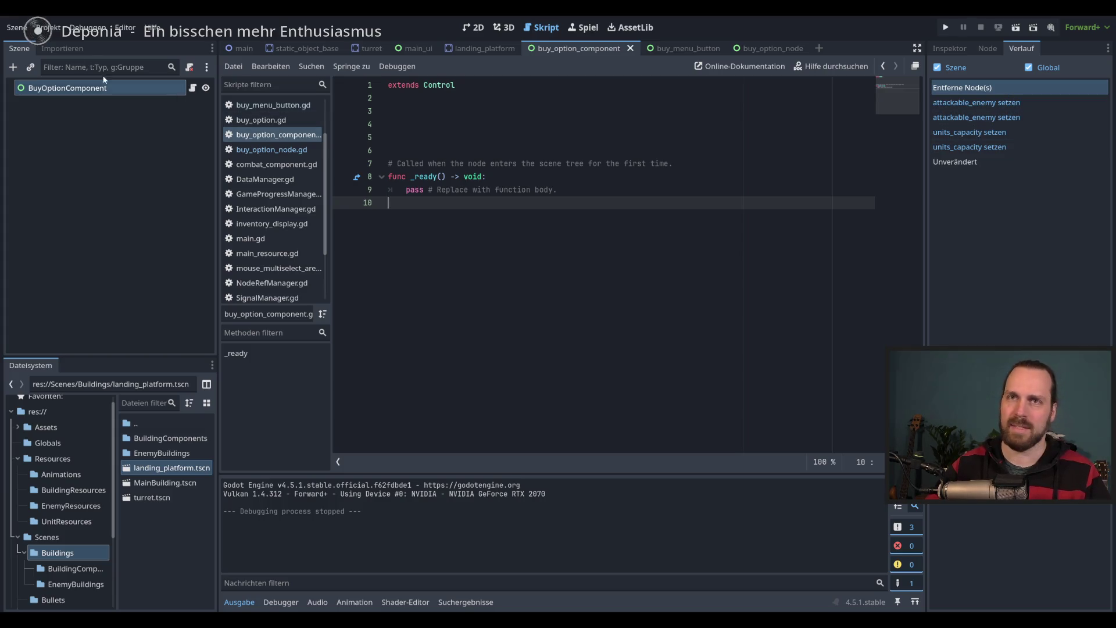
pyautogui.click(512, 48)
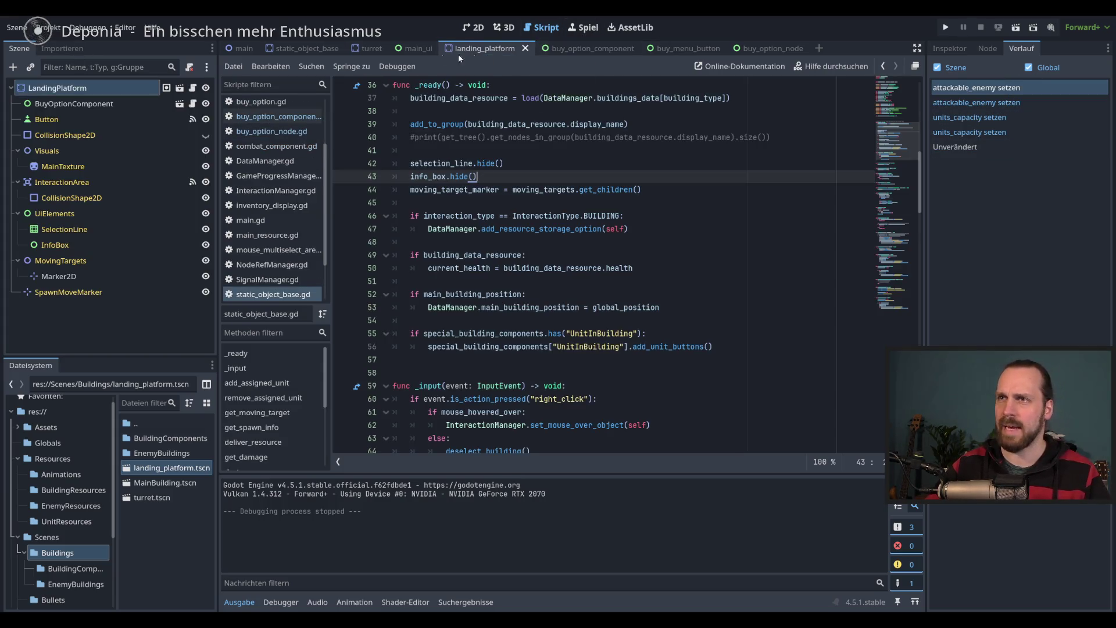
pyautogui.click(320, 50)
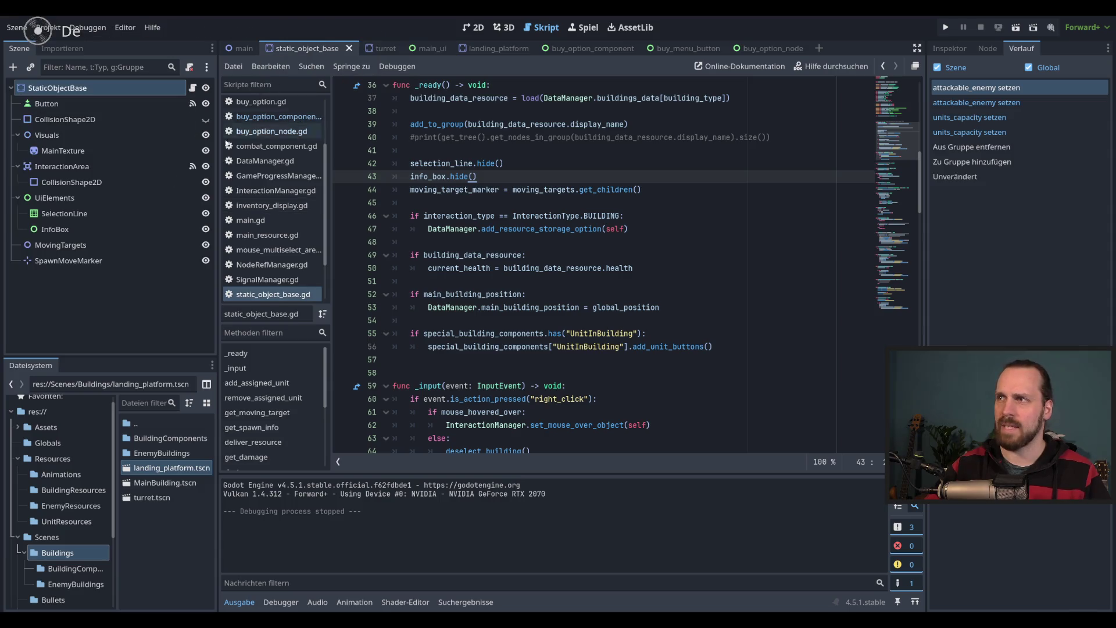
pyautogui.click(686, 50)
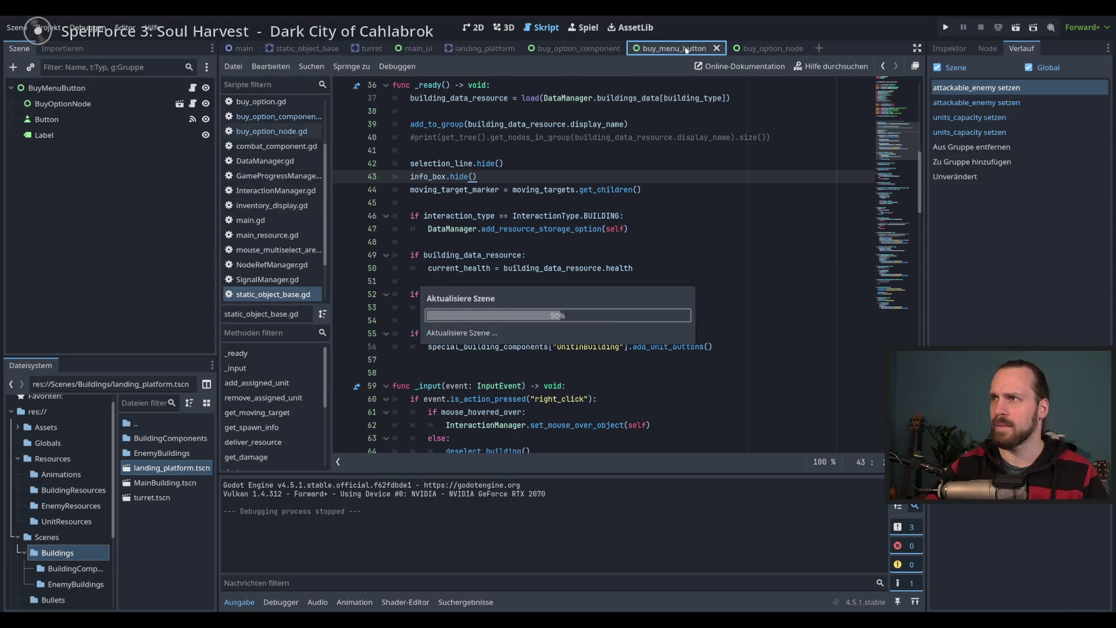
pyautogui.click(770, 49)
pyautogui.click(686, 50)
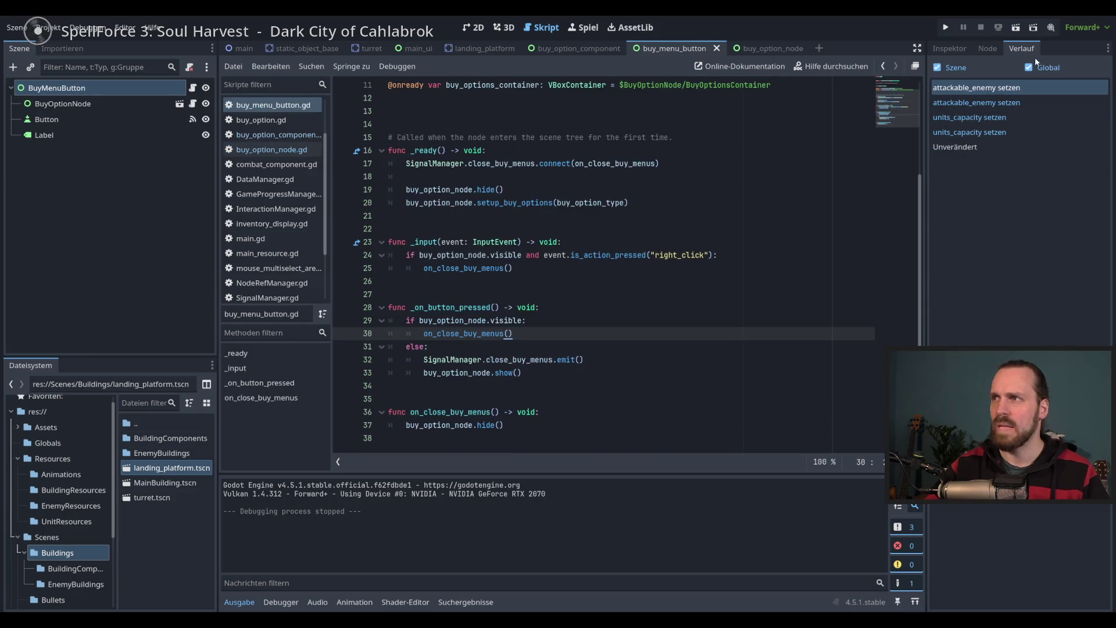
pyautogui.click(944, 51)
pyautogui.click(697, 268)
pyautogui.click(689, 294)
pyautogui.click(685, 308)
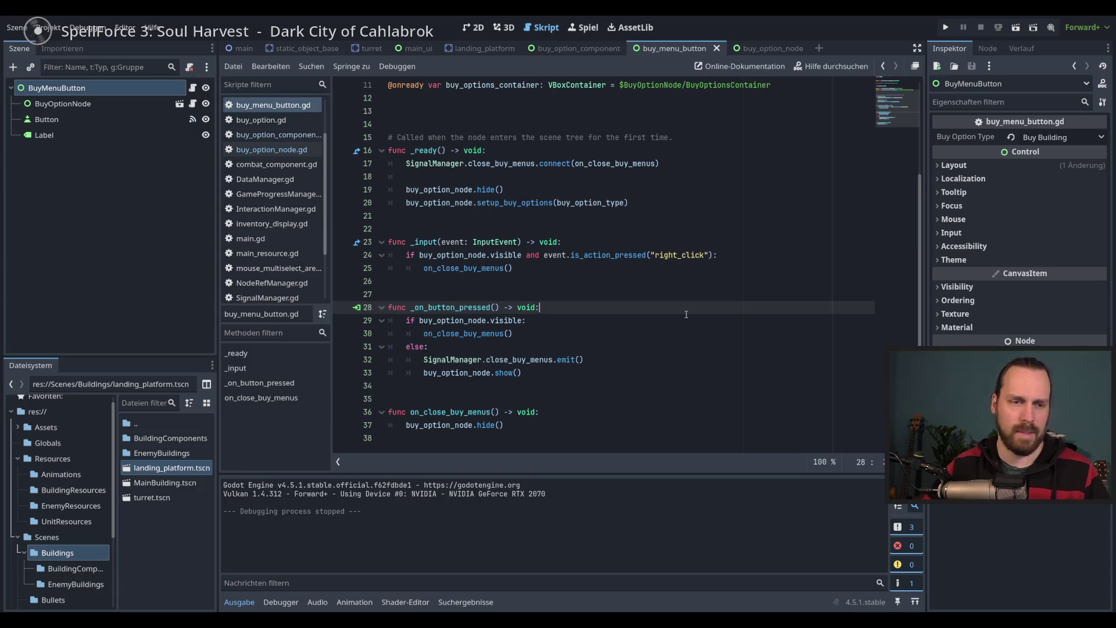
pyautogui.click(756, 50)
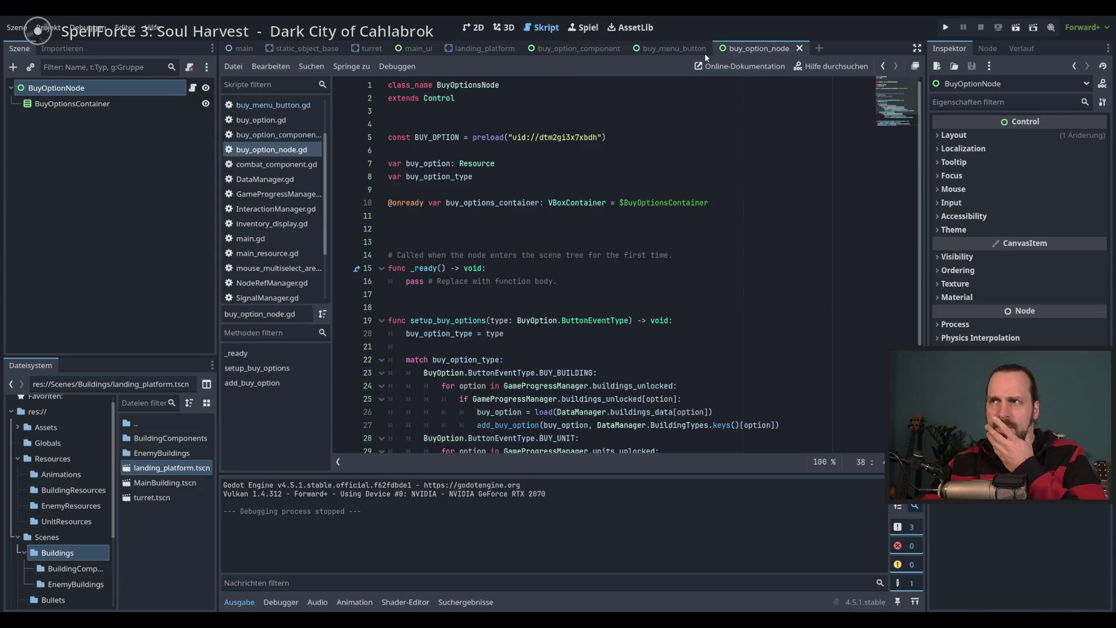
pyautogui.click(596, 50)
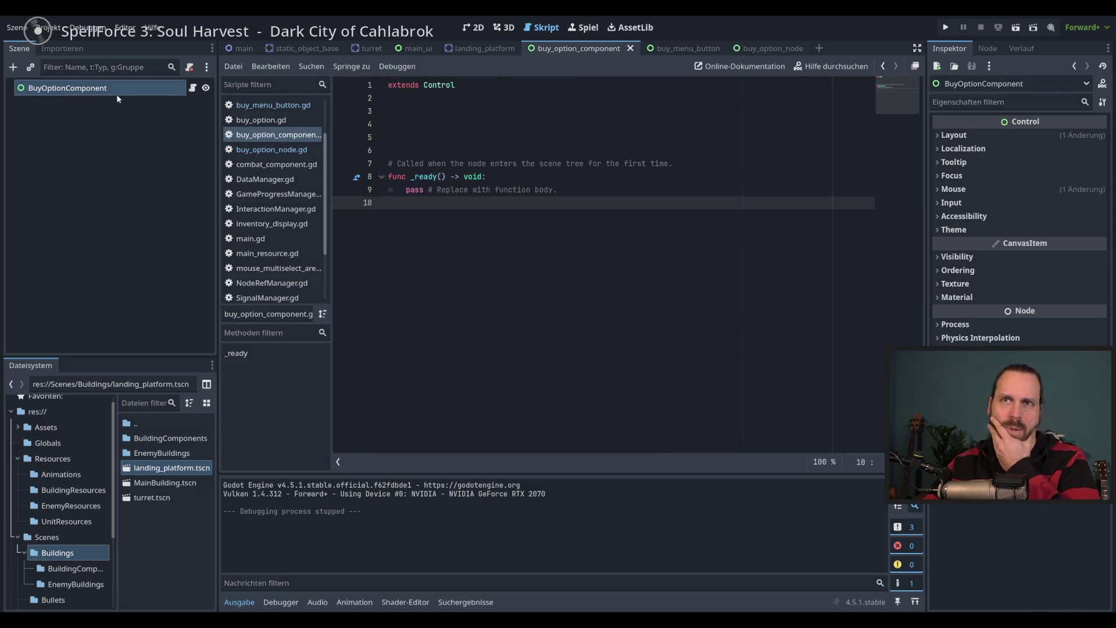
pyautogui.click(424, 129)
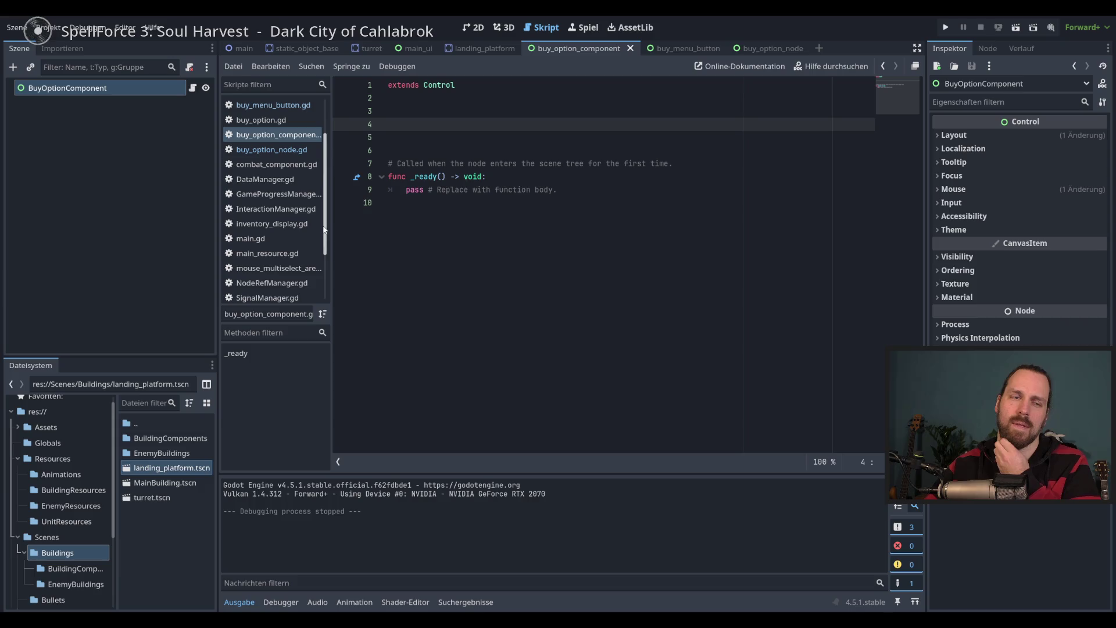
pyautogui.scroll(-3, 324, 233)
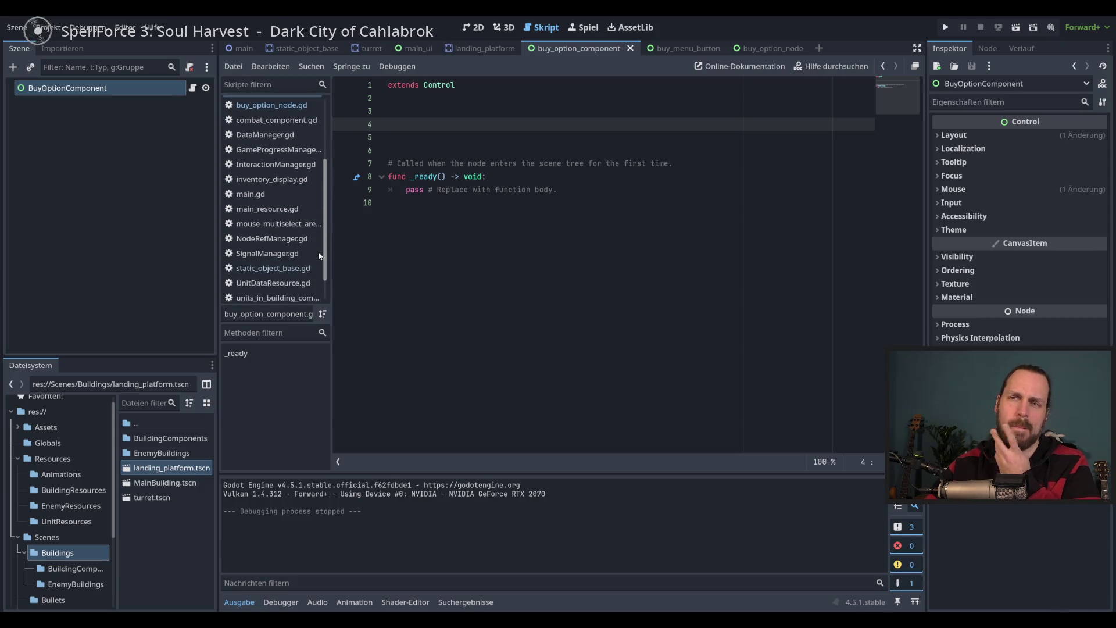
pyautogui.scroll(3, 323, 229)
pyautogui.scroll(-5, 321, 233)
pyautogui.scroll(3, 318, 239)
pyautogui.scroll(-2, 316, 238)
pyautogui.scroll(3, 319, 219)
pyautogui.scroll(-3, 317, 244)
pyautogui.scroll(-2, 316, 254)
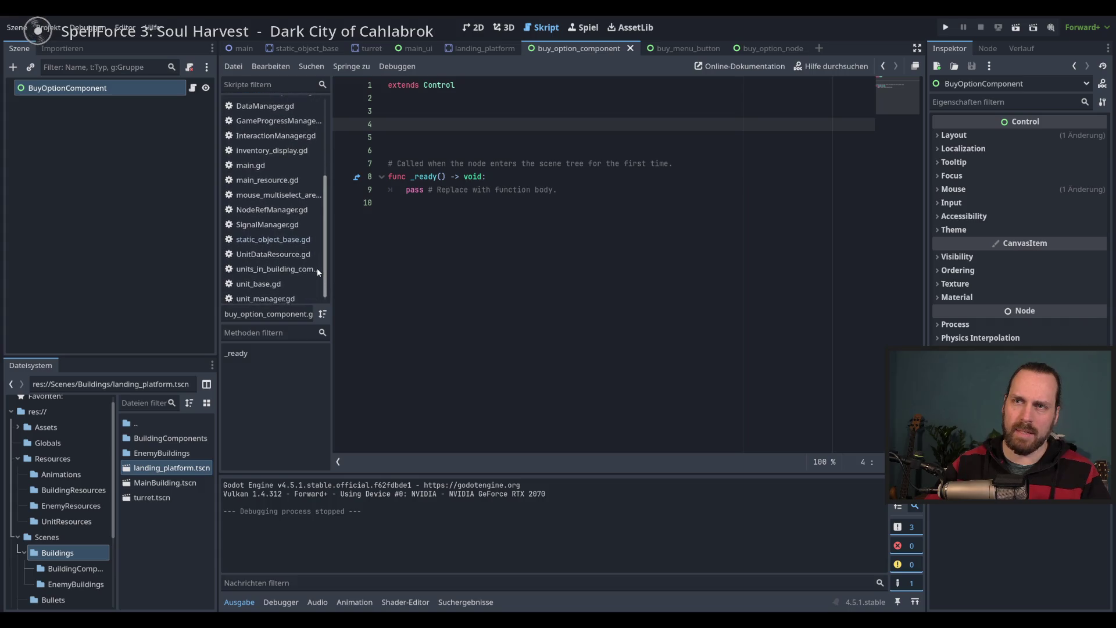
pyautogui.scroll(-2, 109, 473)
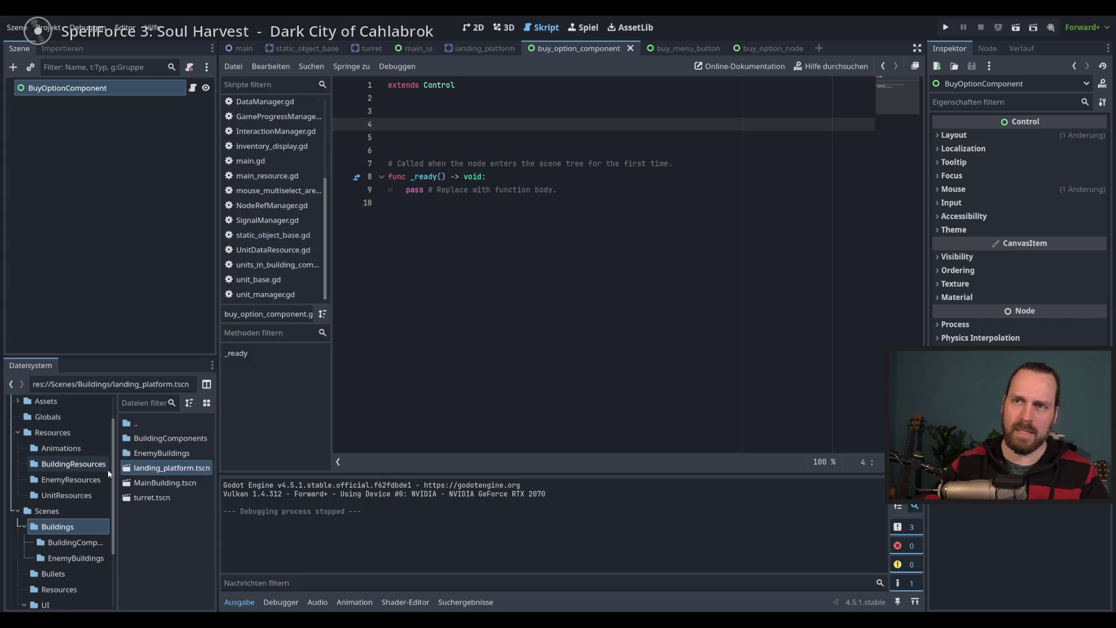
pyautogui.scroll(-2, 109, 473)
pyautogui.scroll(-2, 109, 474)
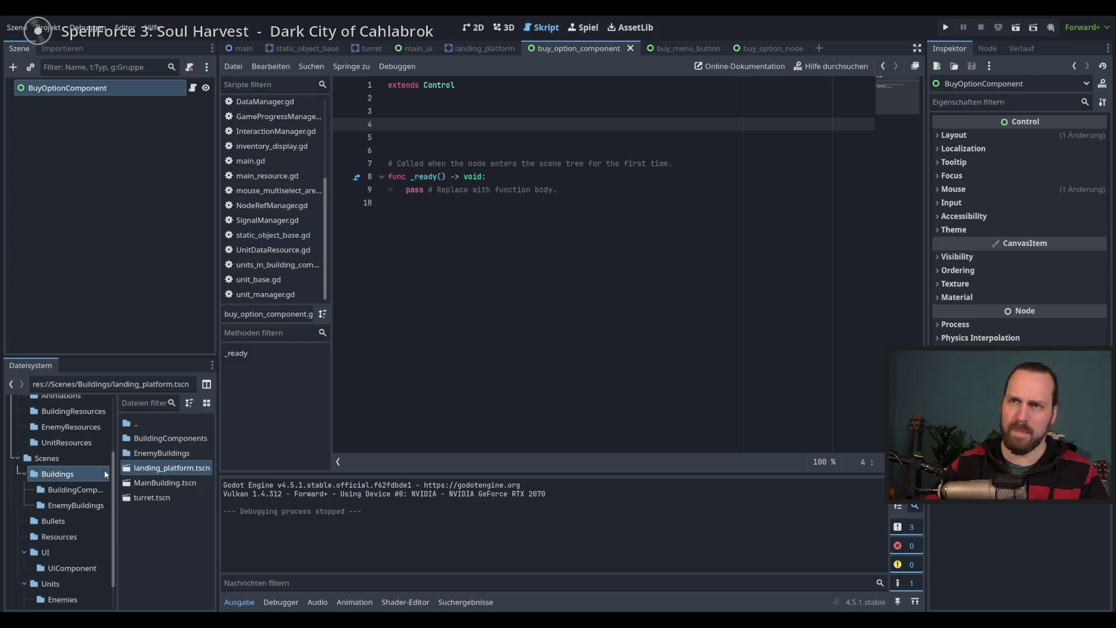
# Open the SignalManager.gd script alongside the main_ui scene
pyautogui.click(275, 220)
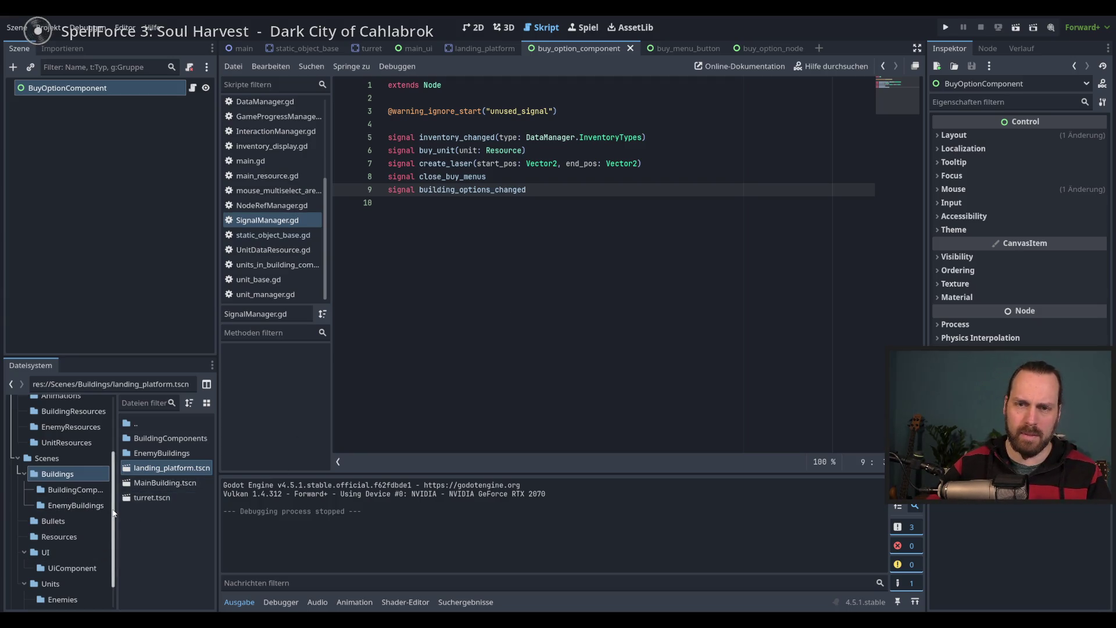
pyautogui.scroll(-1, 92, 516)
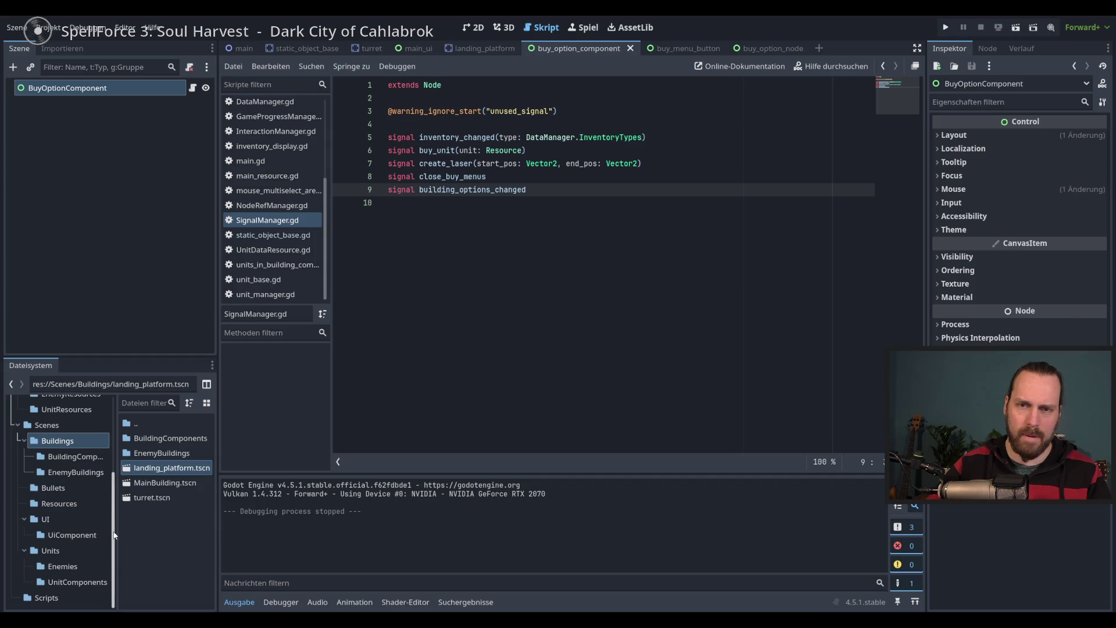
pyautogui.click(415, 49)
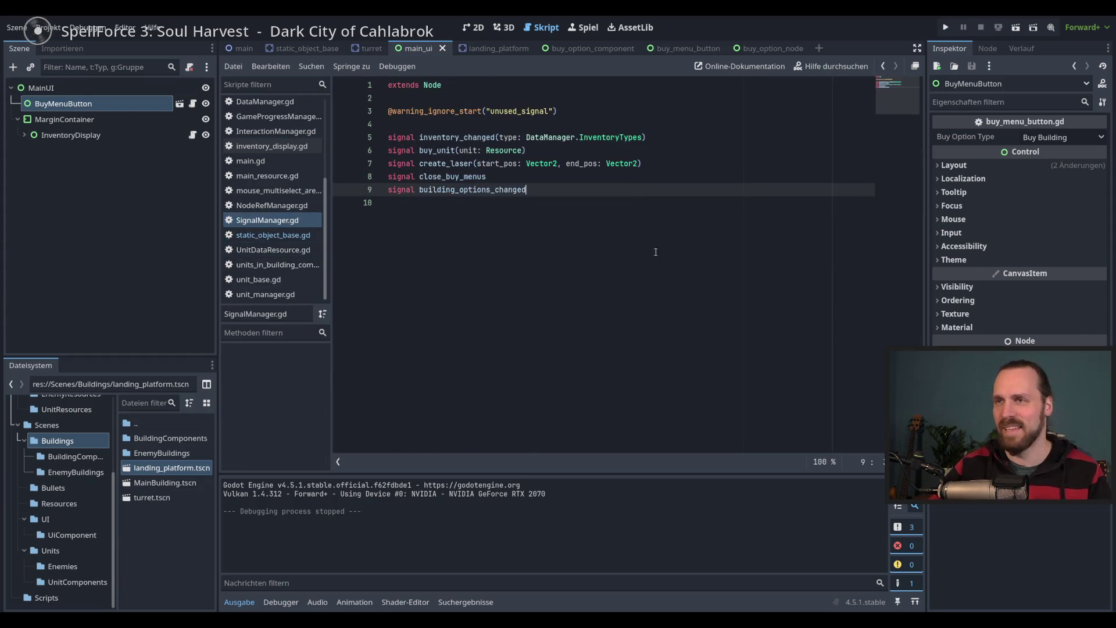
# Declare 'signal open_buy_menu(menu_origin_node: Node)' on line 10 and save the script
pyautogui.click(640, 204)
pyautogui.write('signal ')
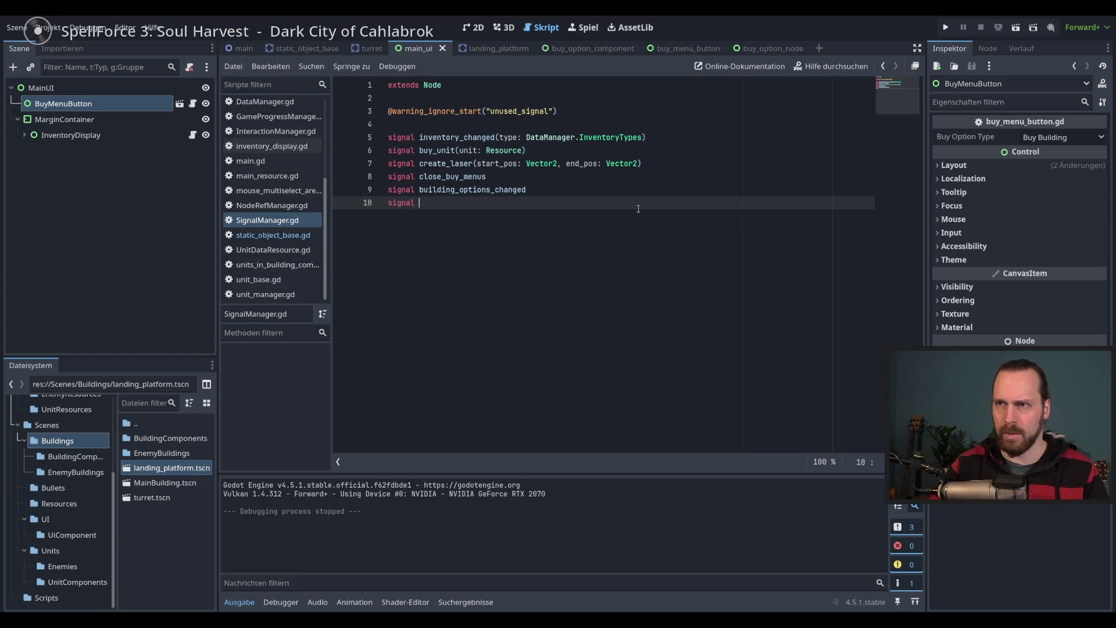
pyautogui.write('op')
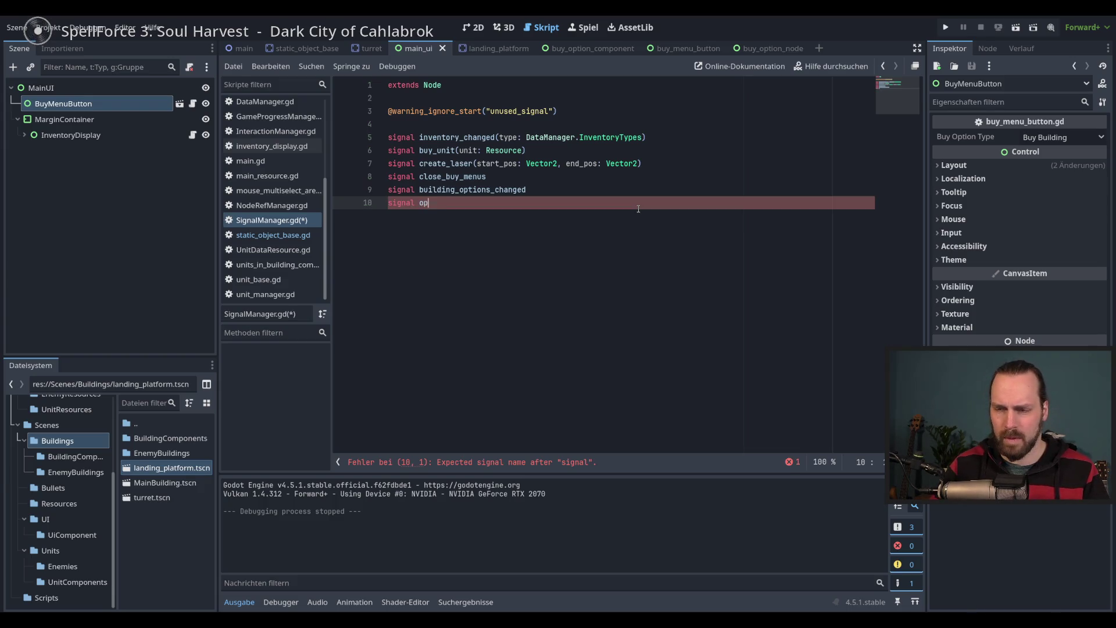
pyautogui.write('en_bu')
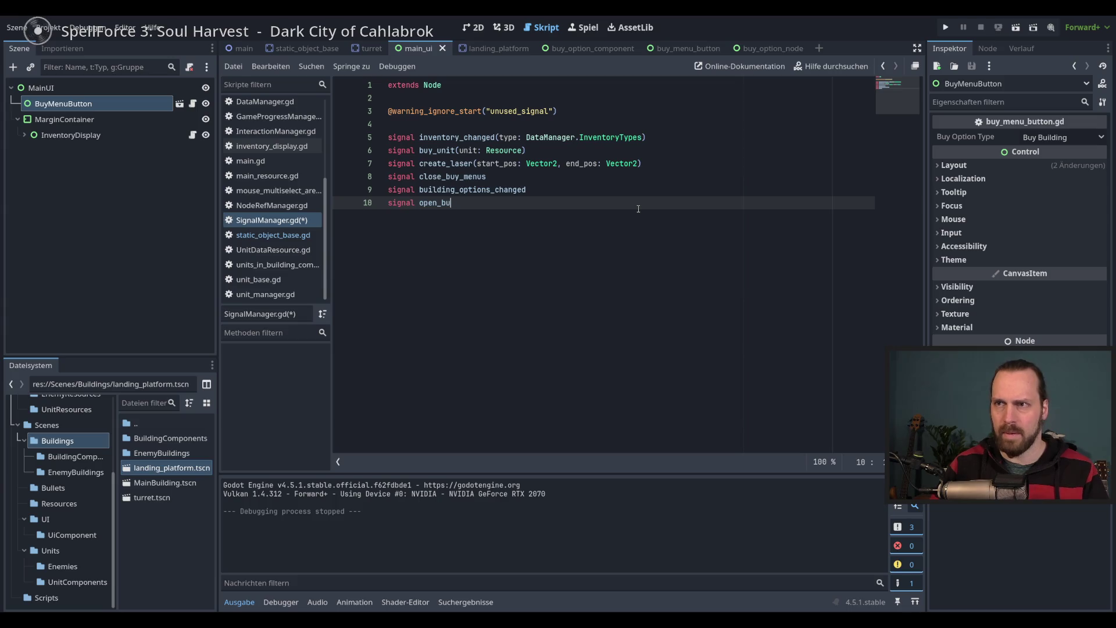
pyautogui.write('y_menu(menu_origin_node:')
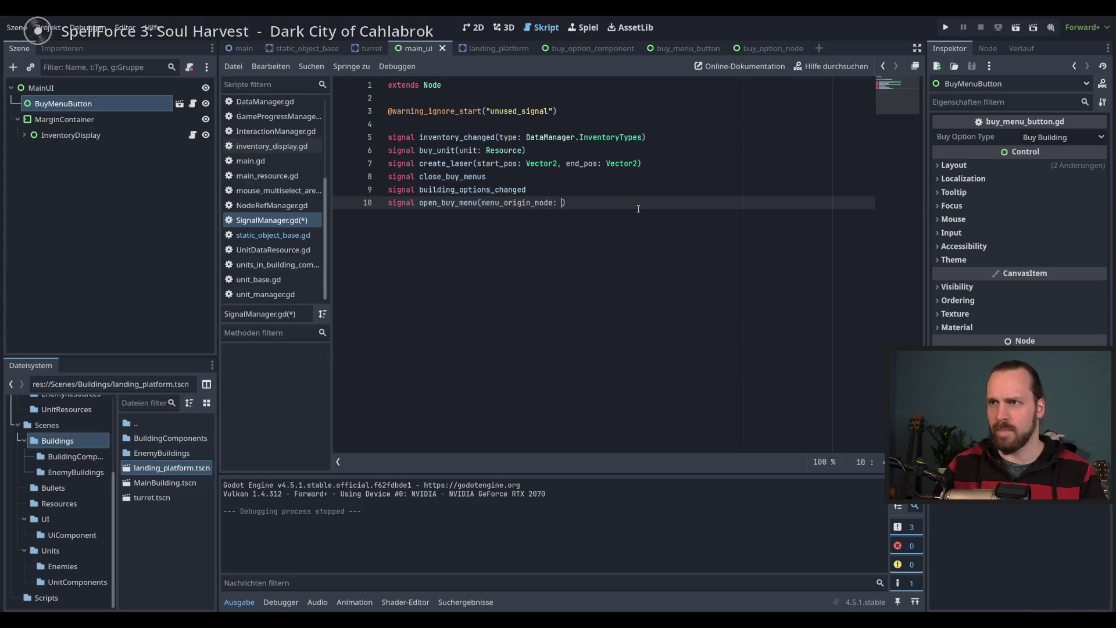
pyautogui.click(660, 165)
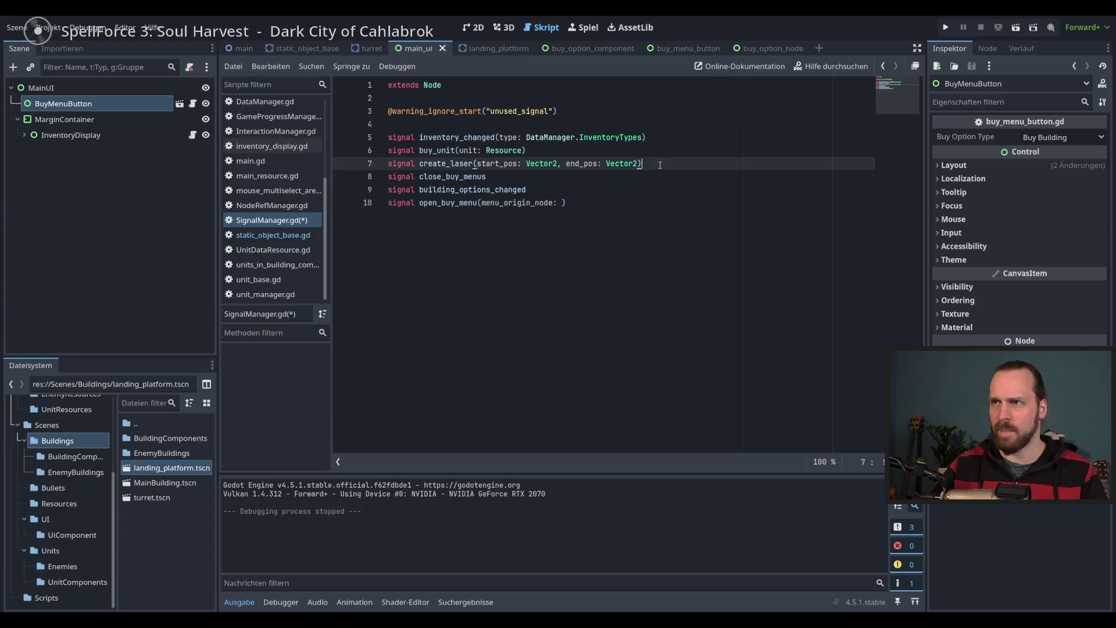
pyautogui.click(561, 203)
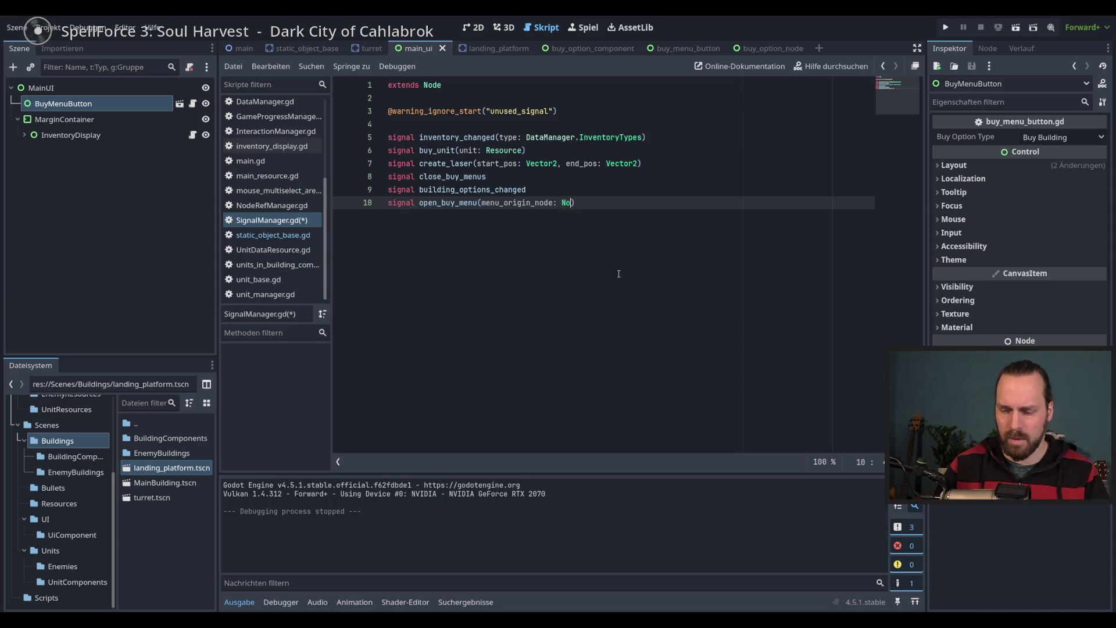
pyautogui.write('de')
pyautogui.press('Escape')
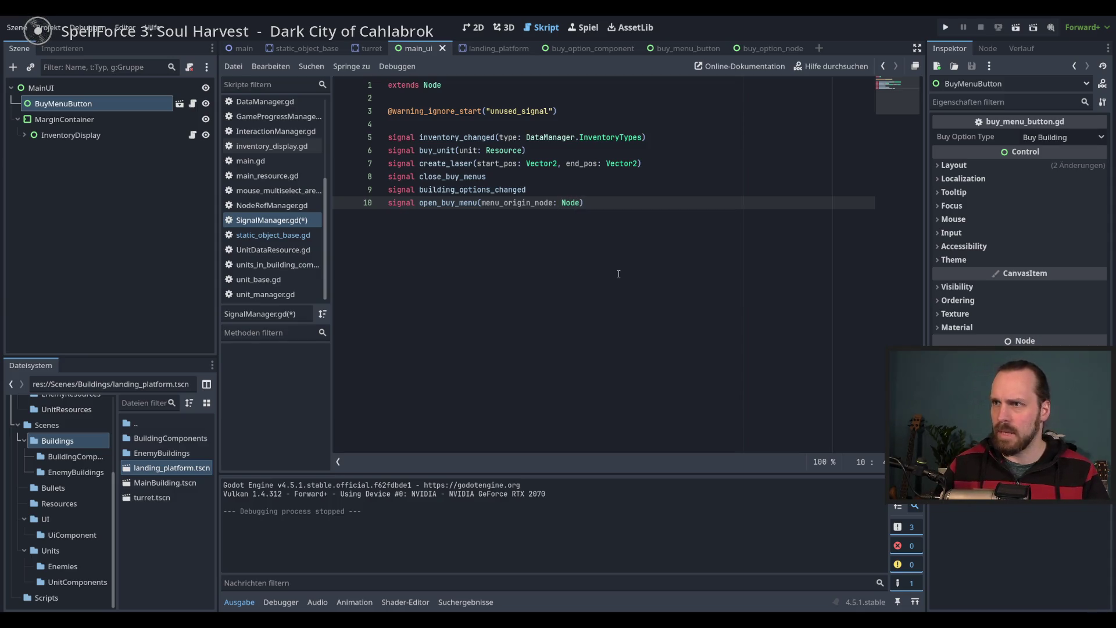
pyautogui.press('Return')
pyautogui.hotkey('ctrl', 's')
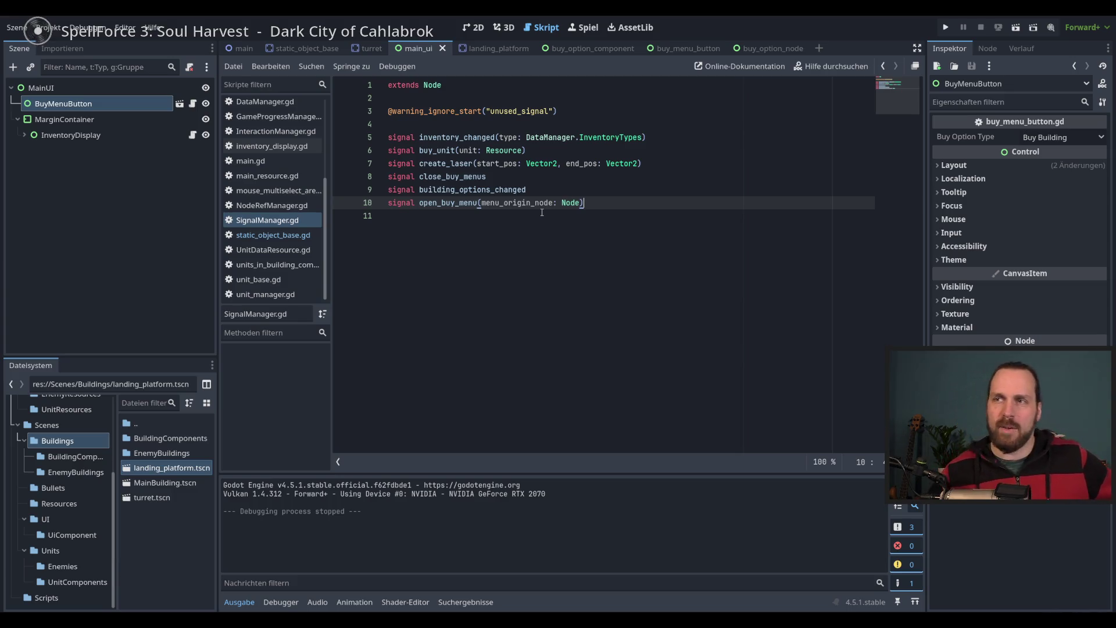
# Review the open_buy_menu signal and menu_origin_node parameter names, then return to the 2D view
pyautogui.doubleClick(530, 203)
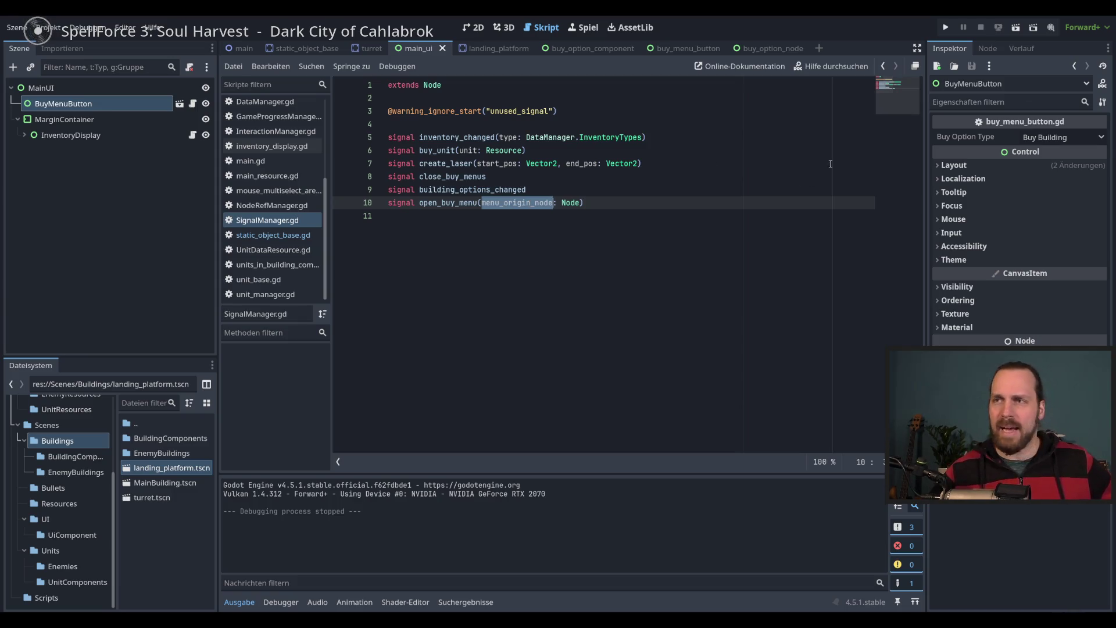
pyautogui.click(559, 195)
pyautogui.click(716, 207)
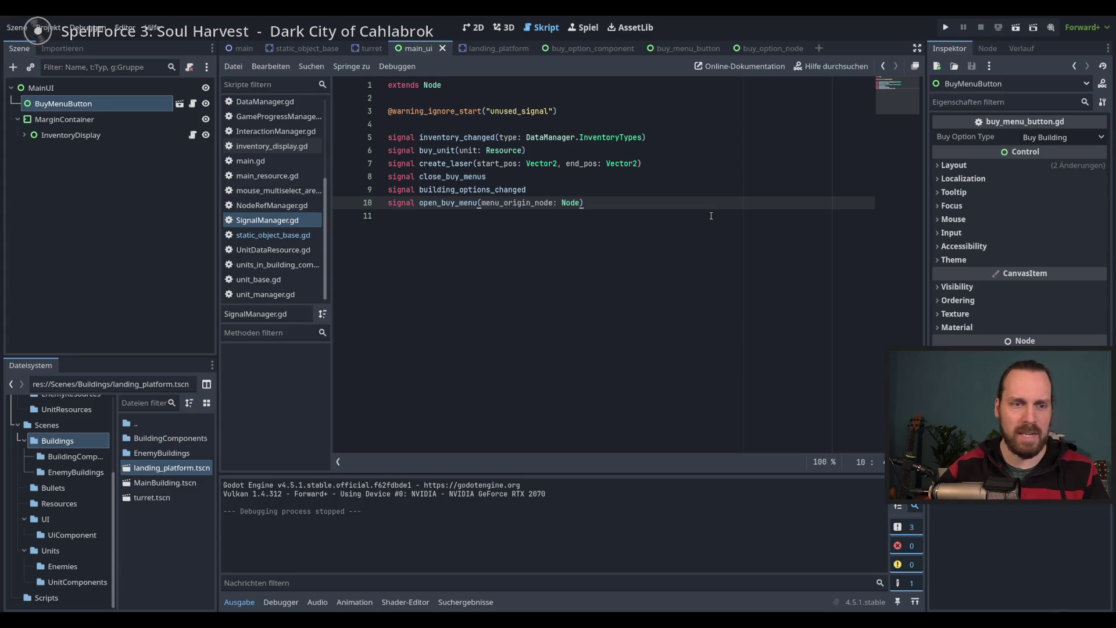
pyautogui.press('Up')
pyautogui.press('Down')
pyautogui.doubleClick(515, 202)
pyautogui.doubleClick(448, 202)
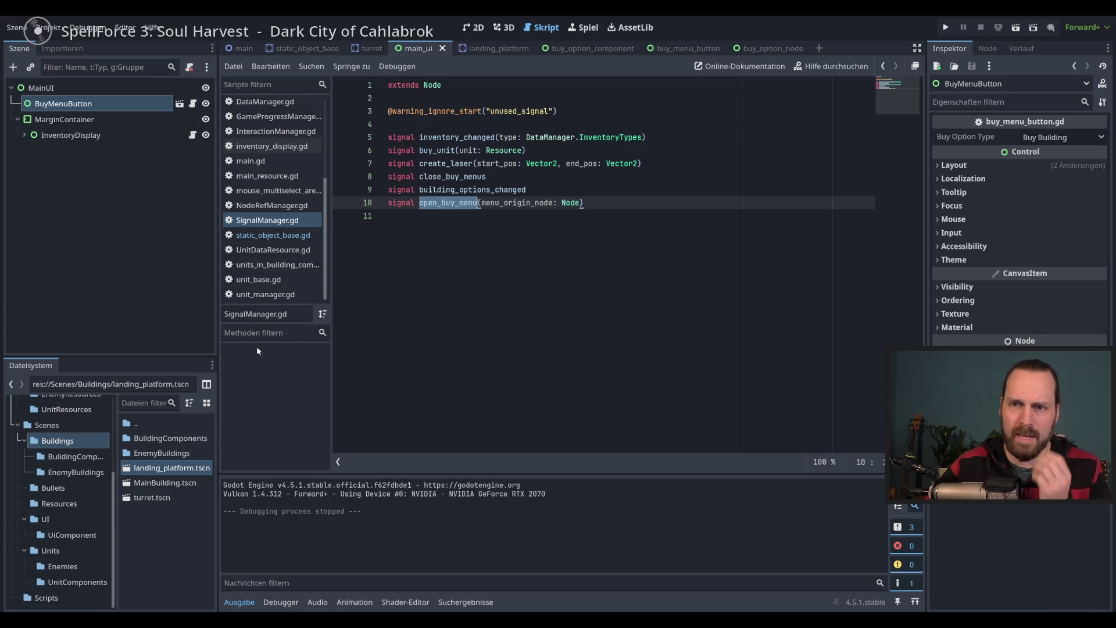
pyautogui.click(479, 33)
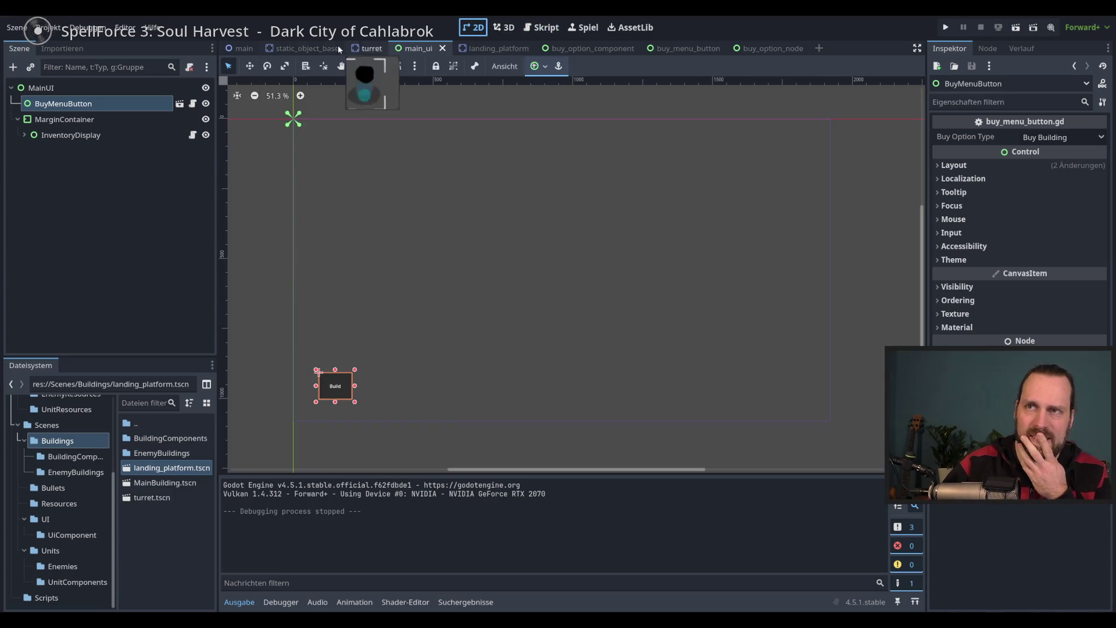
# Inspect MainUI's child nodes and select the MainUI root
pyautogui.click(60, 119)
pyautogui.click(70, 135)
pyautogui.click(57, 93)
pyautogui.click(93, 105)
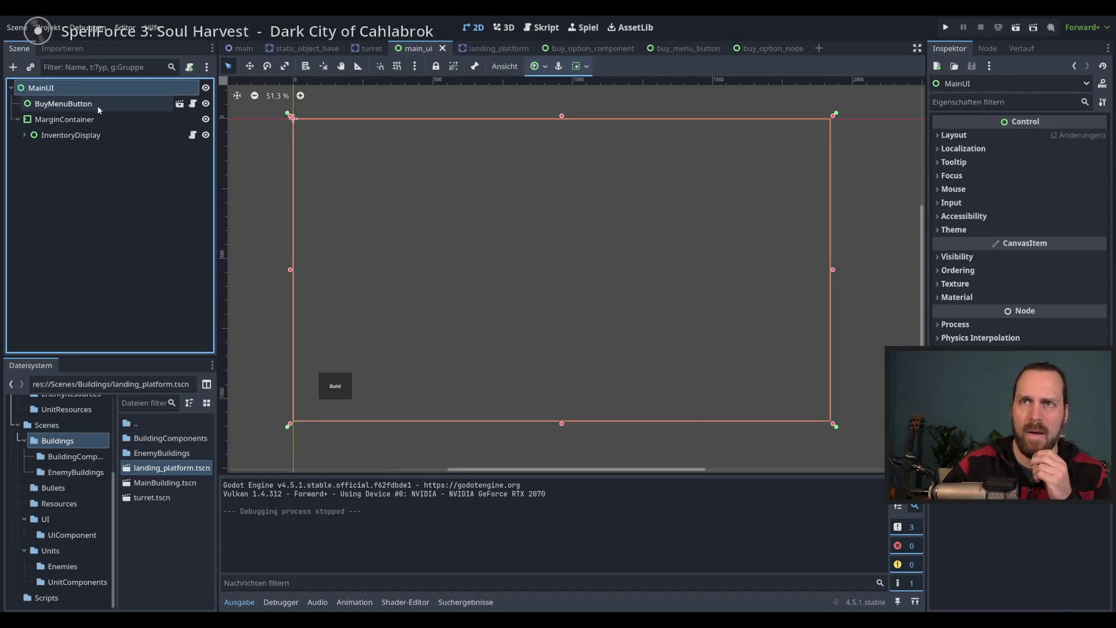
pyautogui.click(51, 89)
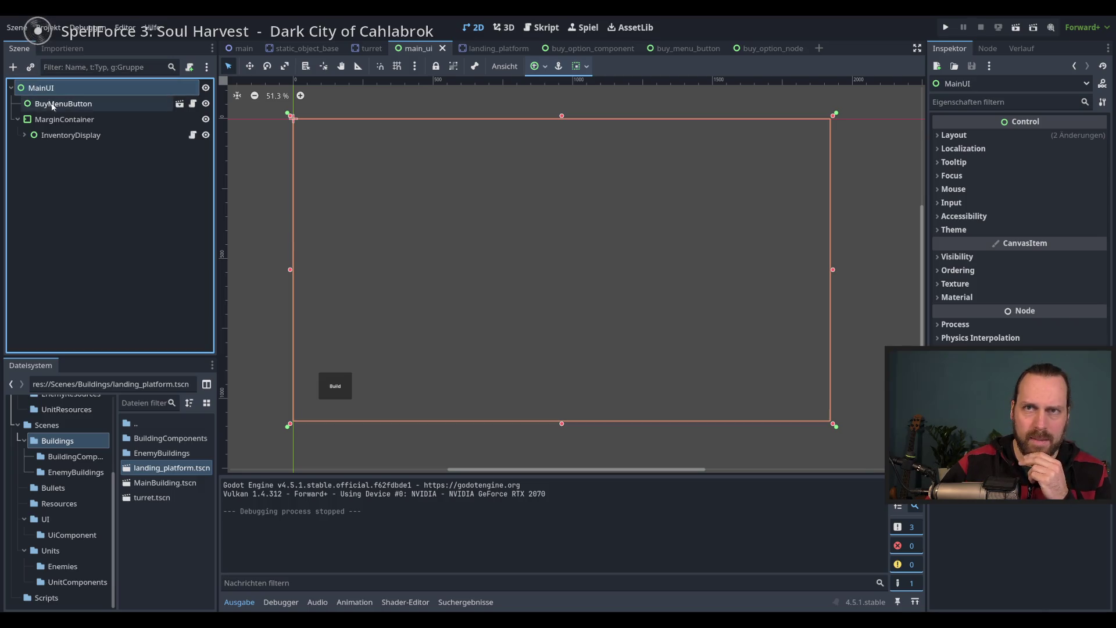
pyautogui.click(53, 106)
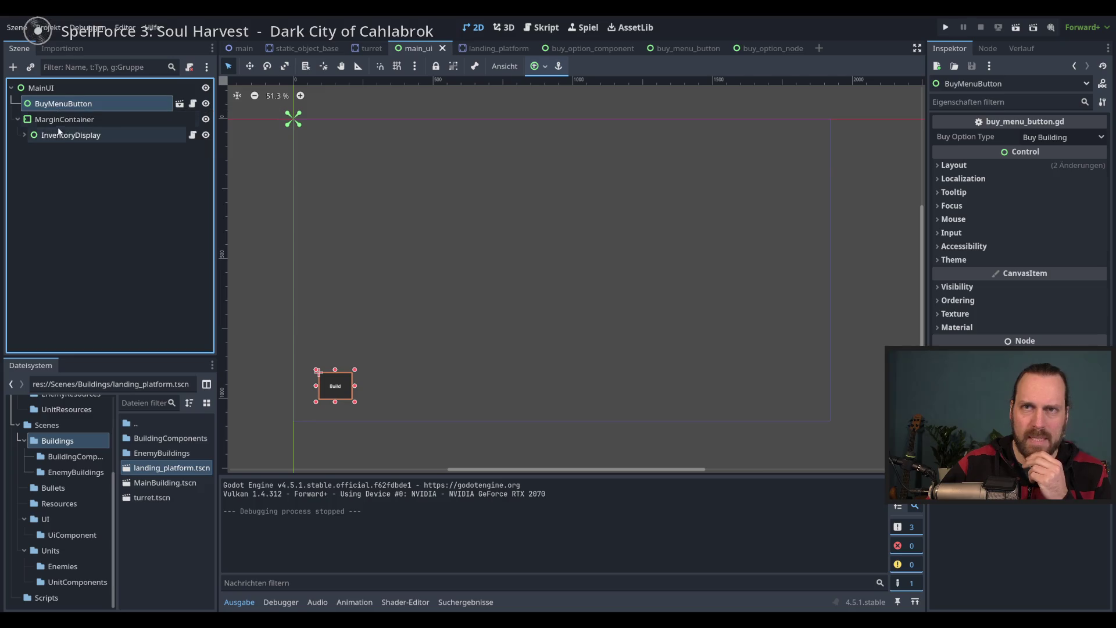
pyautogui.click(41, 88)
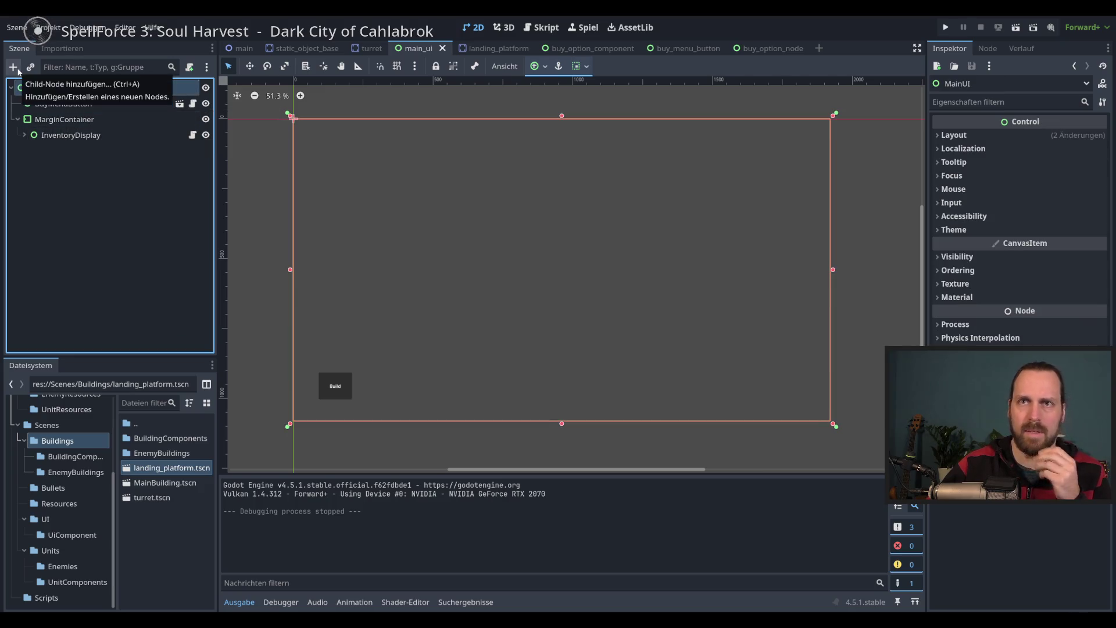
# Add a Control child to MainUI and rename it BuyMenuManager
pyautogui.click(17, 68)
pyautogui.write('Control')
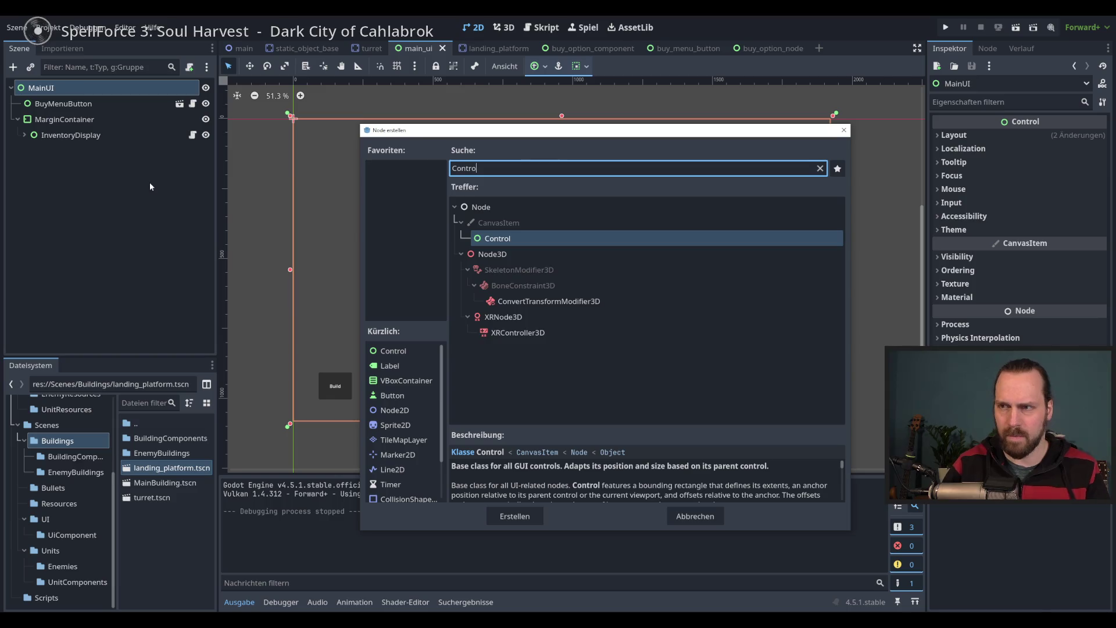
pyautogui.press('Return')
pyautogui.doubleClick(50, 152)
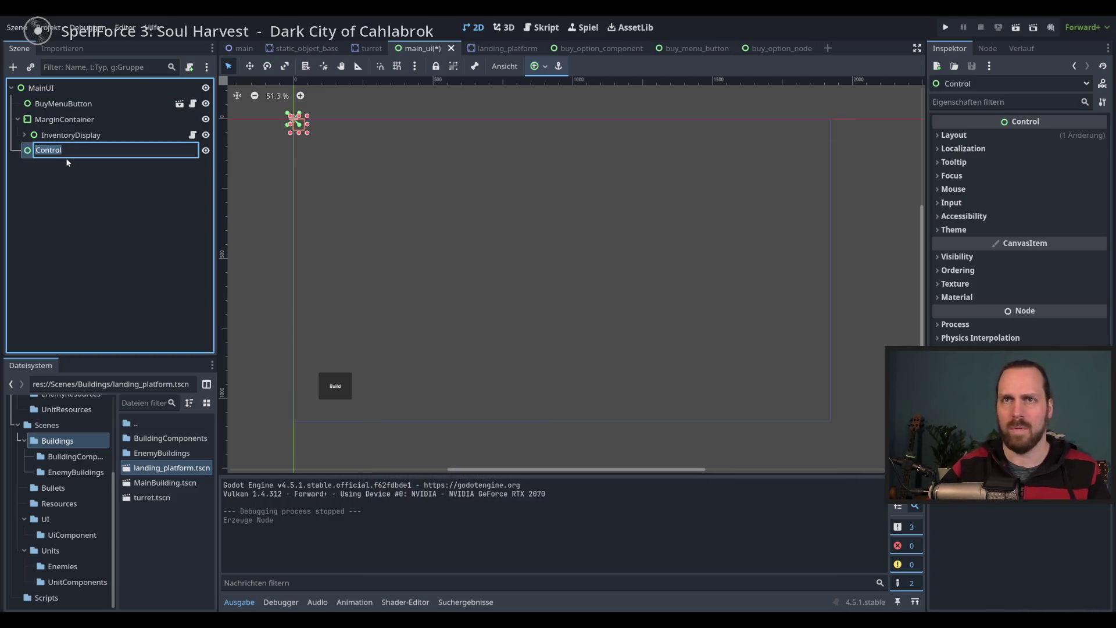
pyautogui.write('BuyMenuMn')
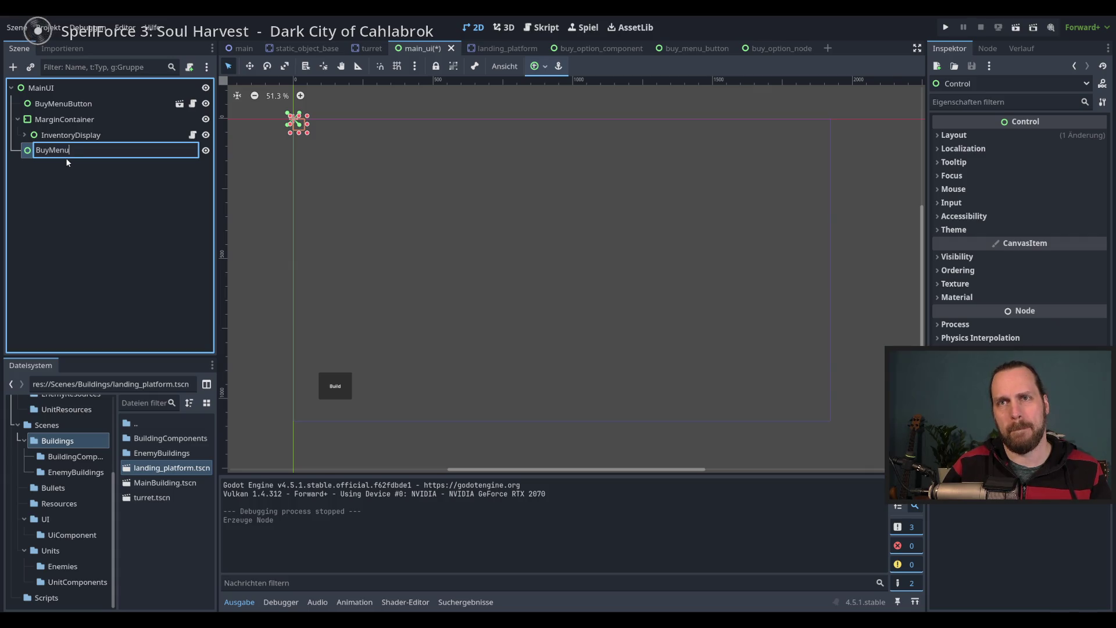
pyautogui.write('ah')
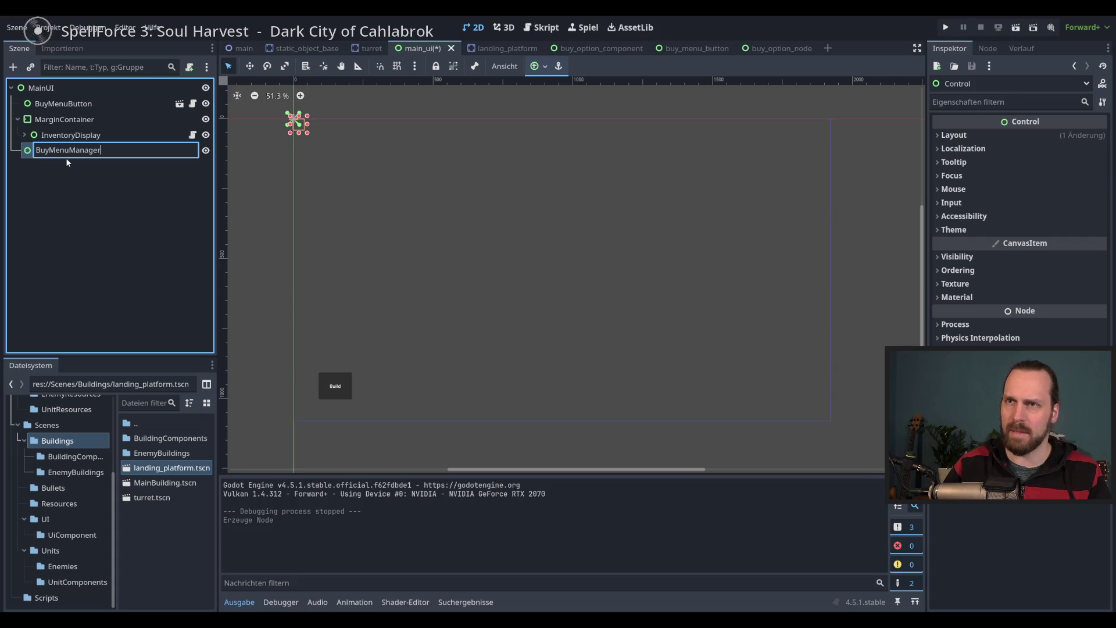
pyautogui.press('Return')
pyautogui.click(538, 68)
# Apply the Full Rect anchor preset to BuyMenuManager and save the MainUI scene
pyautogui.click(618, 152)
pyautogui.click(699, 37)
pyautogui.hotkey('ctrl', 's')
# Attach a new script res://Scenes/UI/buy_menu_manager.gd to BuyMenuManager
pyautogui.click(190, 67)
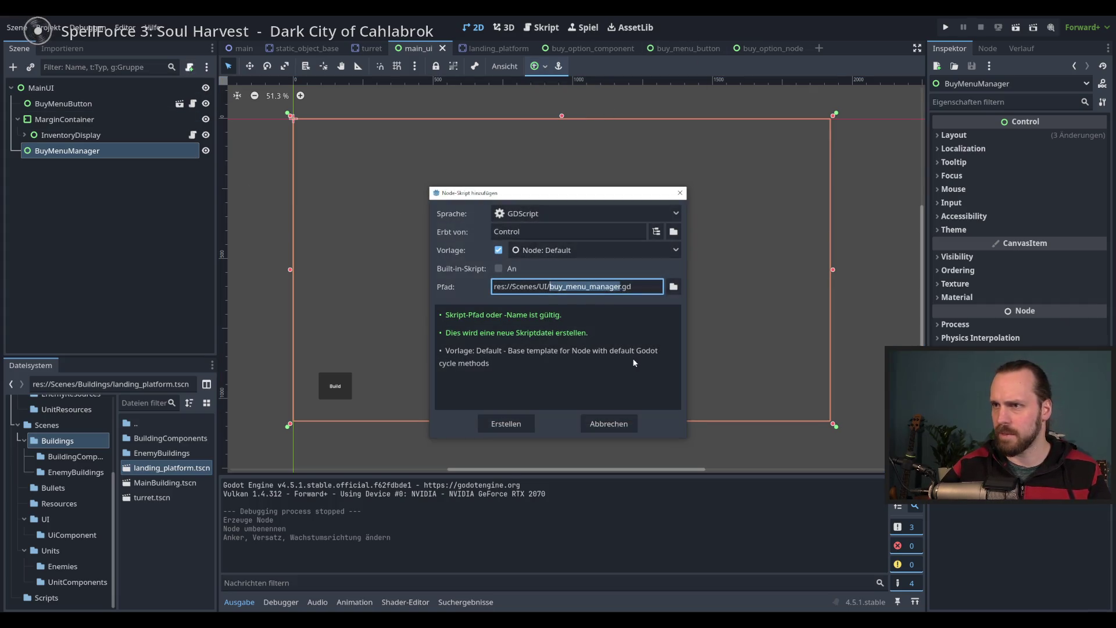
pyautogui.click(530, 423)
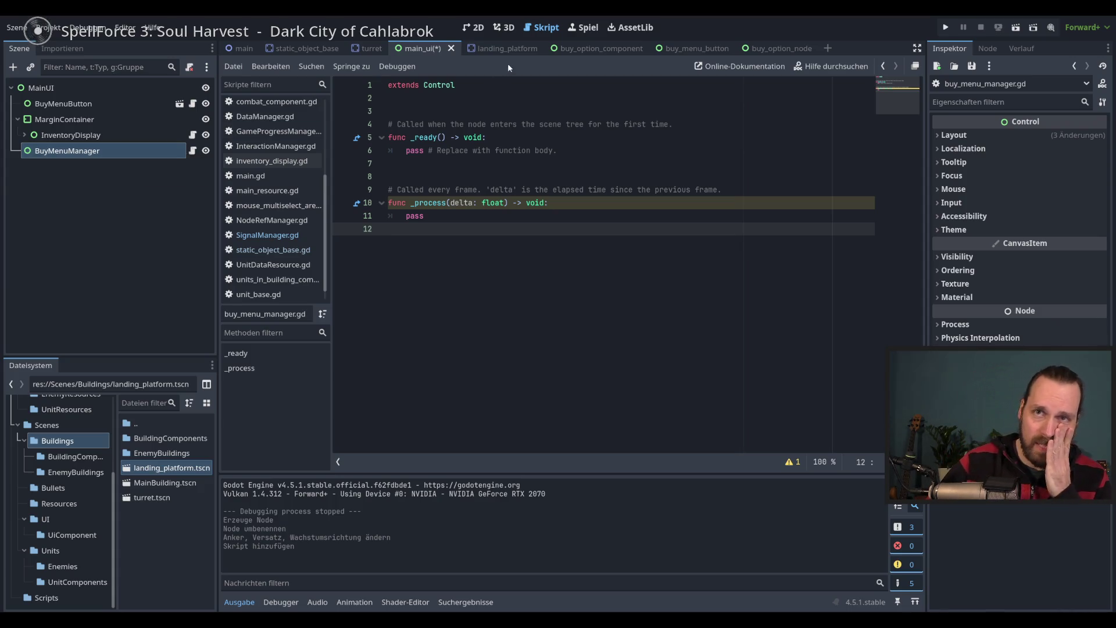
pyautogui.click(474, 28)
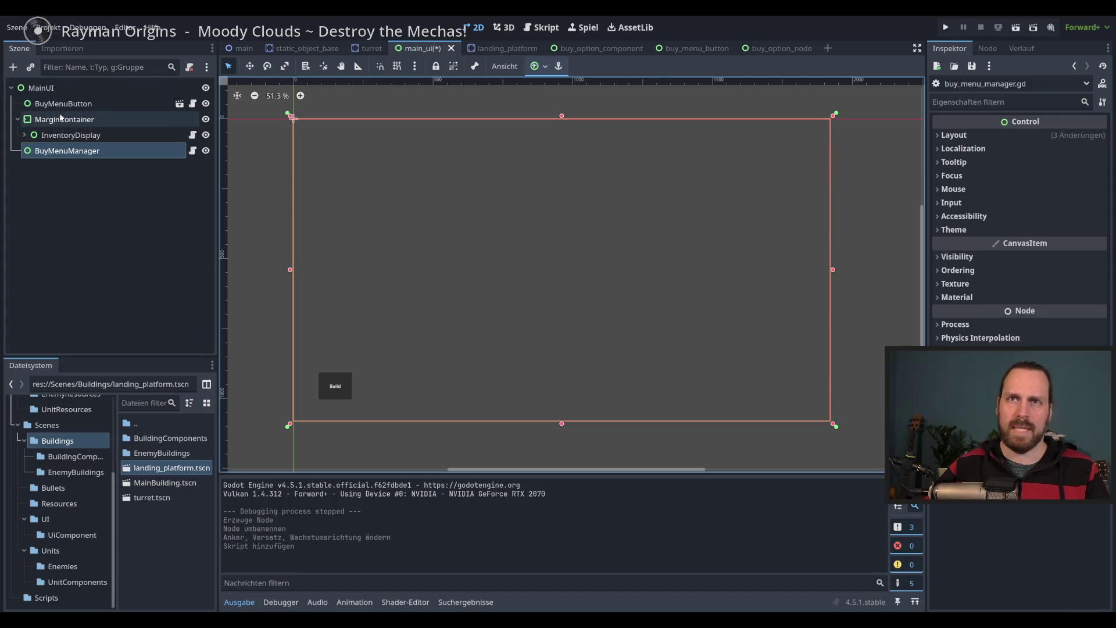
pyautogui.rightClick(61, 155)
# List the UI folder's files in FileSystem, widen the dock, and start renaming BuyMenuManager
pyautogui.click(40, 181)
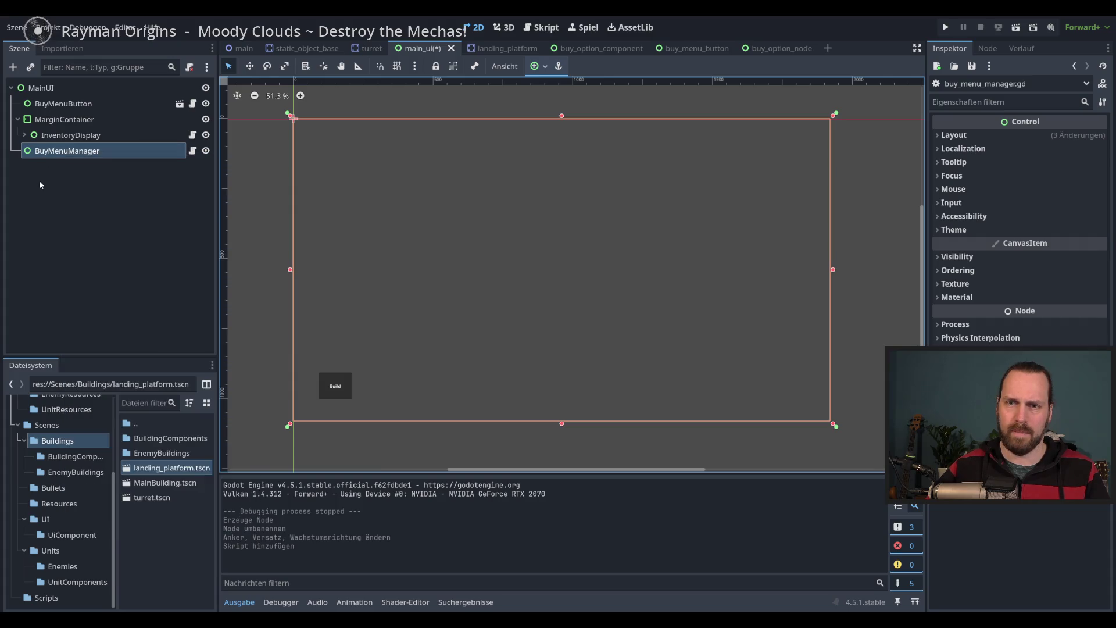
pyautogui.click(56, 523)
pyautogui.moveTo(218, 491); pyautogui.dragTo(254, 491)
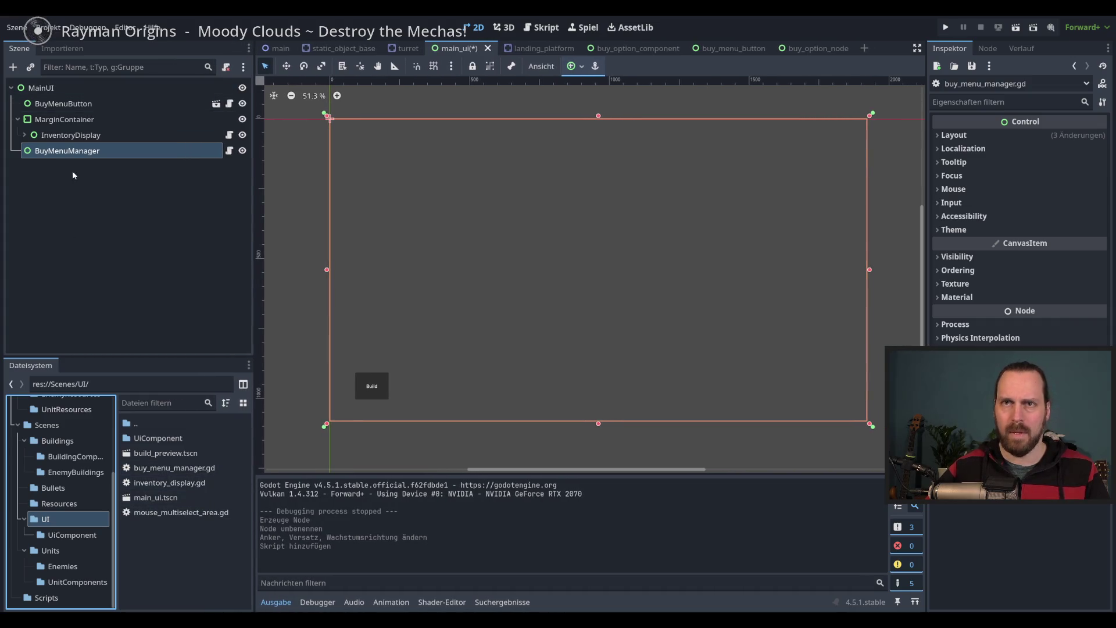
pyautogui.rightClick(69, 156)
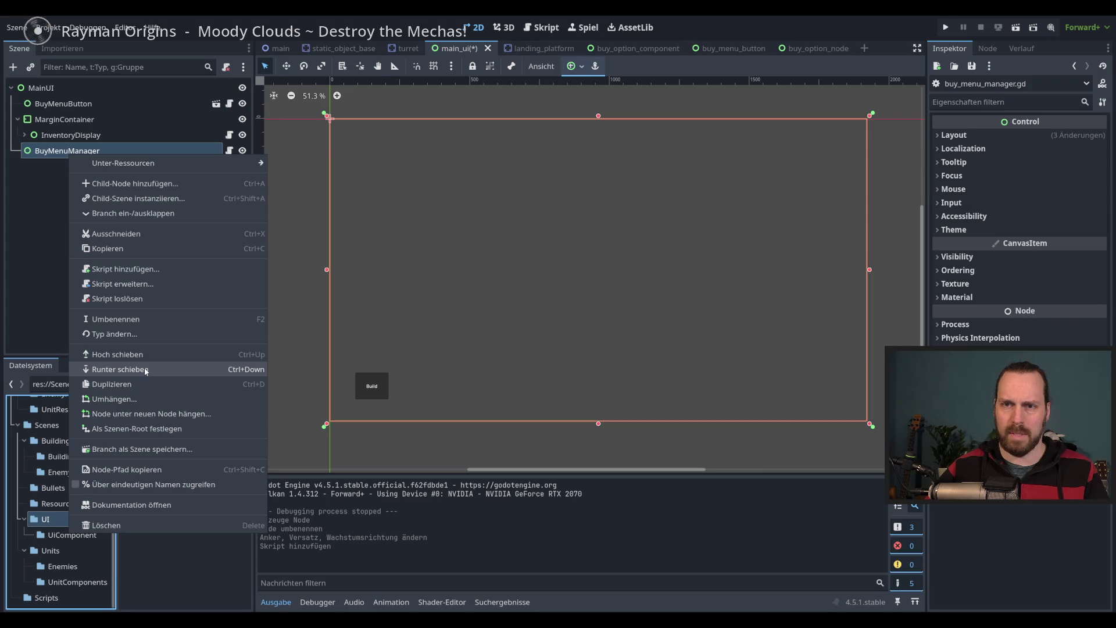
pyautogui.click(60, 155)
pyautogui.click(60, 154)
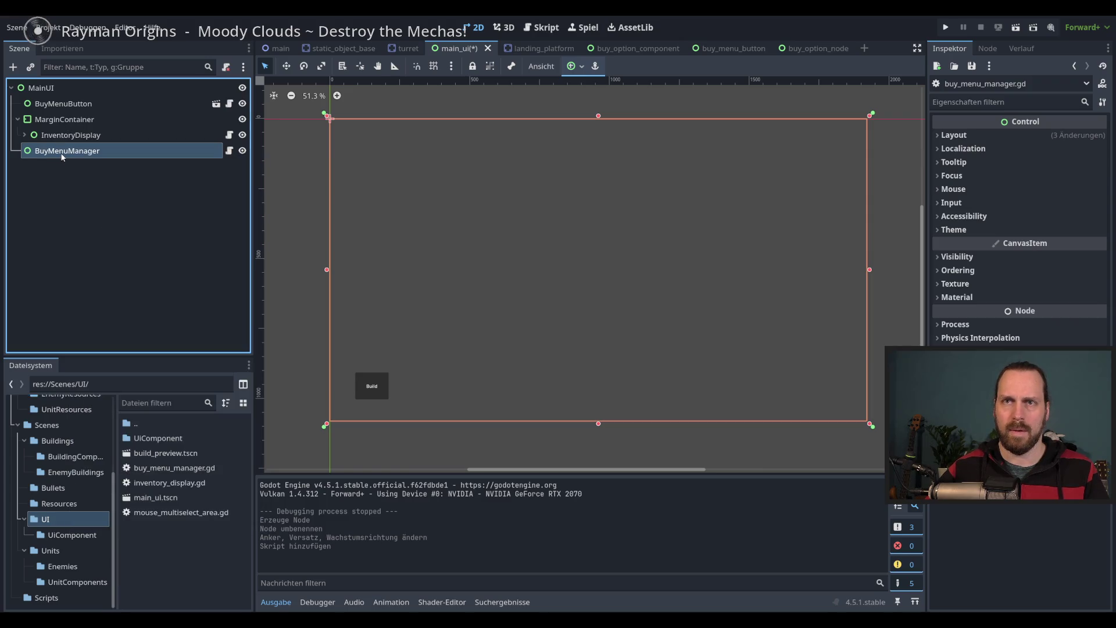
pyautogui.press('F2')
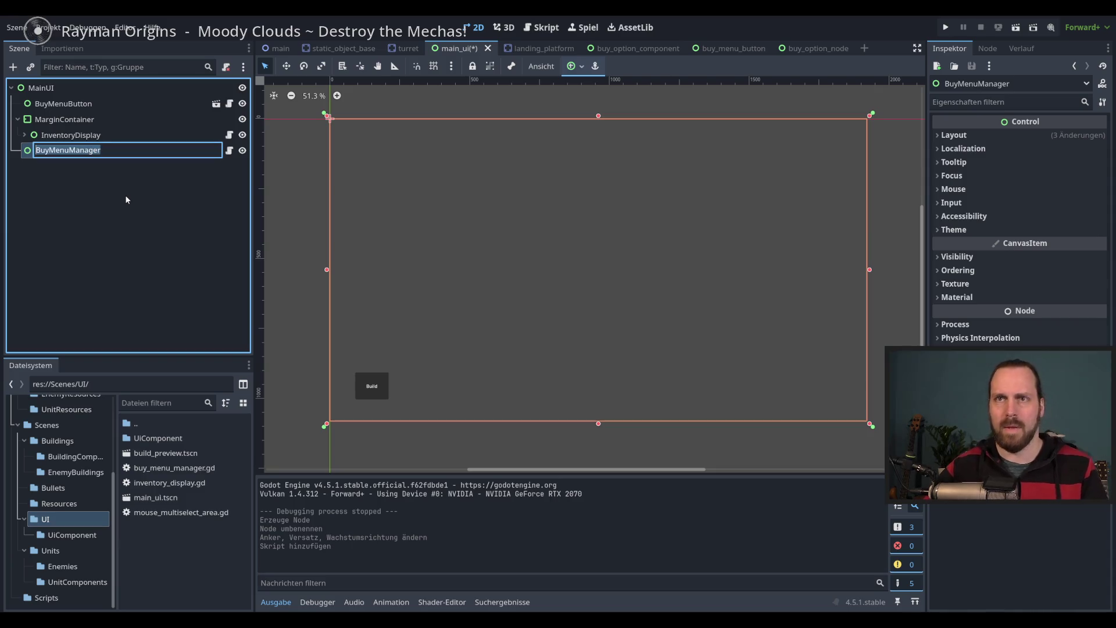
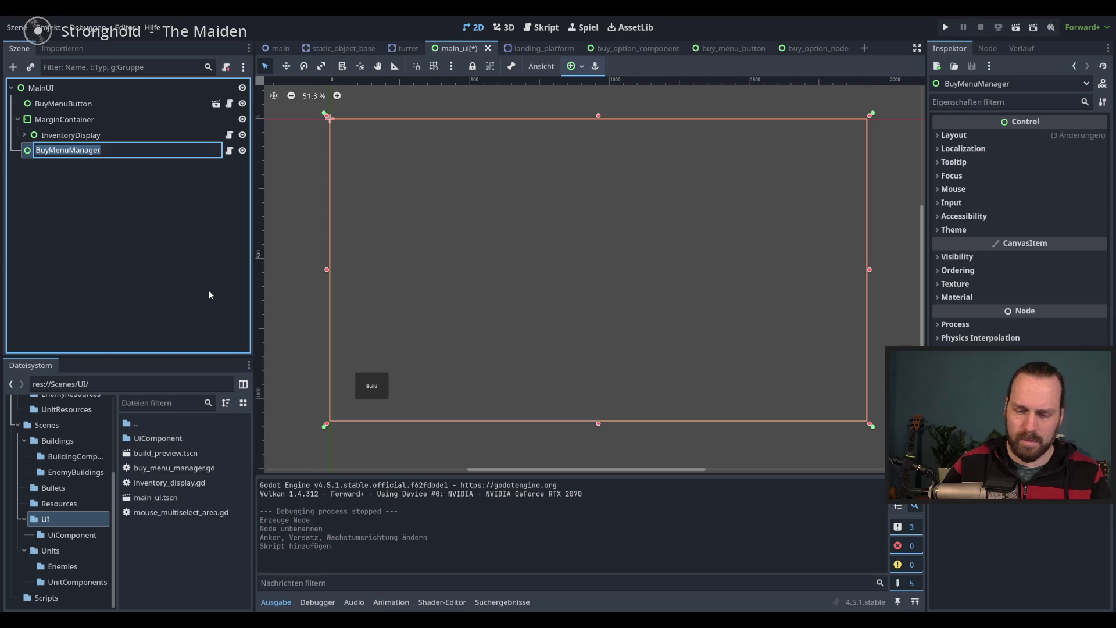
# Rename the BuyMenuManager node to DisplayManager and buy_menu_manager.gd to display_manager.gd
pyautogui.write('Display')
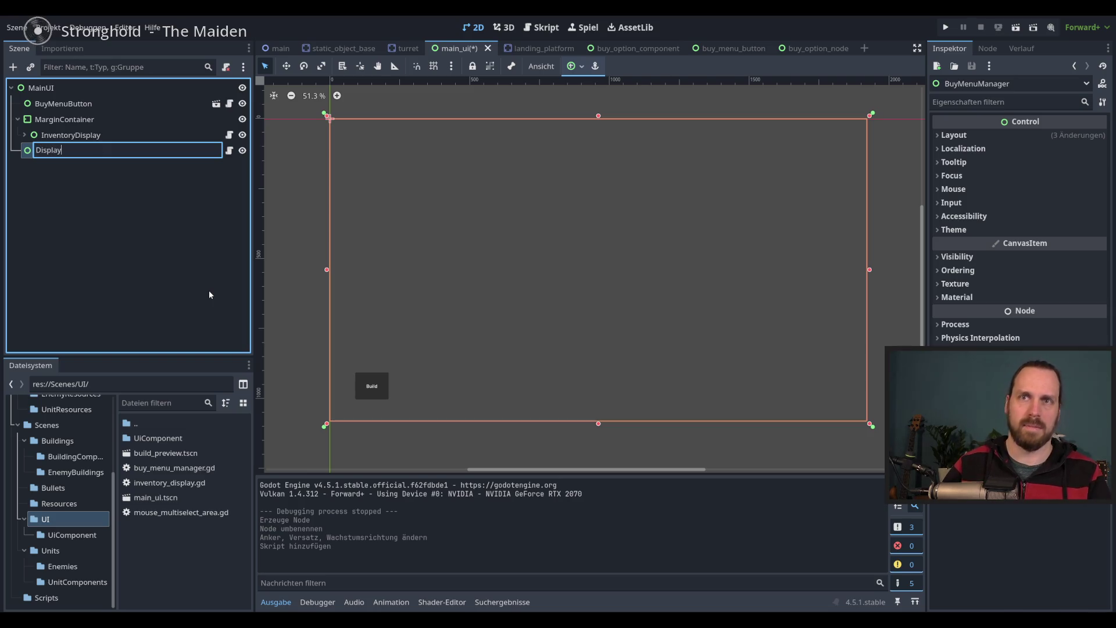
pyautogui.write('Manager')
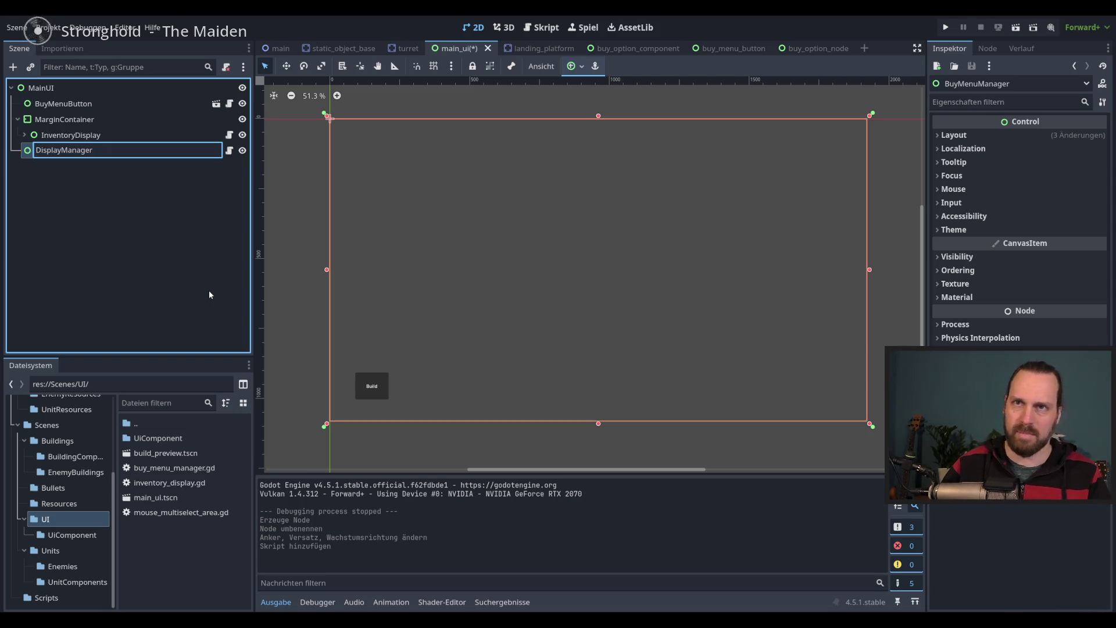
pyautogui.press('Return')
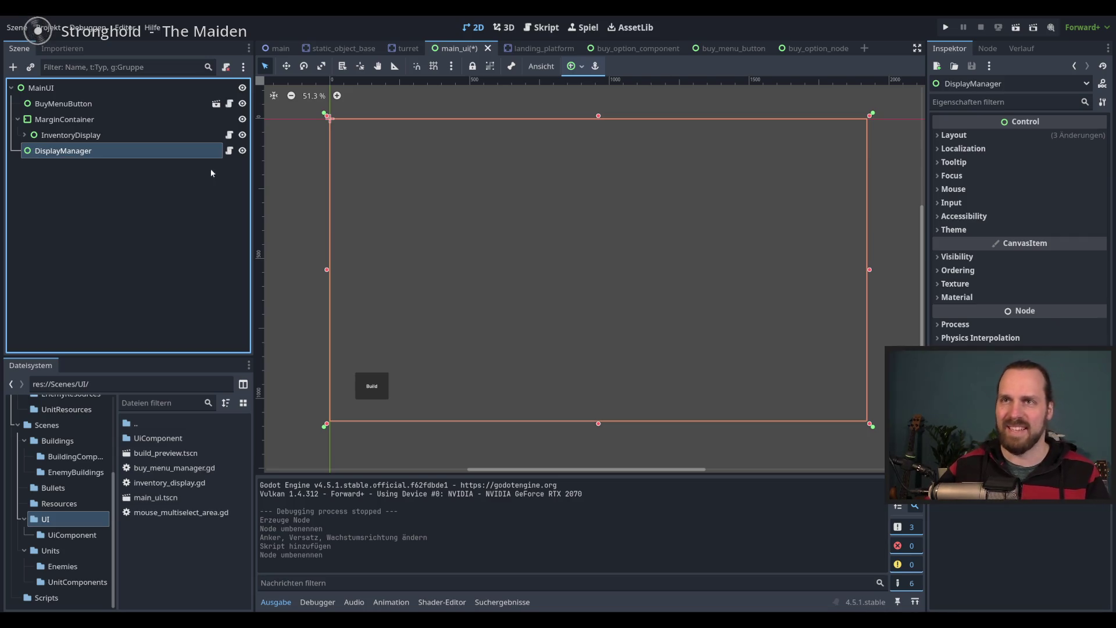
pyautogui.click(174, 472)
pyautogui.rightClick(175, 473)
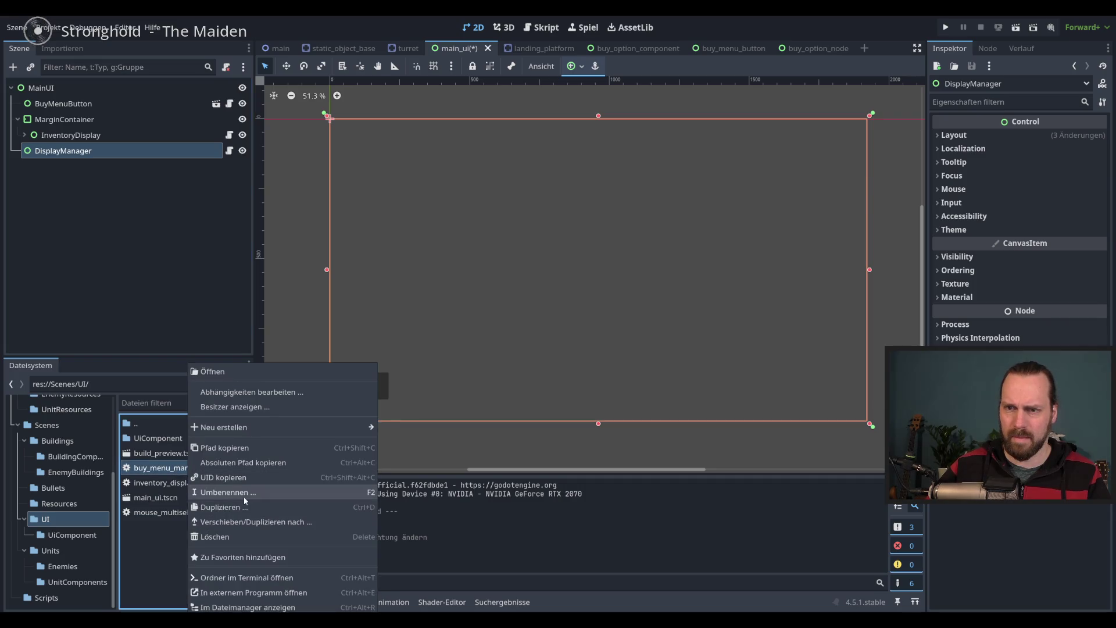
pyautogui.click(243, 497)
pyautogui.click(171, 467)
pyautogui.hotkey('shift', 'Home')
pyautogui.write('display')
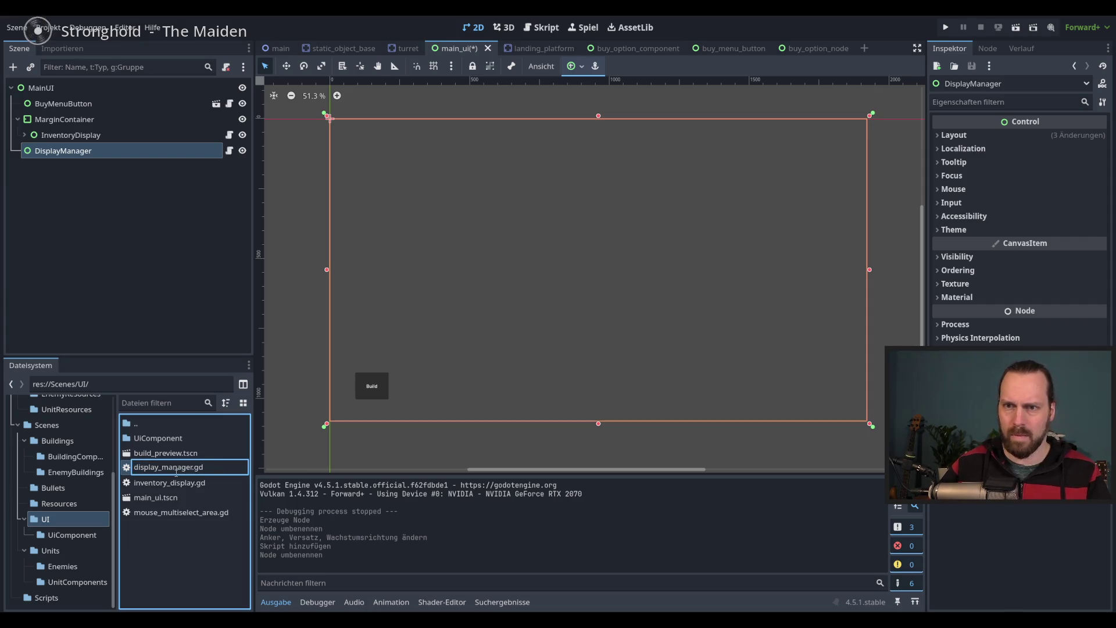
pyautogui.press('Return')
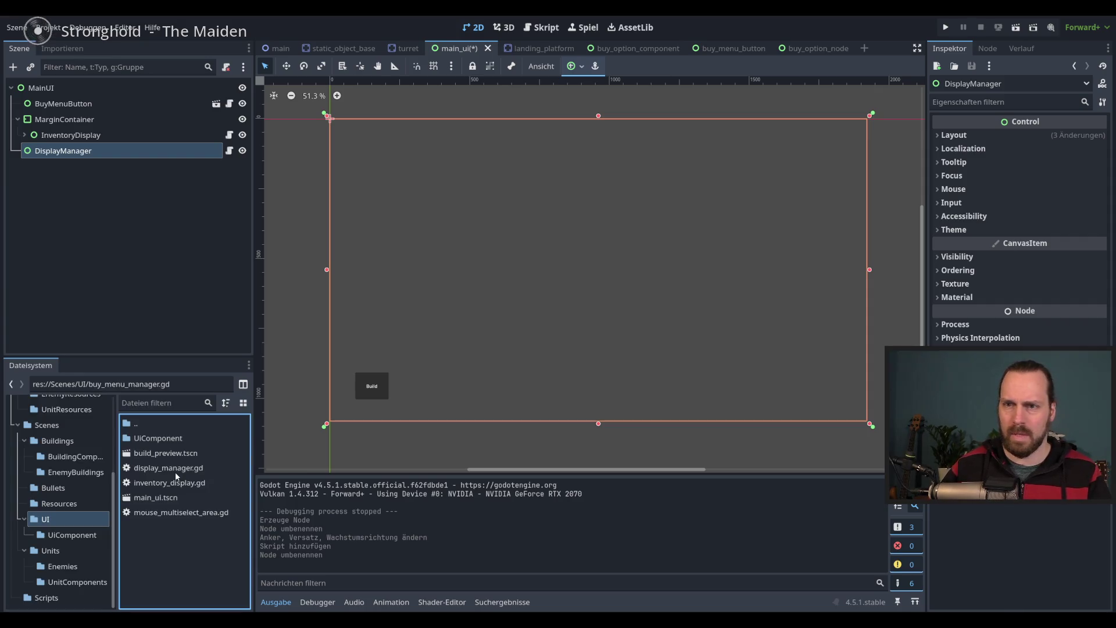
# Open display_manager.gd and do a quick test run of the project
pyautogui.click(228, 151)
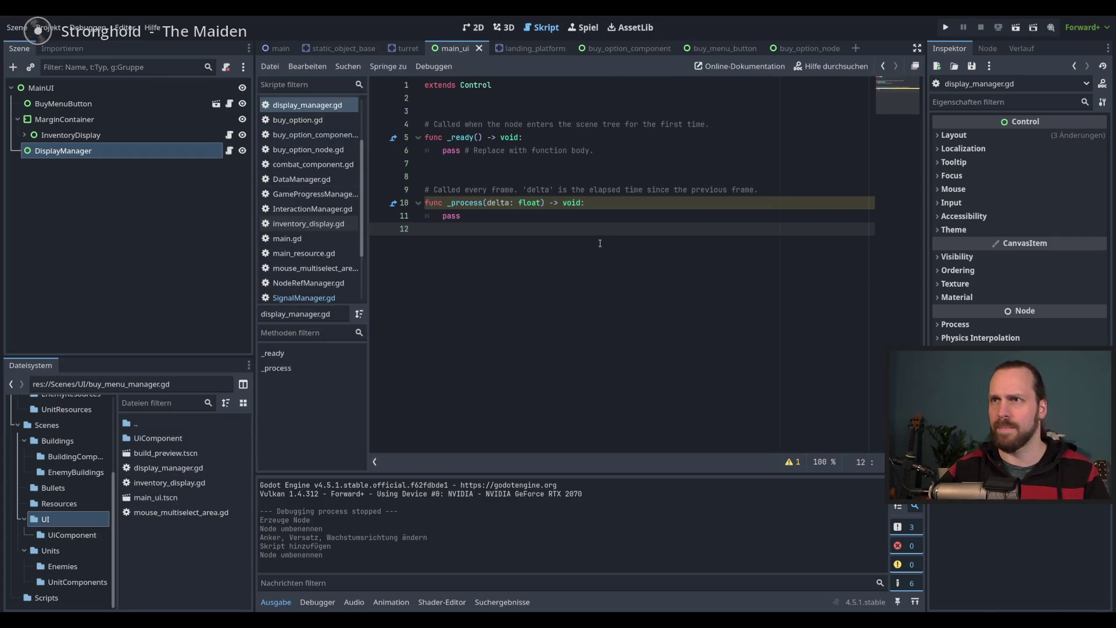
pyautogui.moveTo(435, 186); pyautogui.dragTo(473, 281)
pyautogui.click(491, 293)
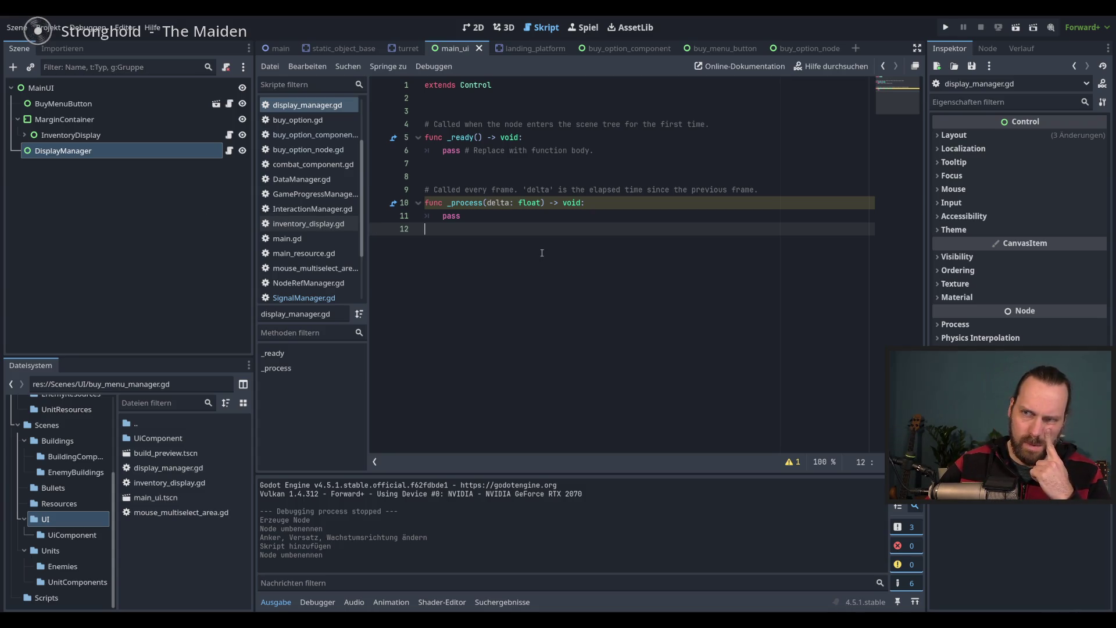
pyautogui.press('F5')
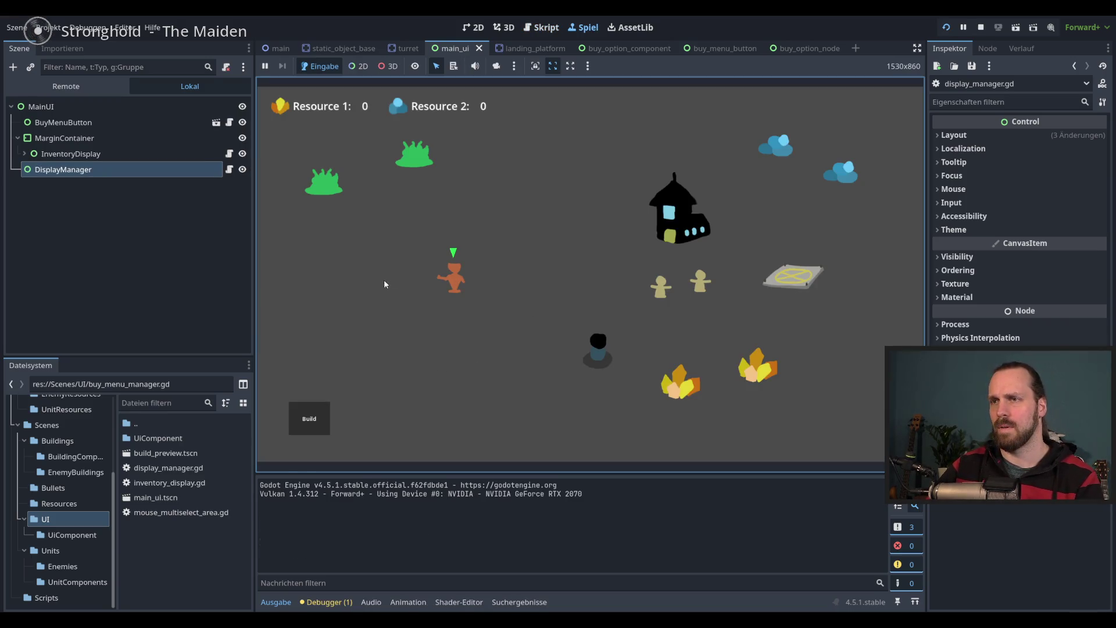
pyautogui.press('F8')
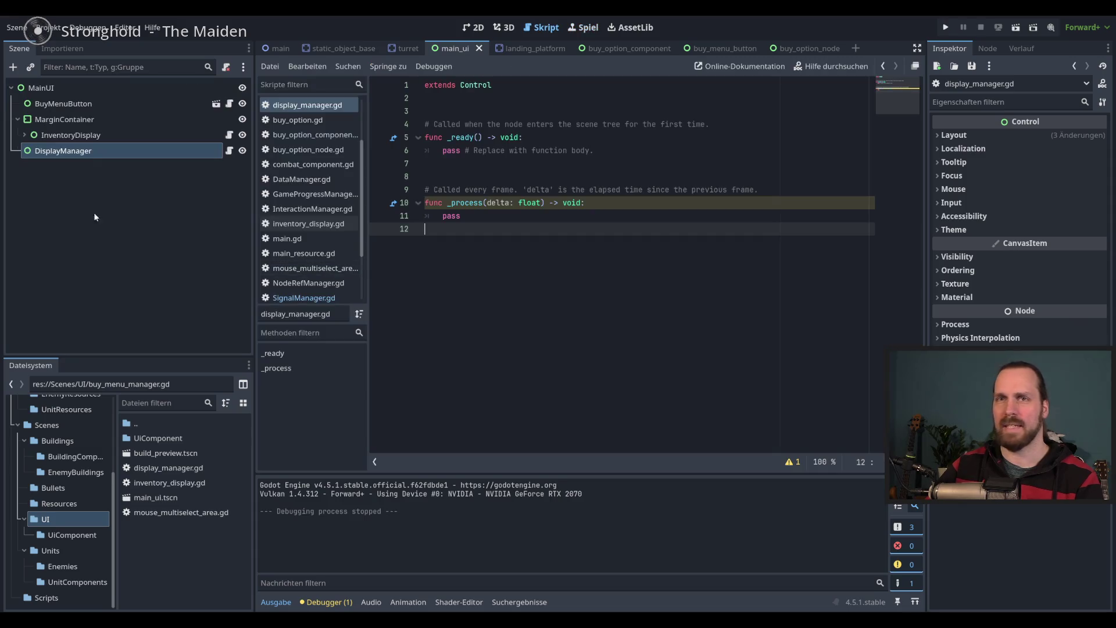
# Set DisplayManager's Mouse Filter to Ignore and run the game again
pyautogui.click(953, 189)
pyautogui.click(1045, 206)
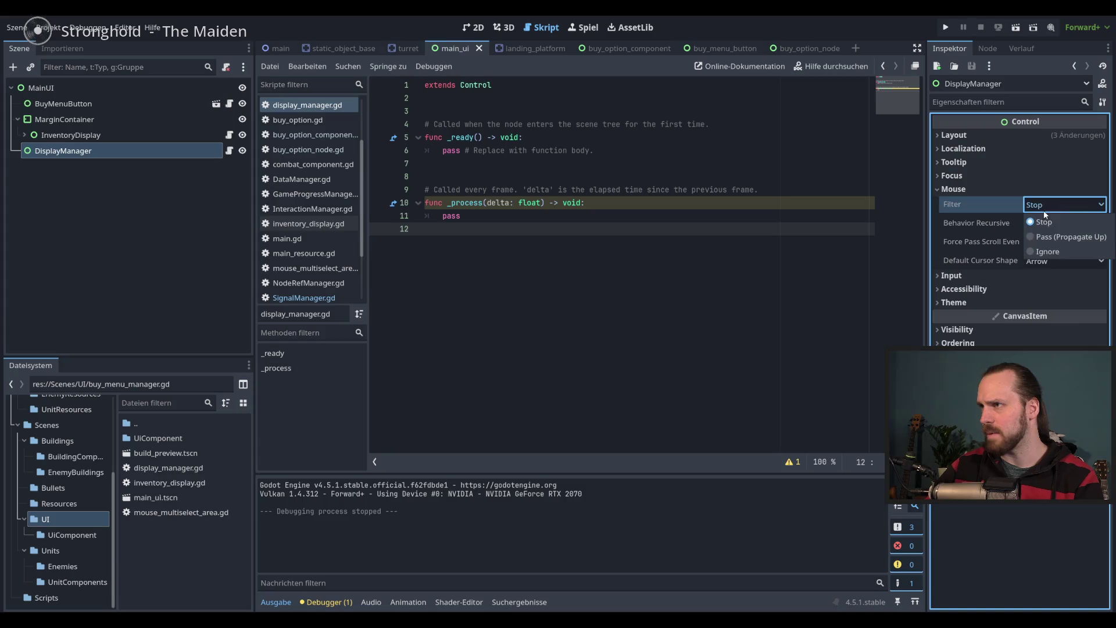
pyautogui.click(1044, 251)
pyautogui.press('F5')
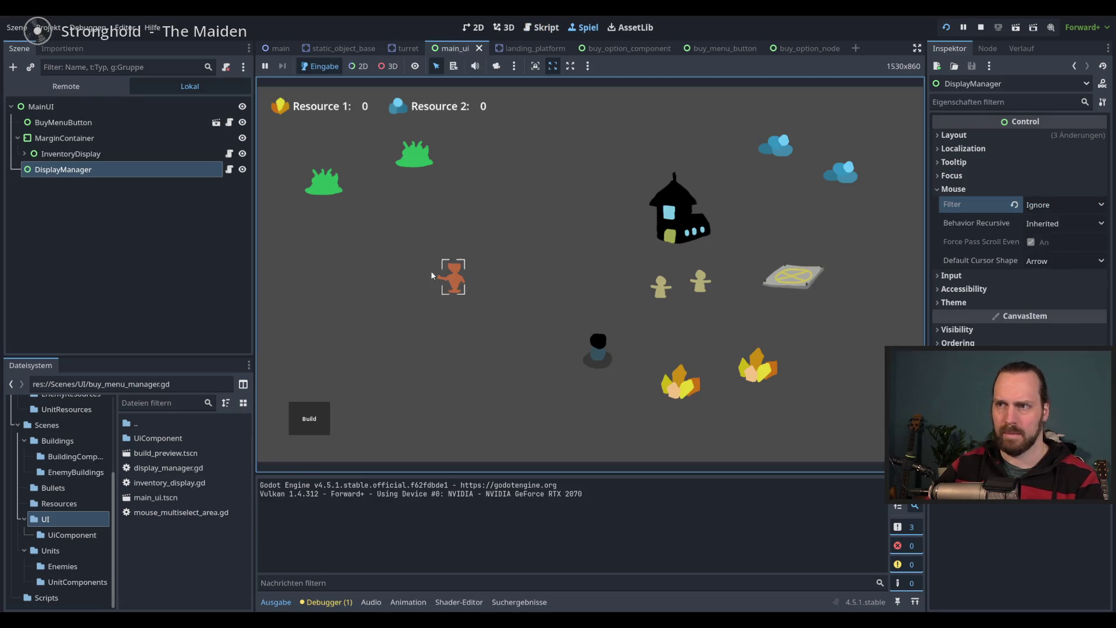
# Send two workers to the gold piles and try the Main Building buy option
pyautogui.click(431, 270)
pyautogui.moveTo(640, 256); pyautogui.dragTo(715, 314)
pyautogui.rightClick(677, 384)
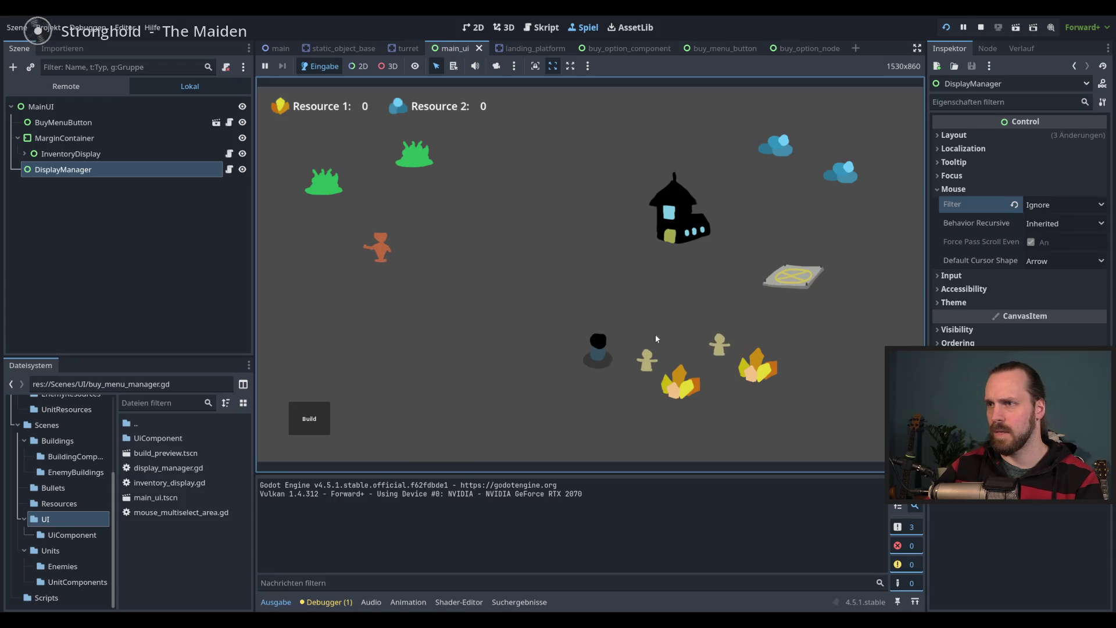
pyautogui.click(309, 419)
pyautogui.click(314, 253)
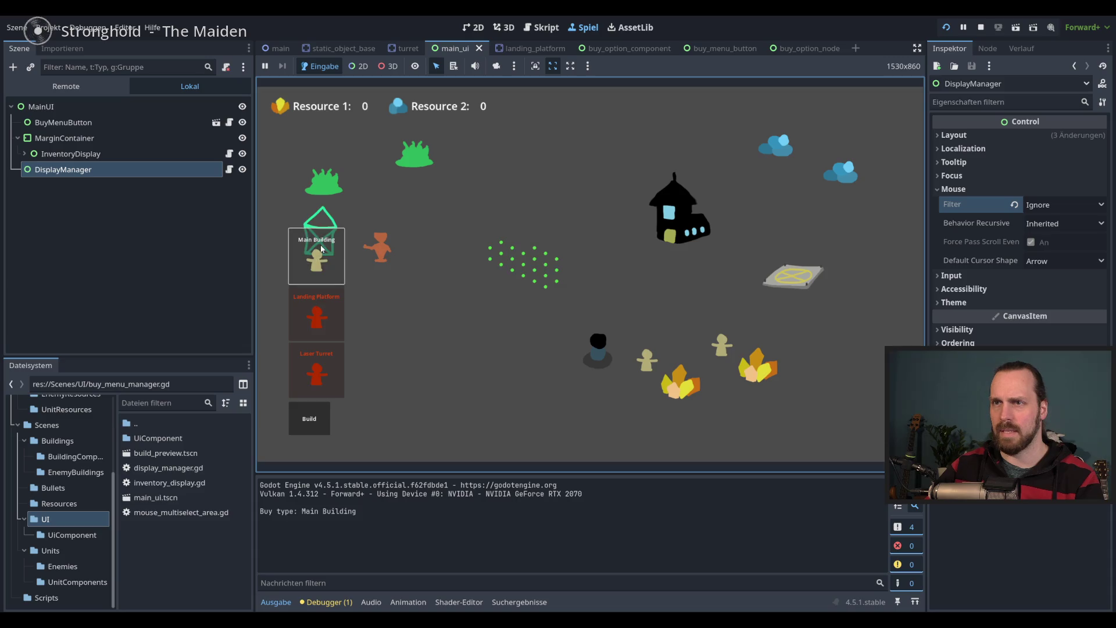
pyautogui.click(317, 427)
pyautogui.click(318, 429)
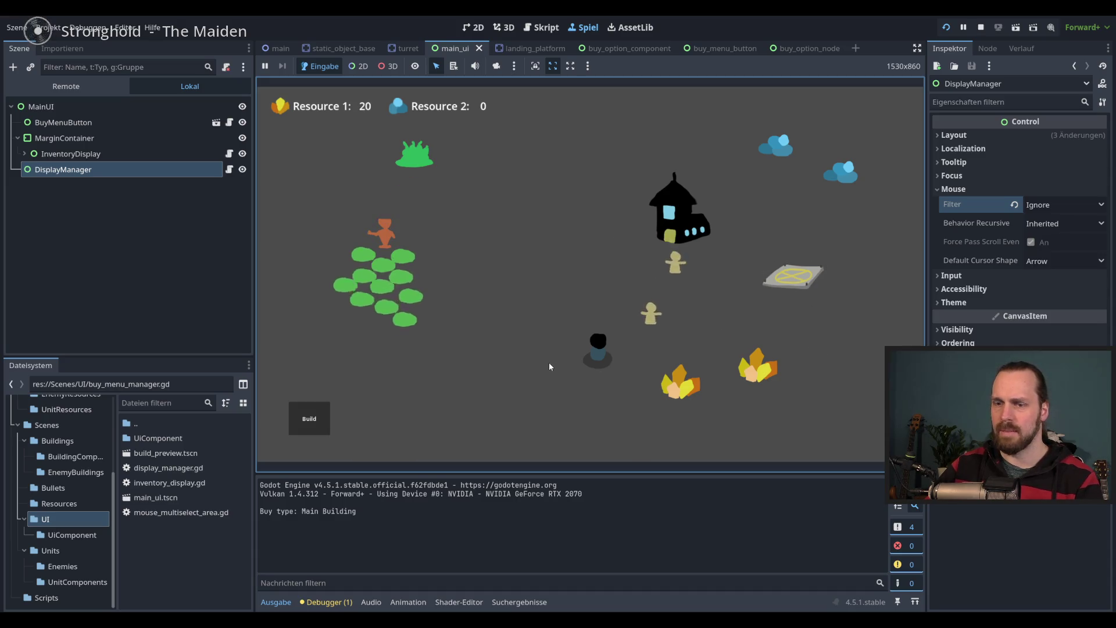
# Buy and place a Landing Platform and a Laser Turret, select units, then stop the game
pyautogui.click(309, 418)
pyautogui.click(329, 316)
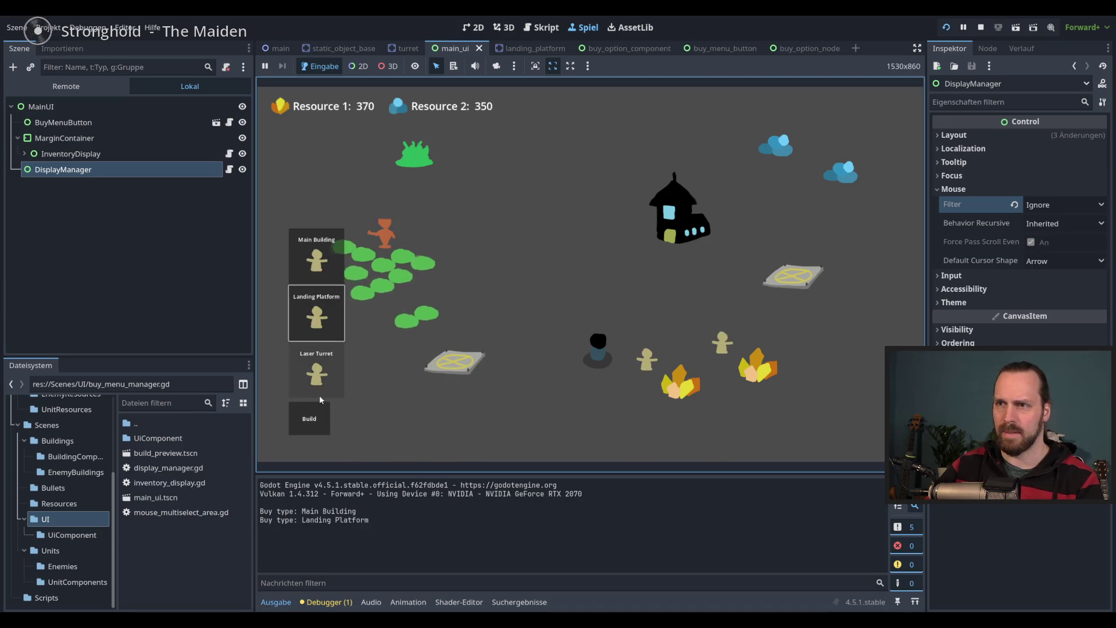
pyautogui.click(316, 370)
pyautogui.click(526, 323)
pyautogui.click(598, 354)
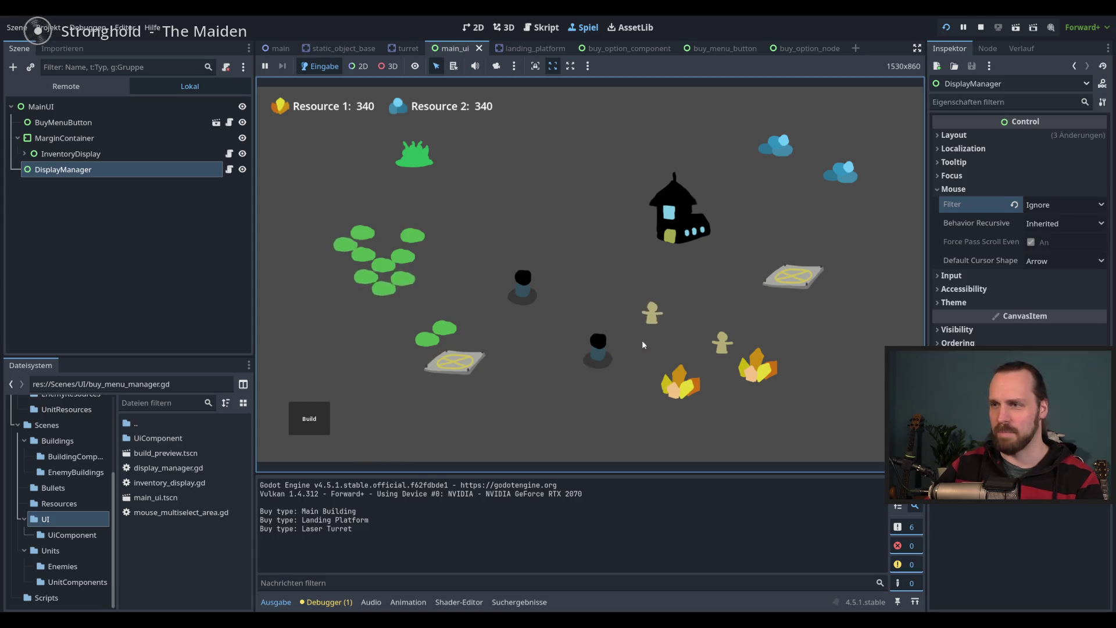
pyautogui.click(657, 317)
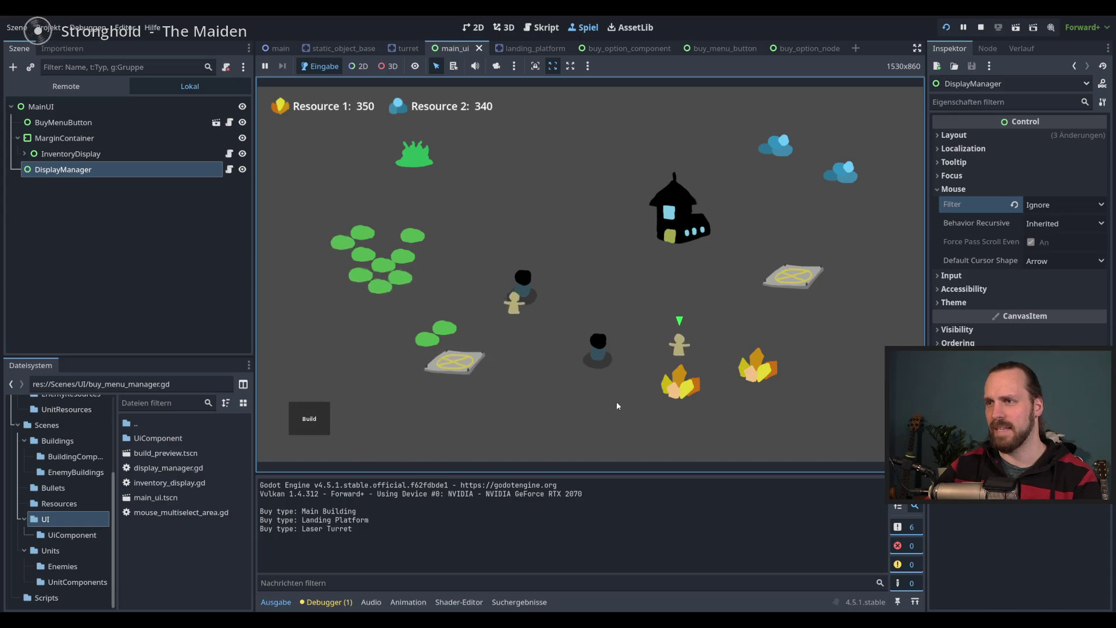
pyautogui.click(457, 353)
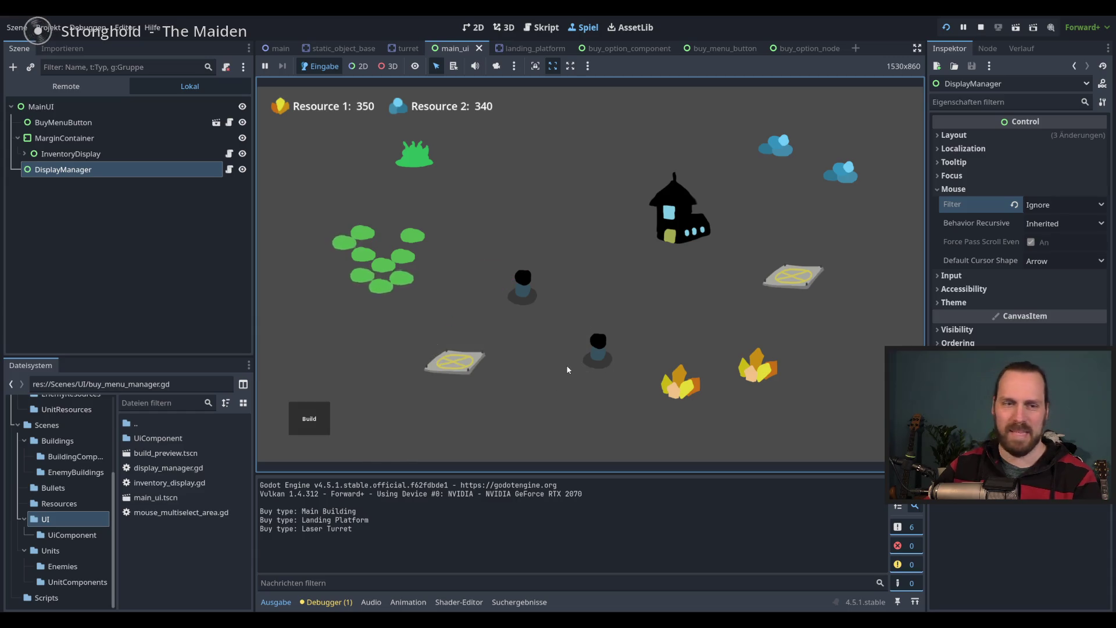
pyautogui.press('F8')
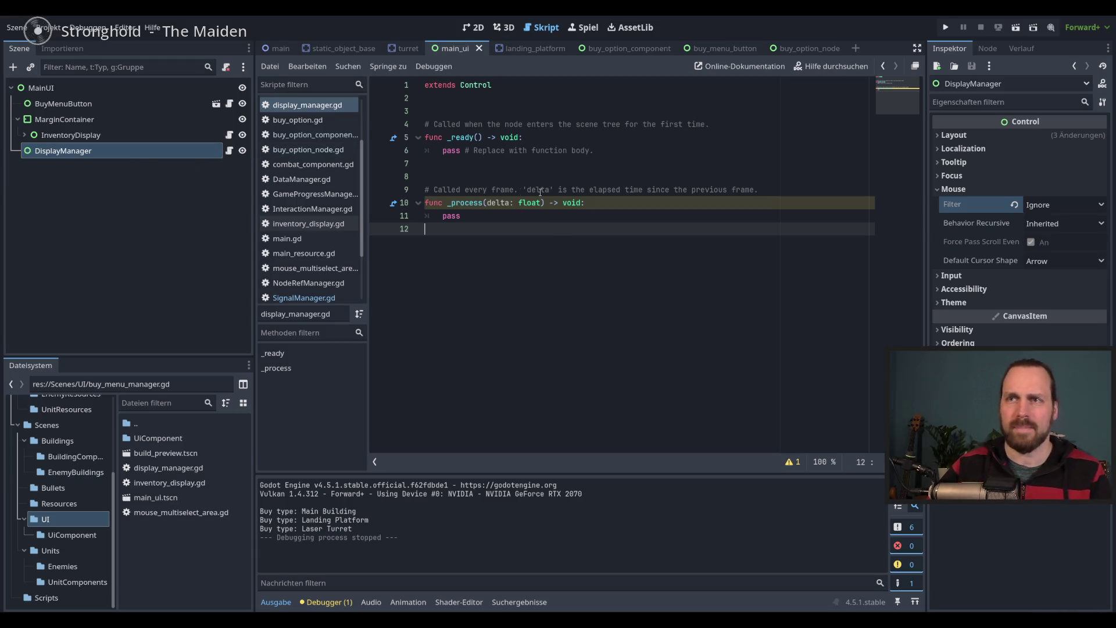
# In _ready, connect SignalManager.open_buy_menu to on_open_buy_menu
pyautogui.moveTo(593, 151); pyautogui.dragTo(443, 150)
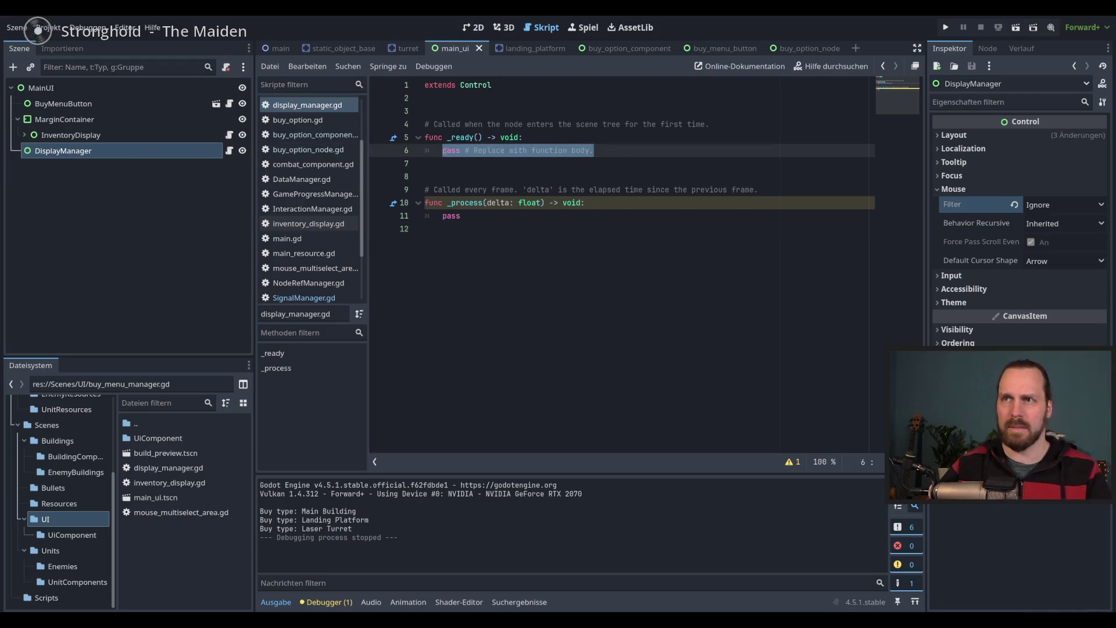
pyautogui.write('Sign')
pyautogui.press('Down')
pyautogui.press('Return')
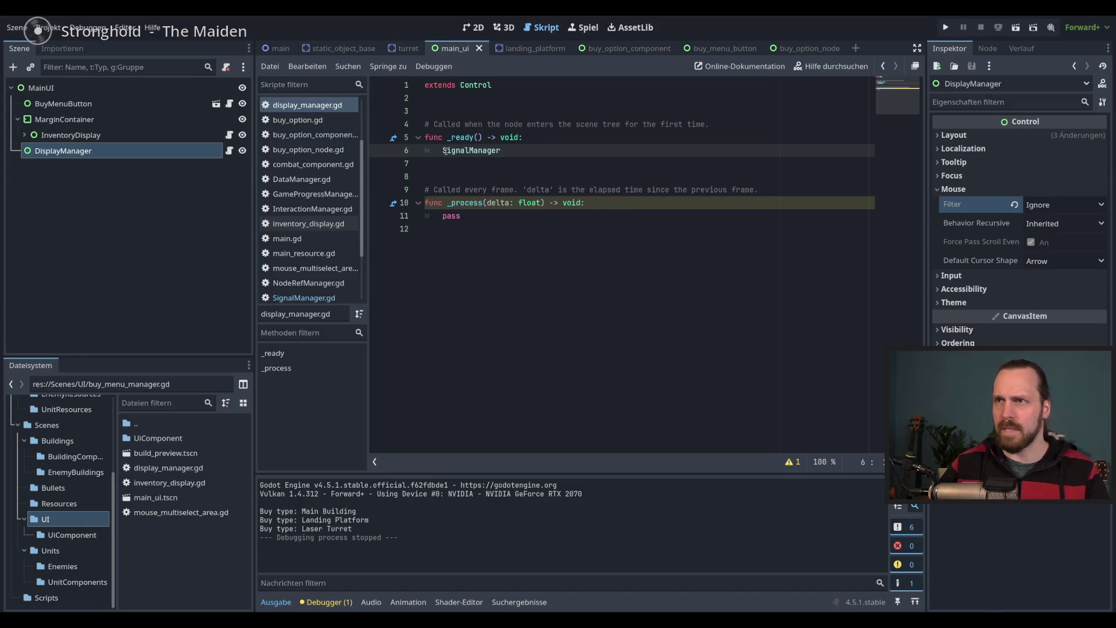
pyautogui.write('.')
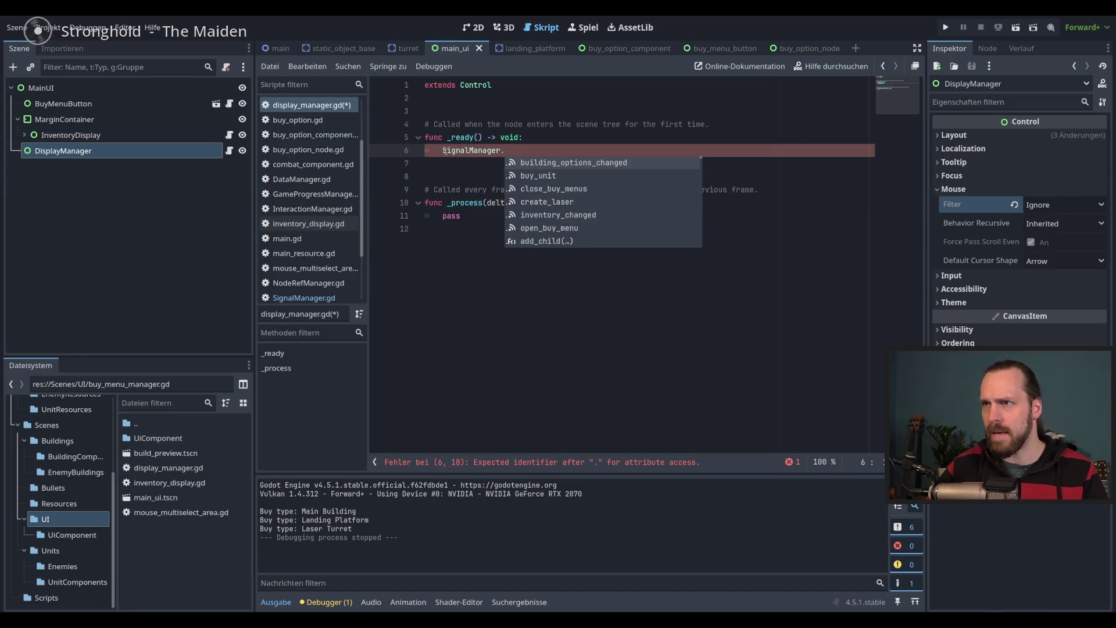
pyautogui.press('Down')
pyautogui.press('Down')
pyautogui.press('Down')
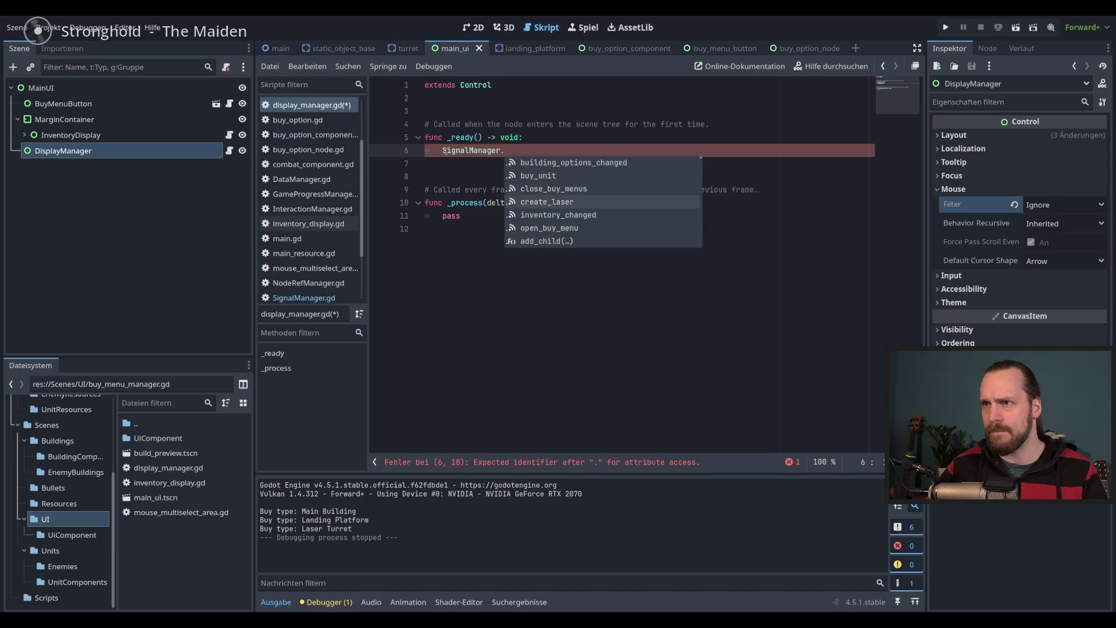
pyautogui.press('Return')
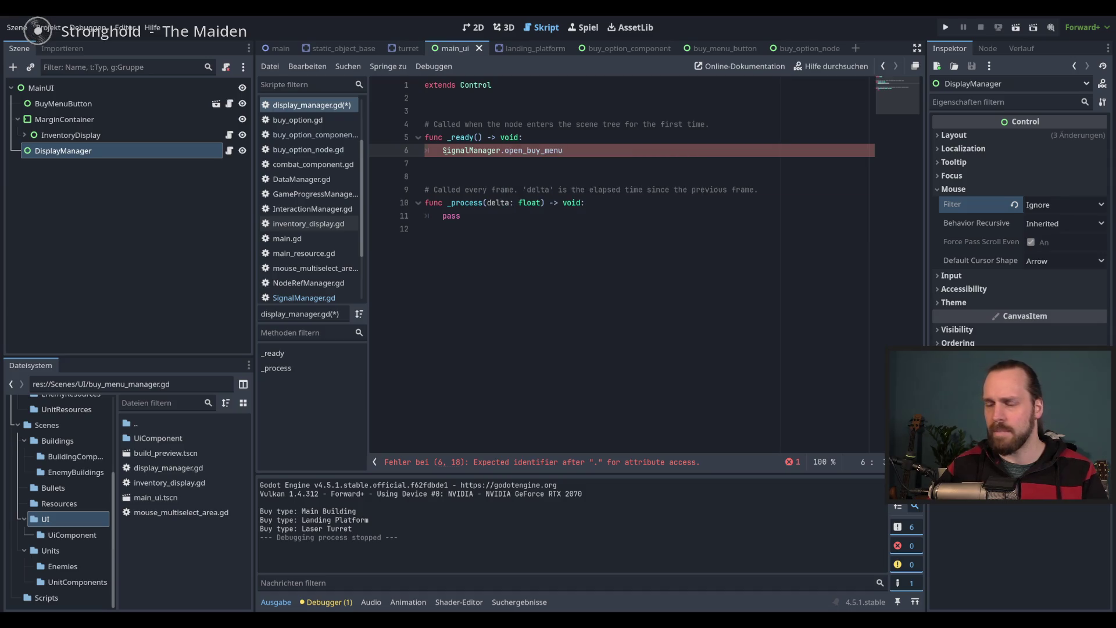
pyautogui.write('.')
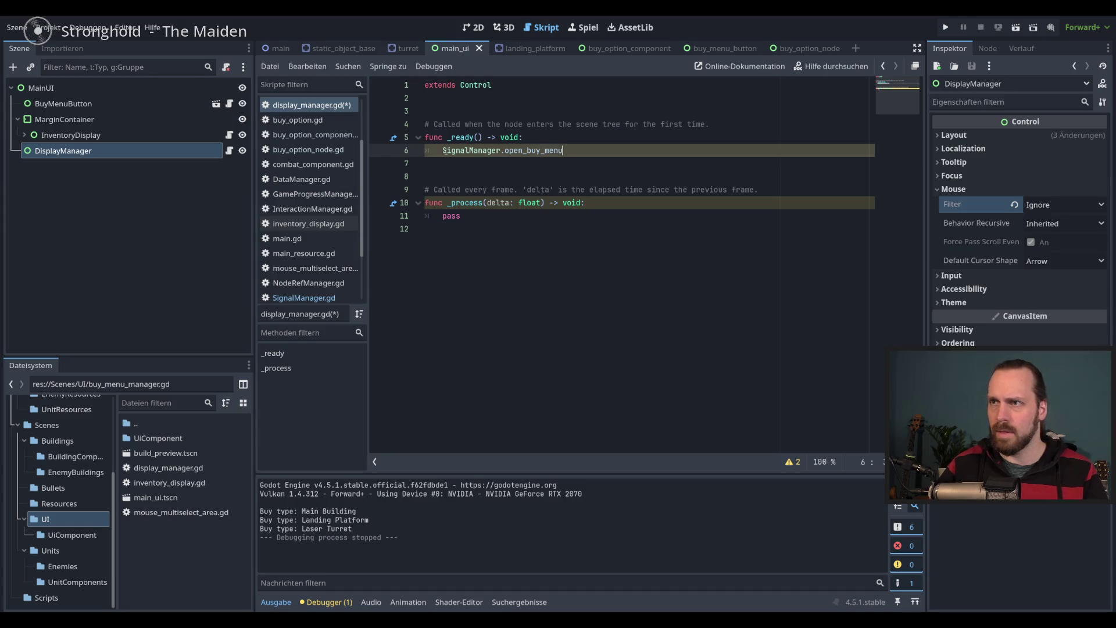
pyautogui.write('con')
pyautogui.press('Return')
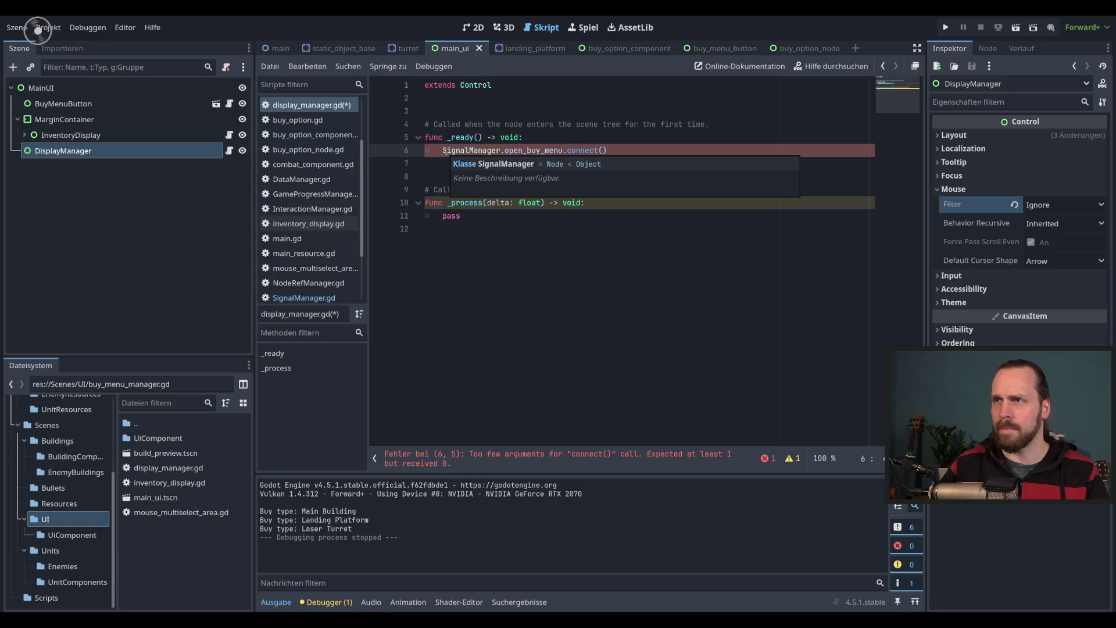
pyautogui.write('on_open')
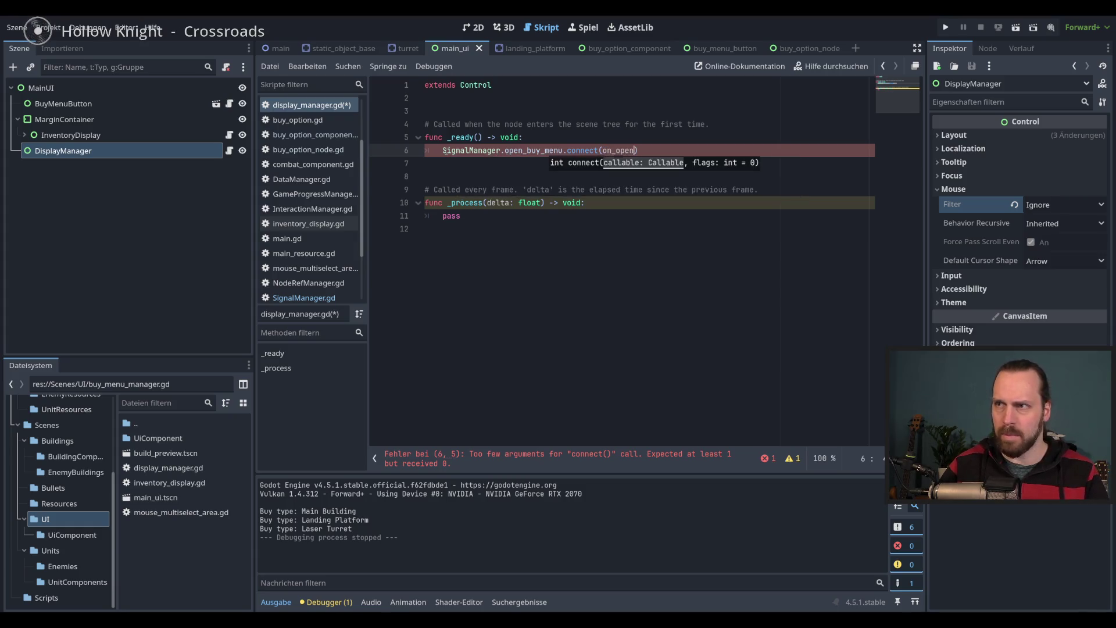
pyautogui.write('_buy_menu')
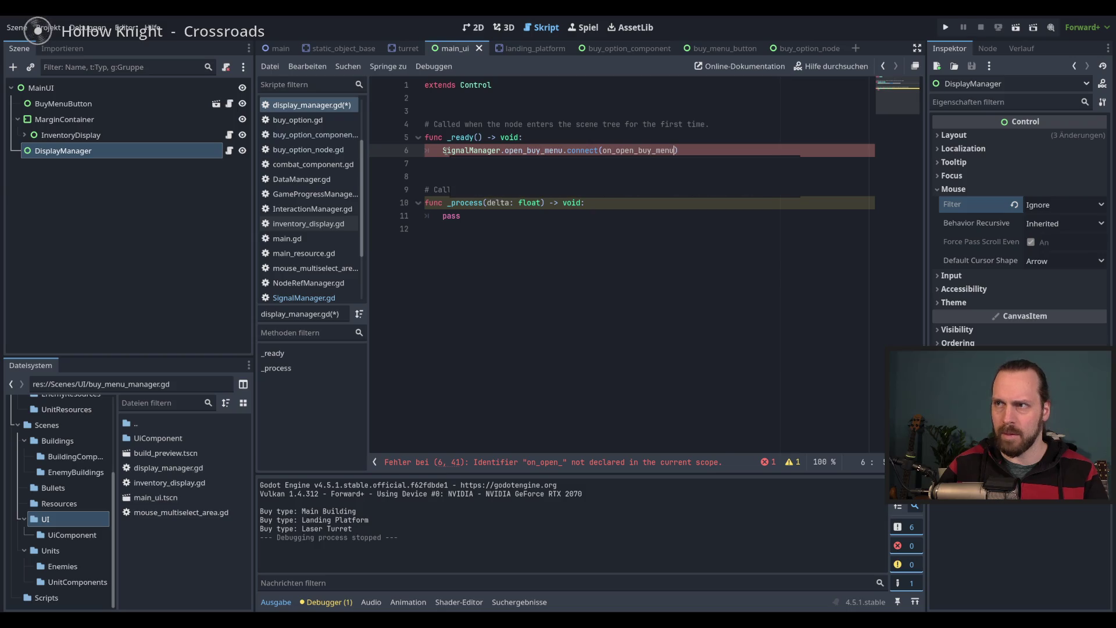
pyautogui.doubleClick(626, 150)
# Replace the _process function with an on_open_buy_menu handler whose body is pass
pyautogui.moveTo(425, 176)
pyautogui.mouseDown()
pyautogui.moveTo(465, 204)
pyautogui.moveTo(456, 279)
pyautogui.mouseUp()
pyautogui.press('BackSpace')
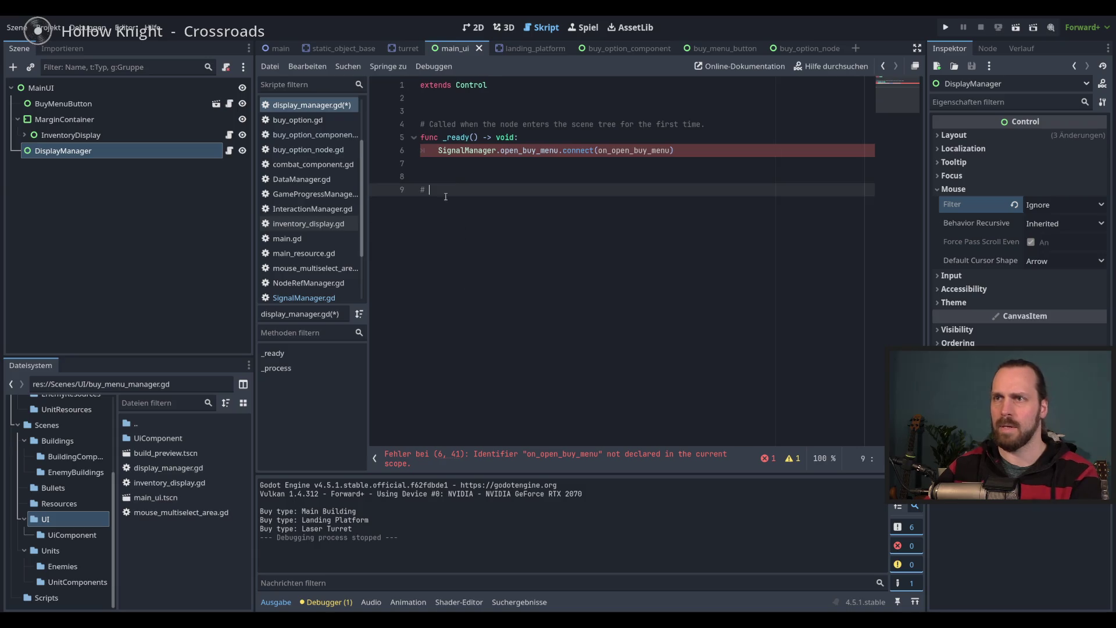
pyautogui.write('func on_open_buy_menu() -')
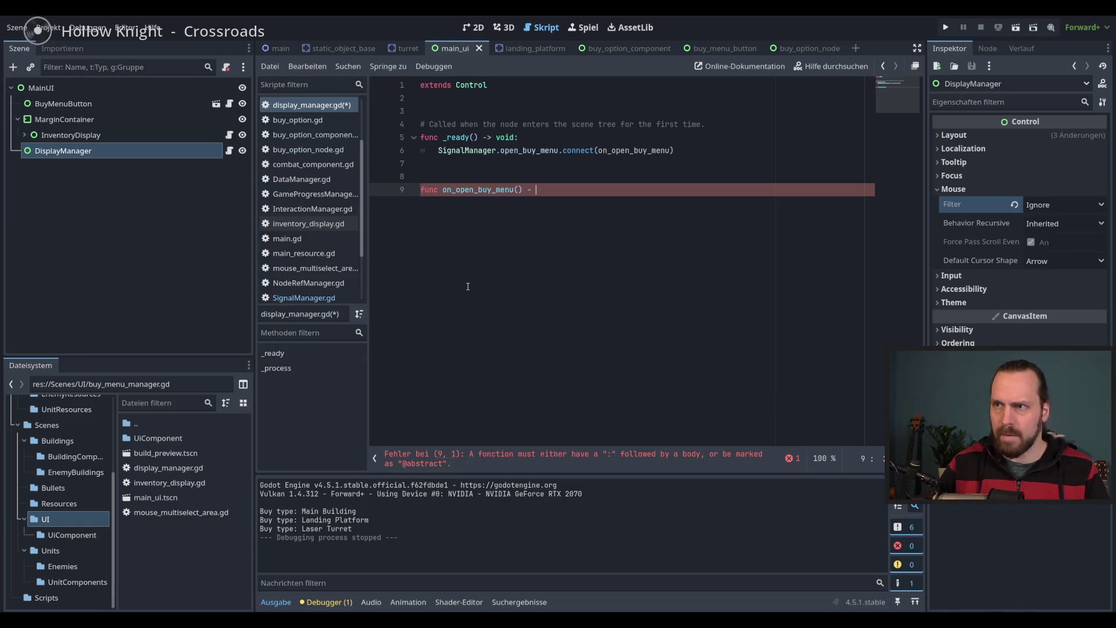
pyautogui.press('BackSpace')
pyautogui.write('-> void:')
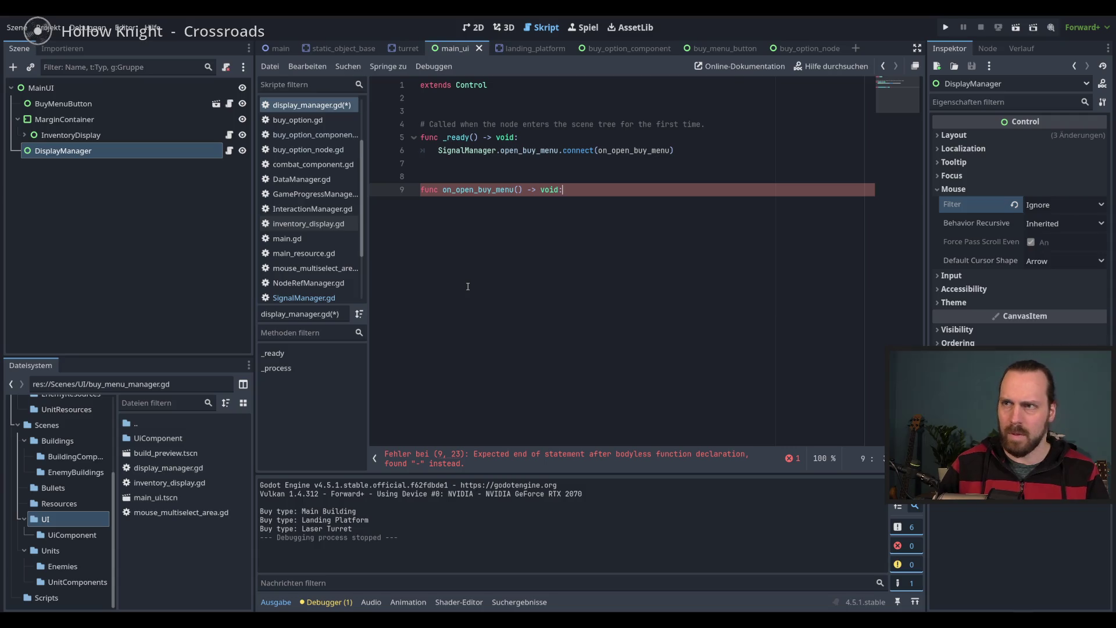
pyautogui.press('Return')
pyautogui.write('apass')
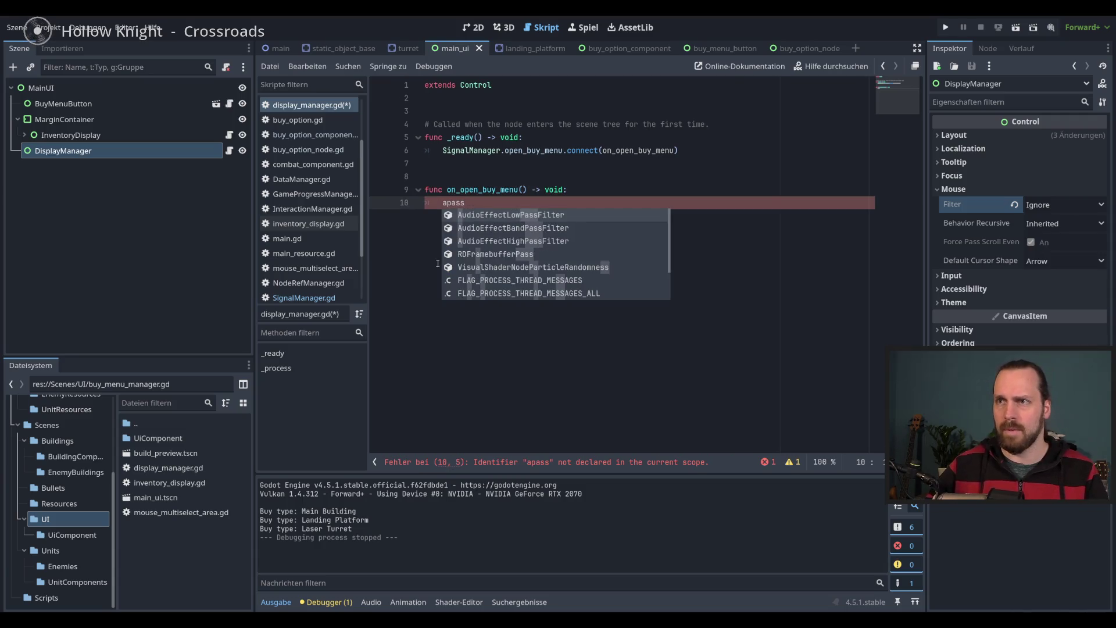
pyautogui.press('Return')
pyautogui.press('BackSpace')
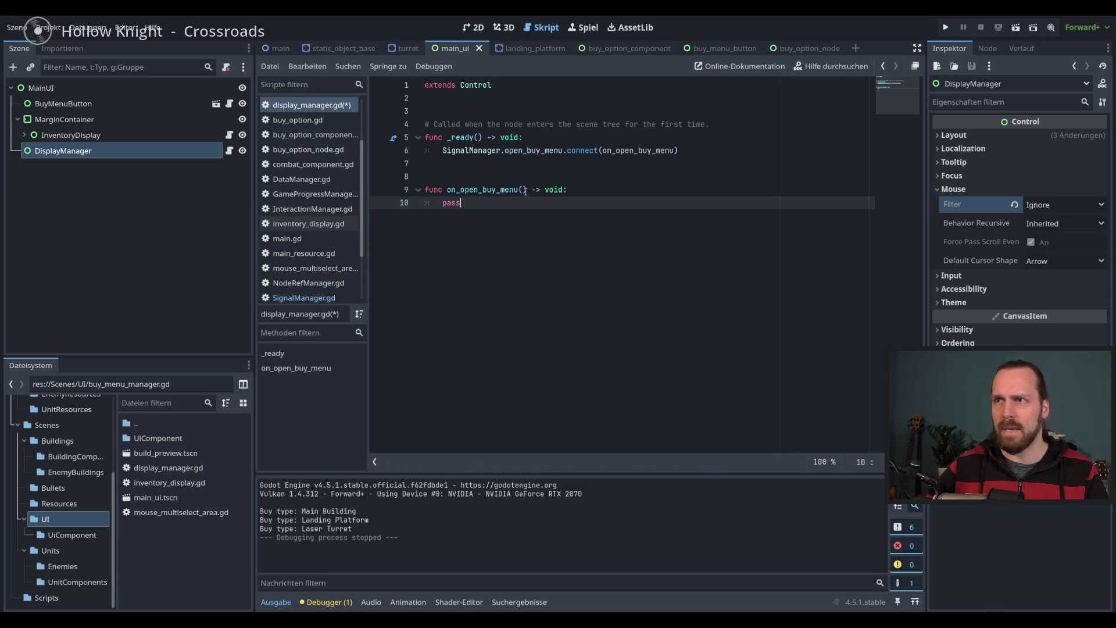
# Give the handler an origin_node: Node2D parameter and save the script
pyautogui.click(524, 190)
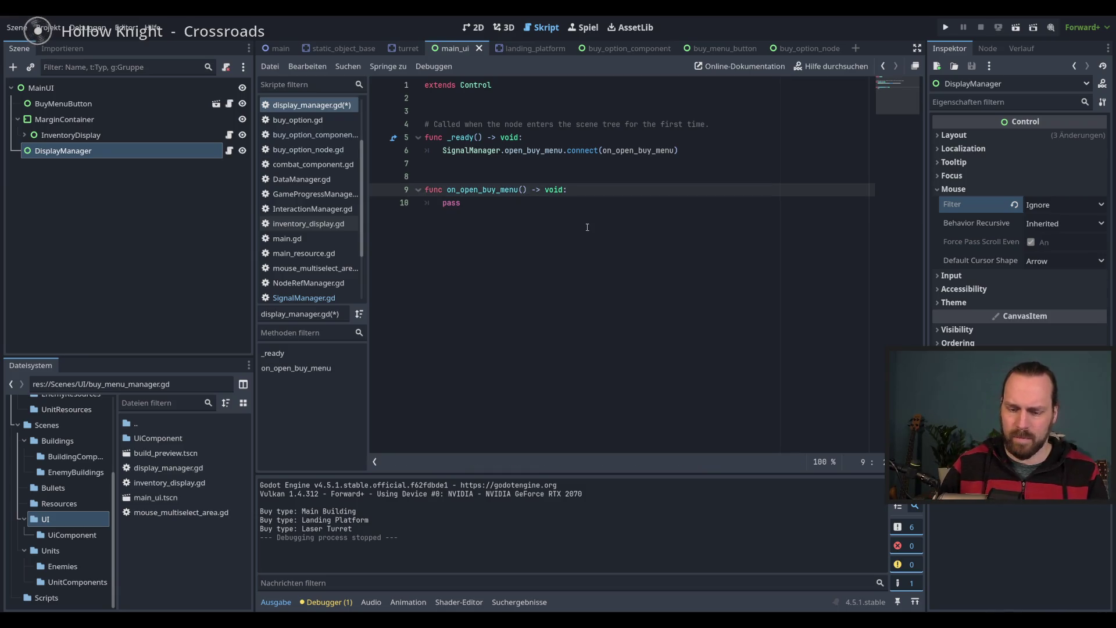
pyautogui.write('ori')
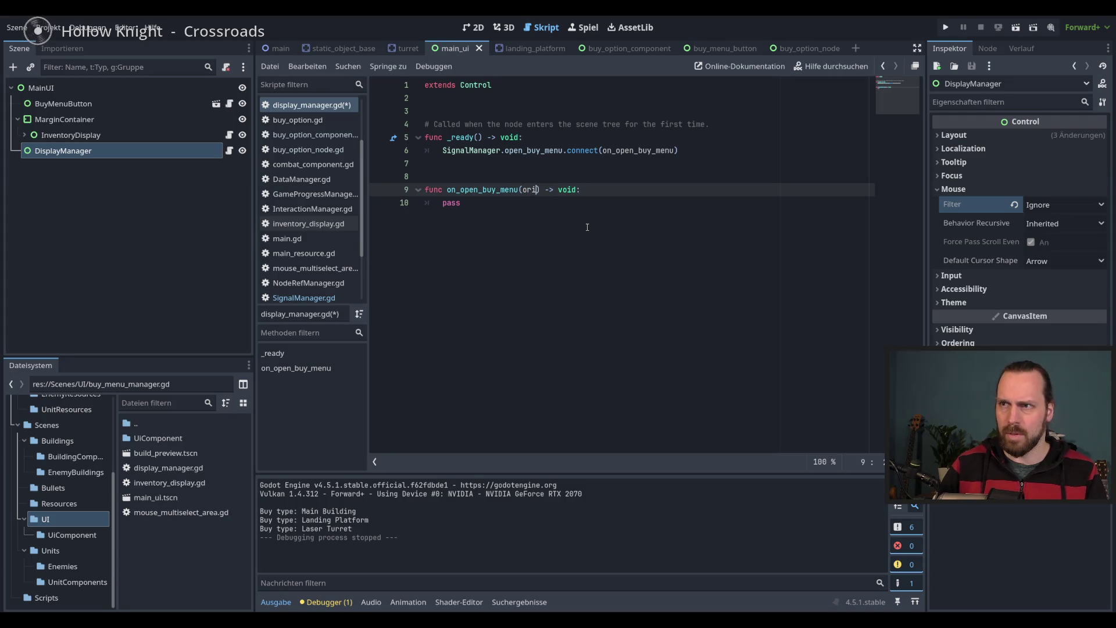
pyautogui.write('gin_node: ')
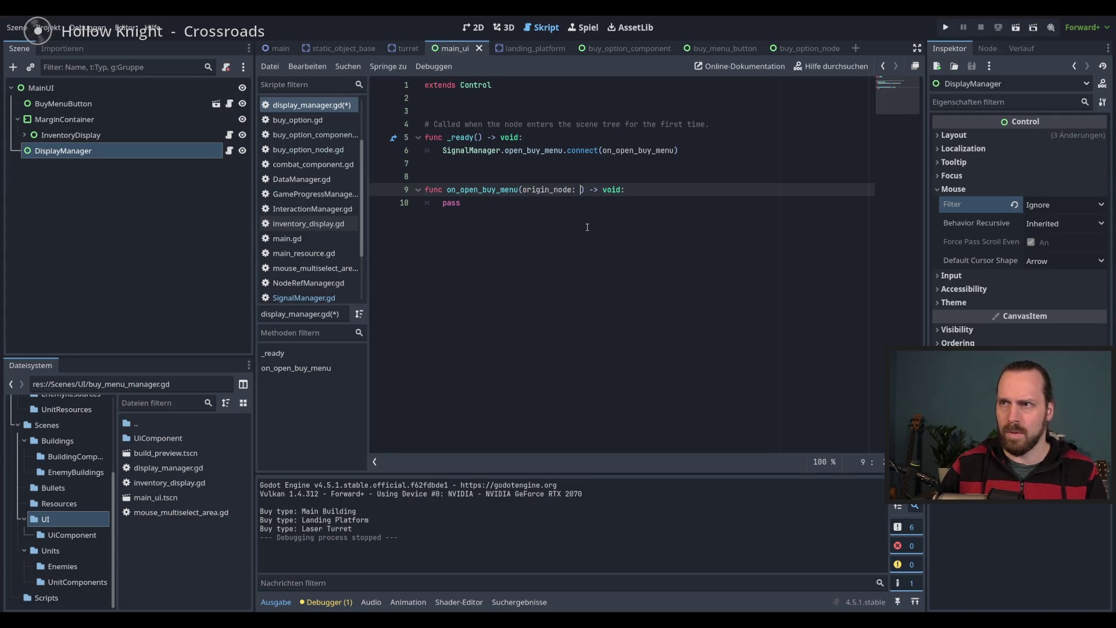
pyautogui.write('Node')
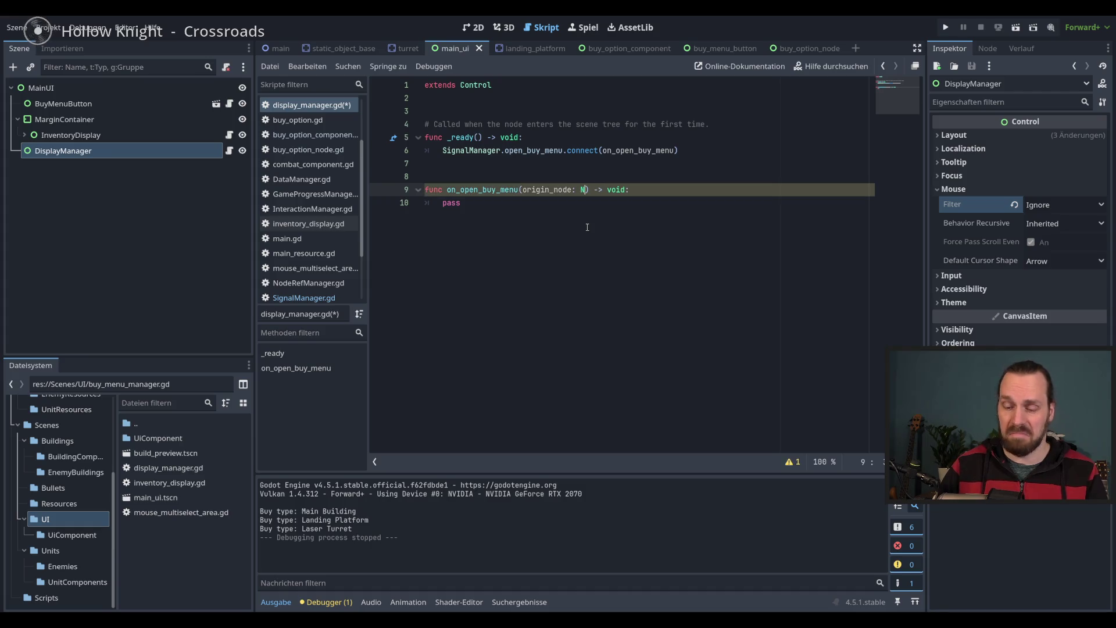
pyautogui.click(587, 215)
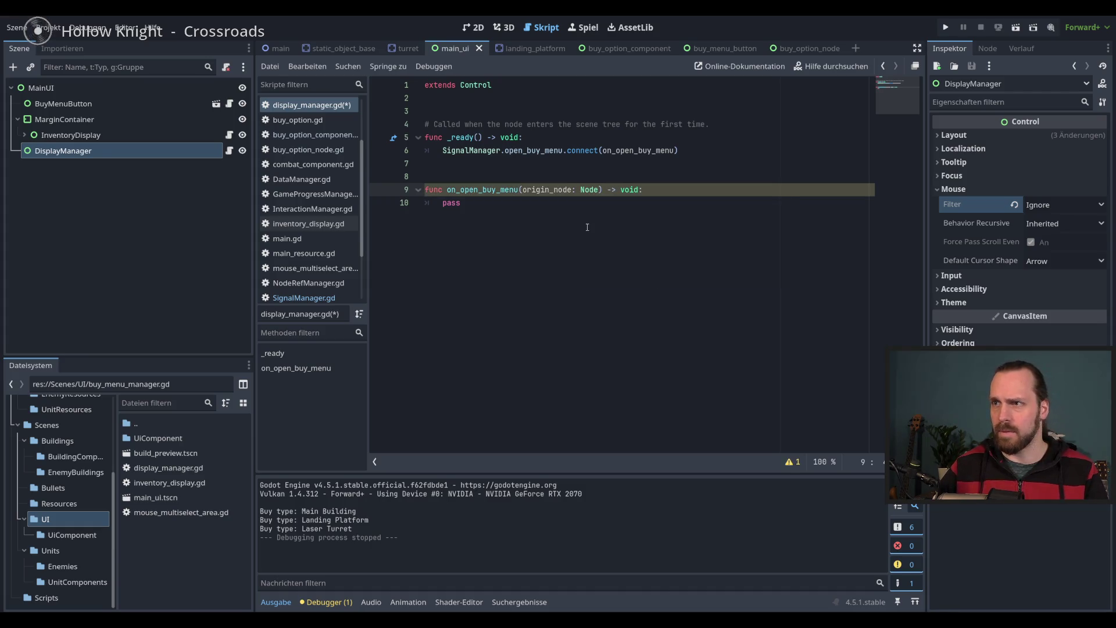
pyautogui.hotkey('ctrl', 's')
pyautogui.click(596, 229)
pyautogui.click(599, 190)
pyautogui.write('2')
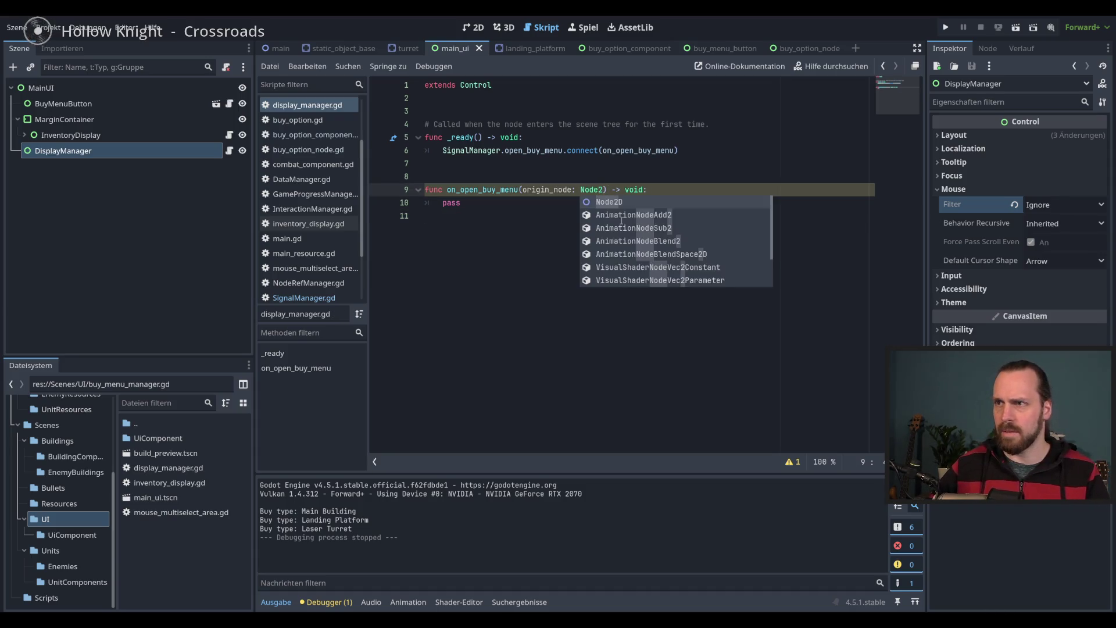
pyautogui.press('Return')
pyautogui.hotkey('ctrl', 's')
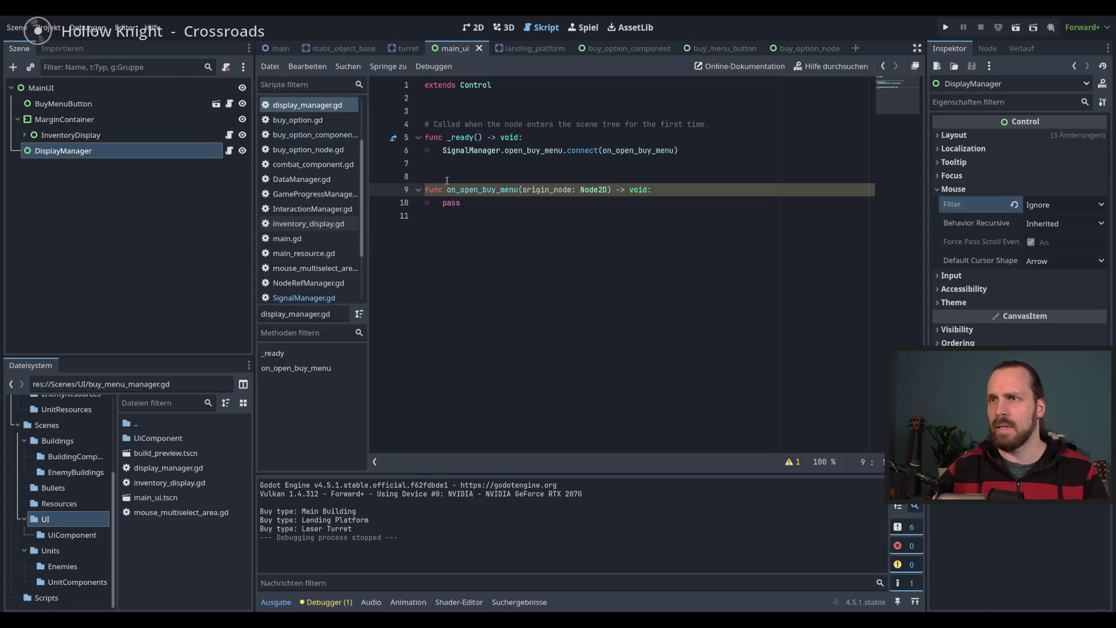
pyautogui.click(349, 296)
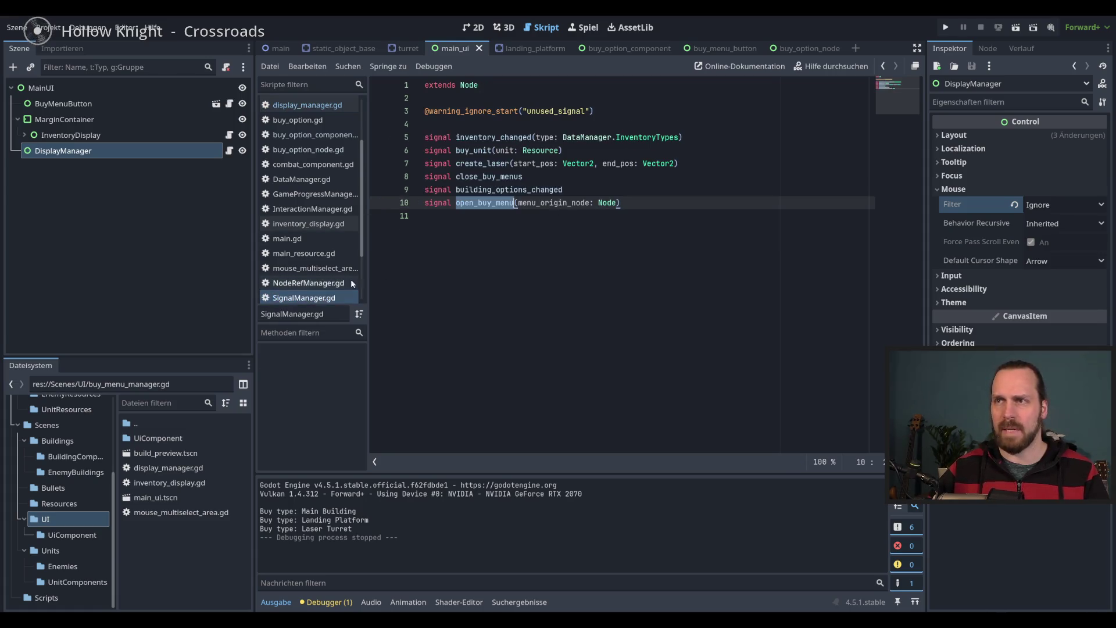
# Change the open_buy_menu signal's parameter type to Node2D in SignalManager.gd and save
pyautogui.click(618, 202)
pyautogui.write('2')
pyautogui.press('Return')
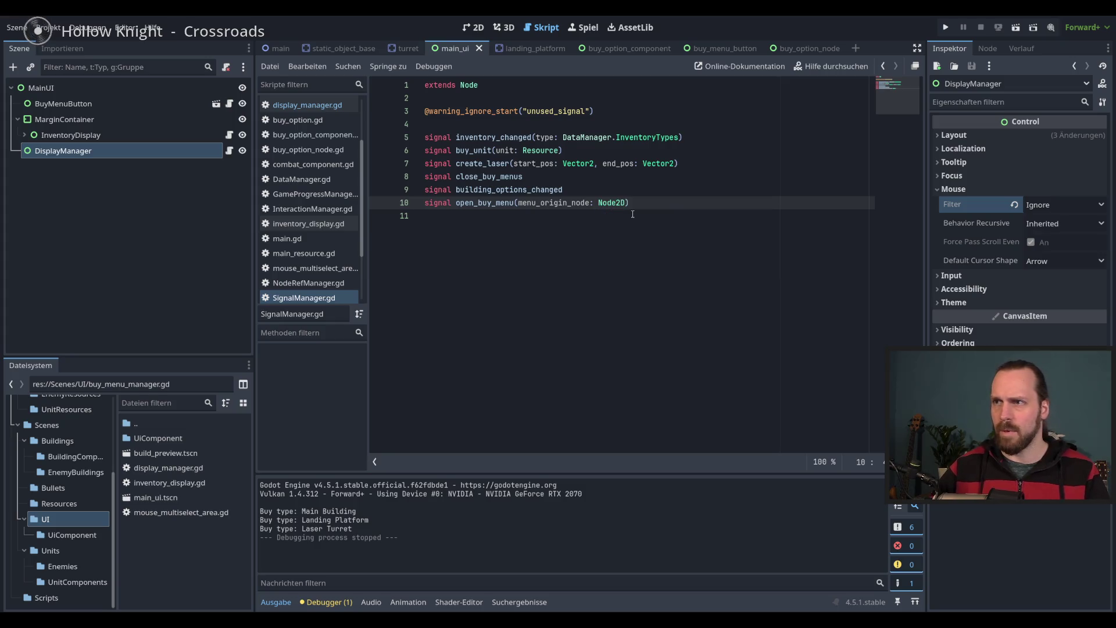
pyautogui.hotkey('ctrl', 's')
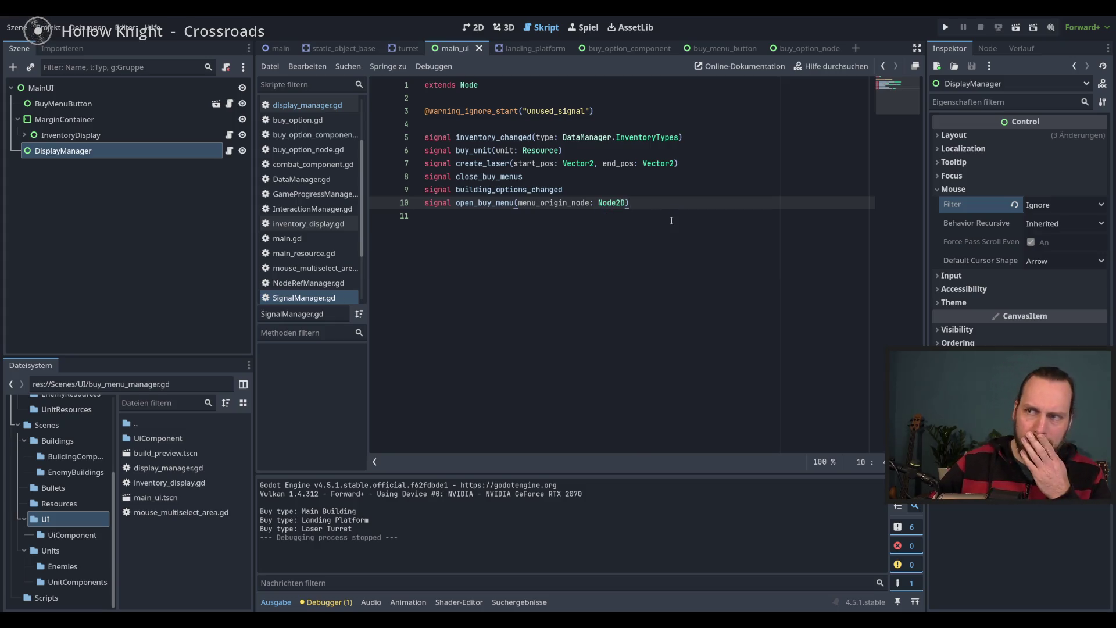
# Check static_object_base.gd for reference, then return to display_manager.gd
pyautogui.doubleClick(554, 202)
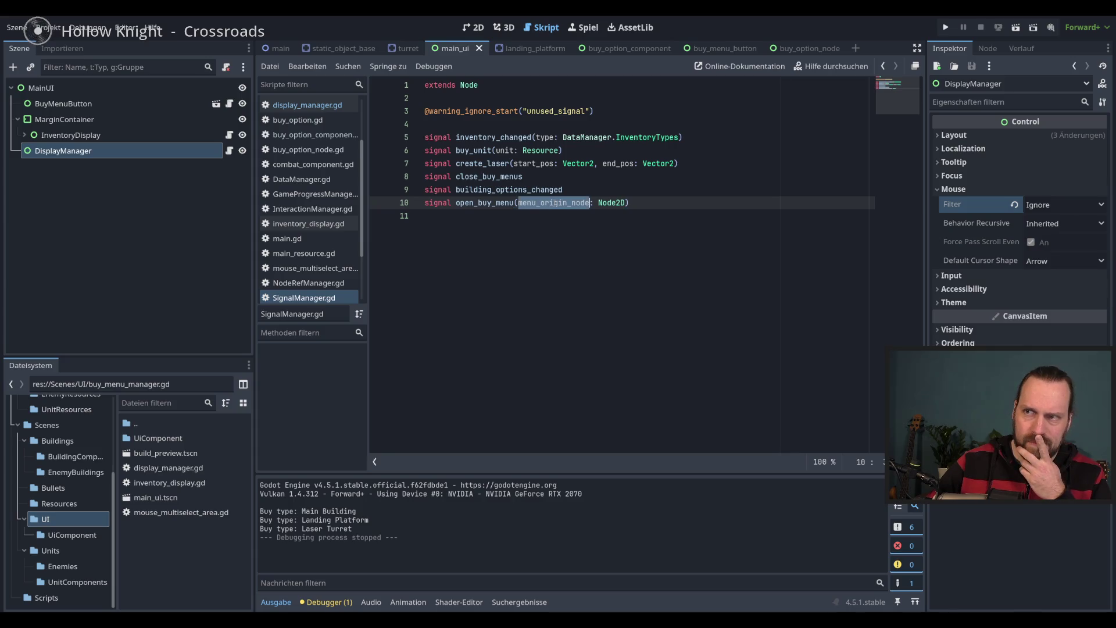
pyautogui.moveTo(363, 176); pyautogui.dragTo(364, 238)
pyautogui.click(360, 234)
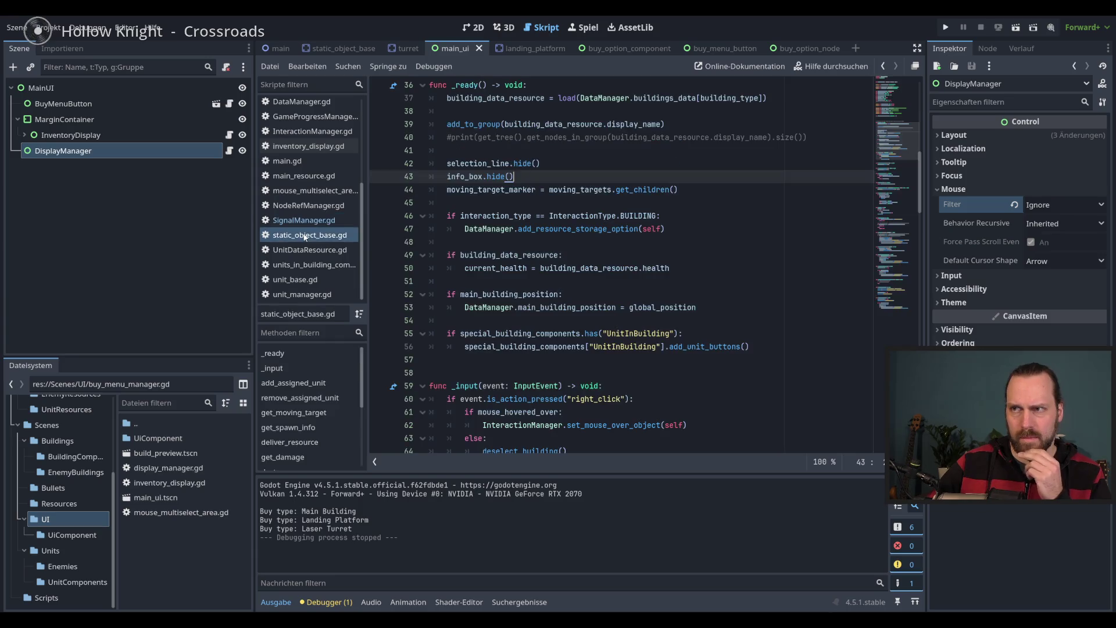
pyautogui.scroll(5, 349, 231)
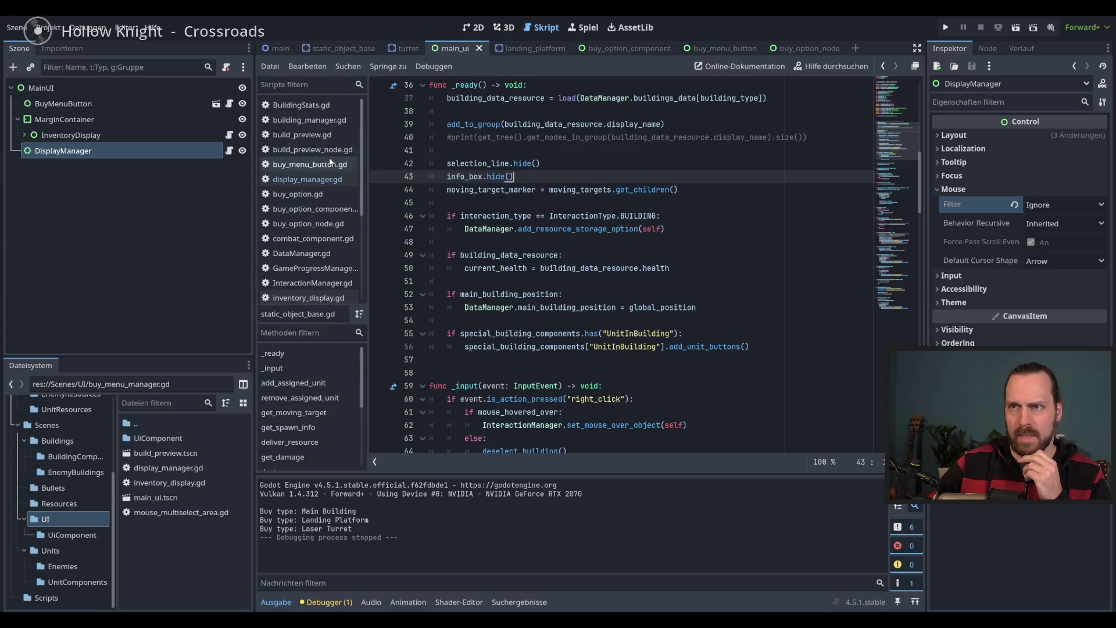
pyautogui.click(311, 180)
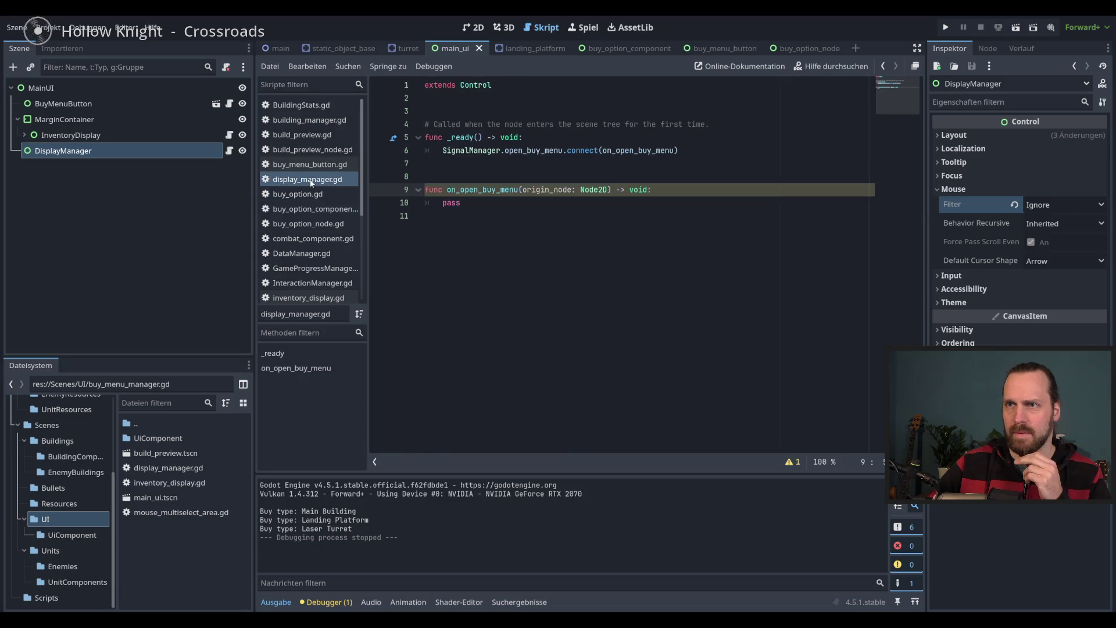
# Restore the menu_origin_node variable and assign origin_node to it in the handler
pyautogui.click(498, 207)
pyautogui.hotkey('ctrl', 'z')
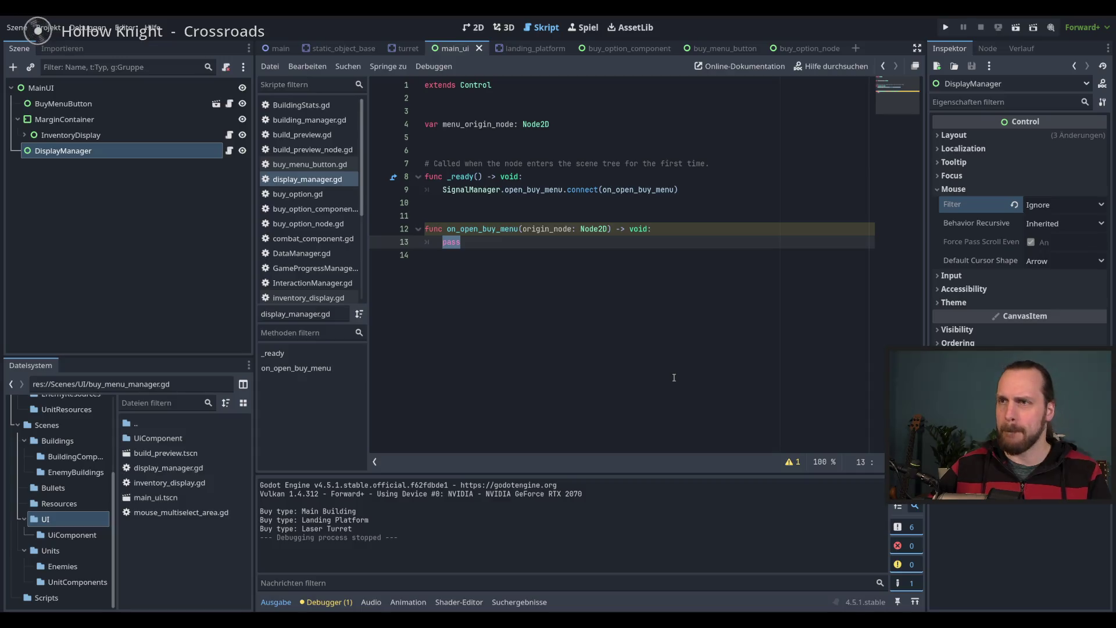
pyautogui.write('menu')
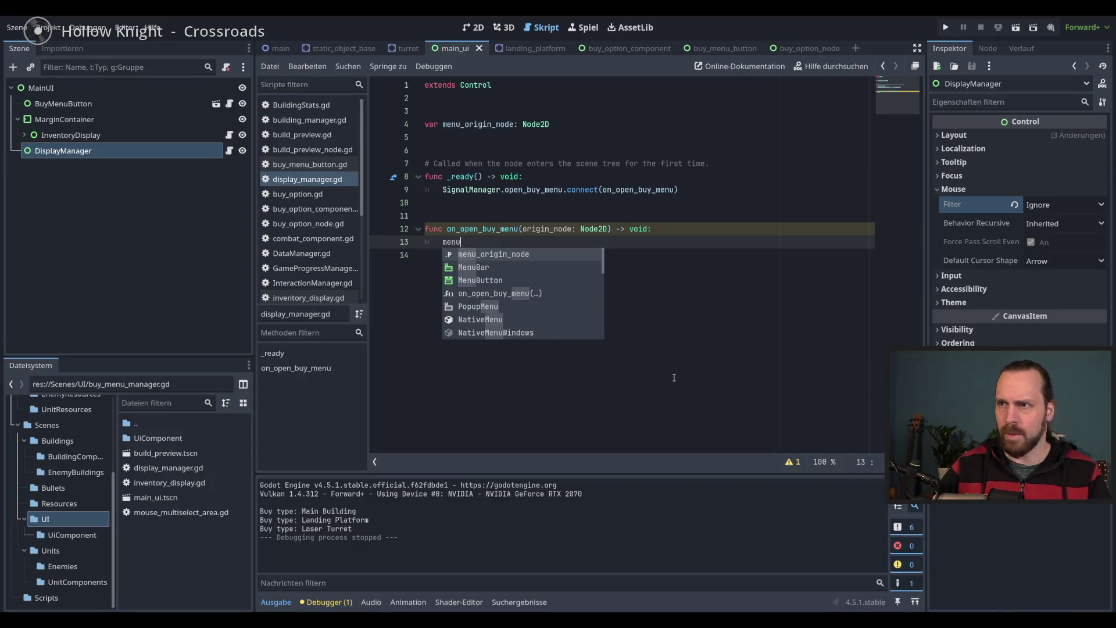
pyautogui.press('Return')
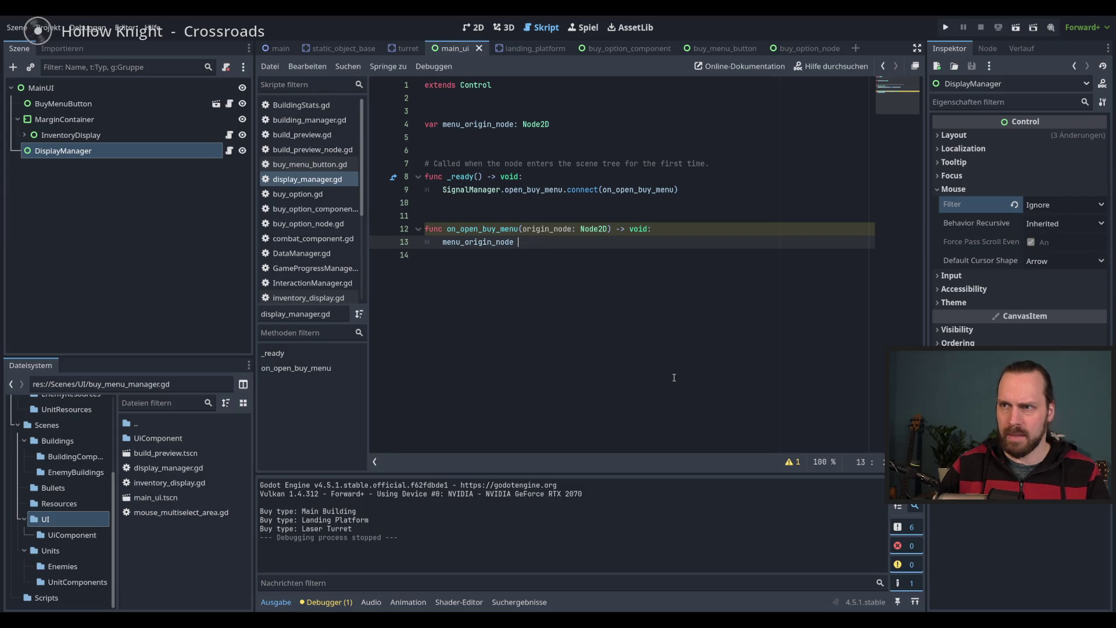
pyautogui.write('= ori')
pyautogui.press('Return')
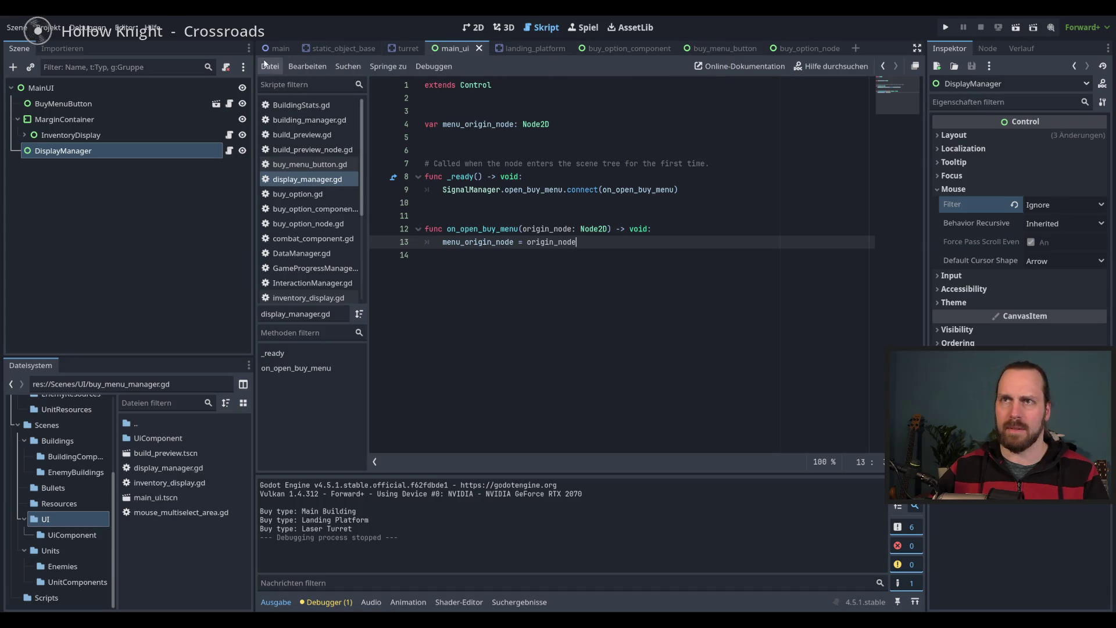
pyautogui.click(636, 51)
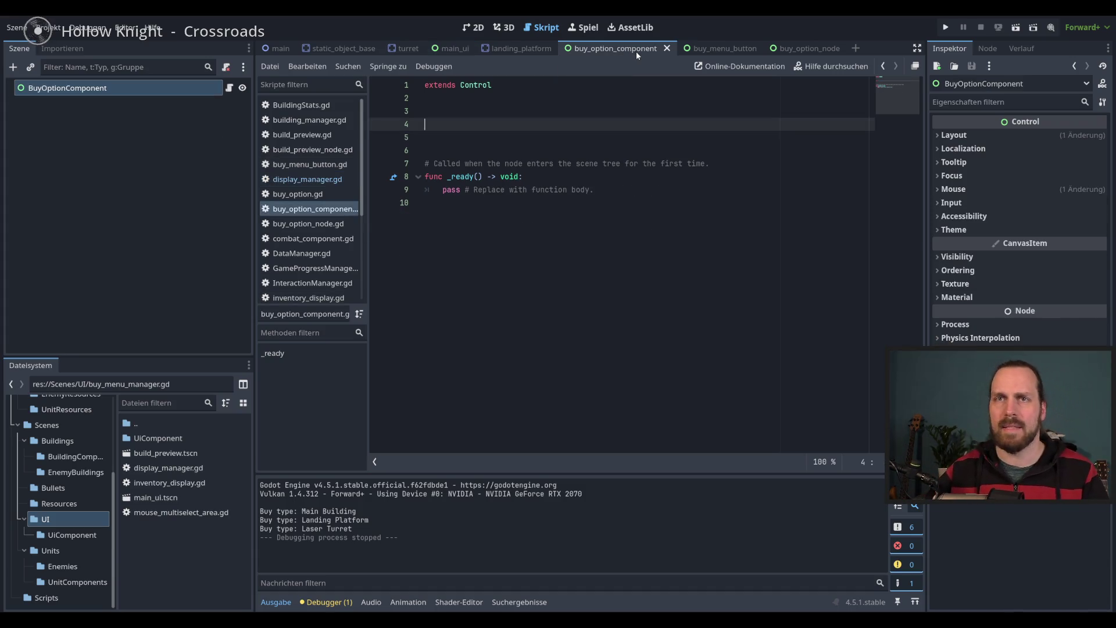
# Add a new open_buy_menu() -> void function after _ready in buy_option_component.gd
pyautogui.click(594, 189)
pyautogui.press('Return')
pyautogui.press('Return')
pyautogui.write('func open')
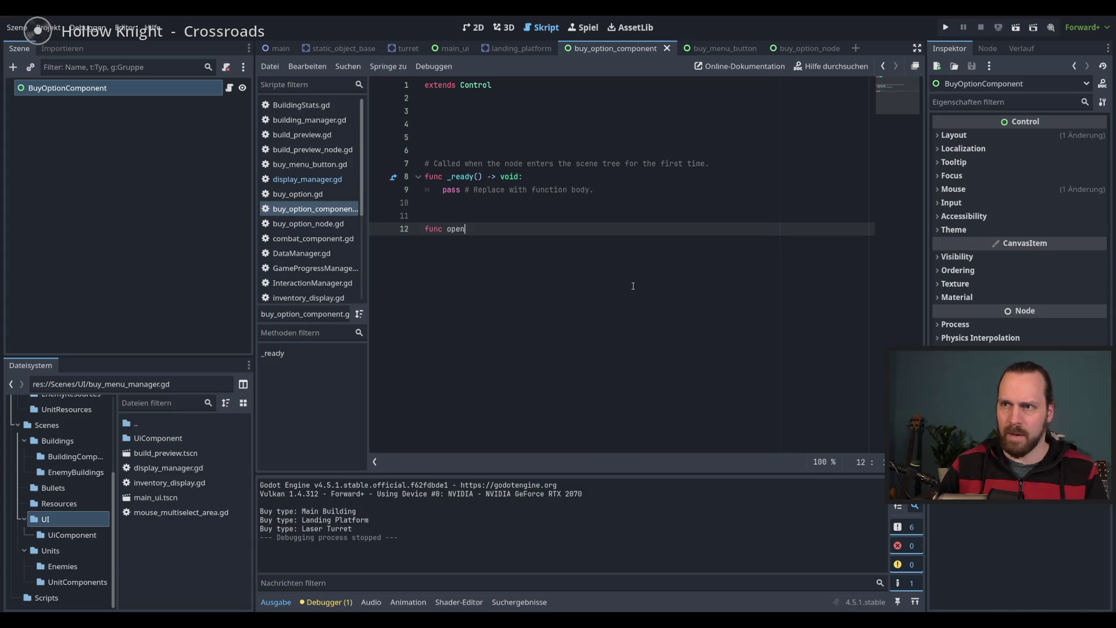
pyautogui.write('_buy_menu(9')
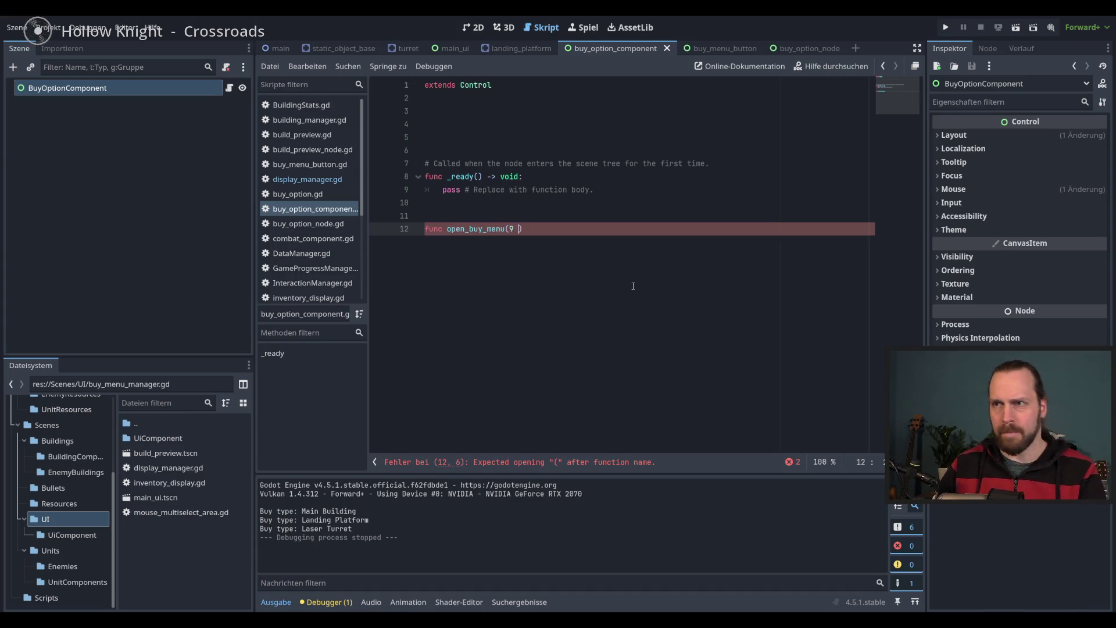
pyautogui.write(')')
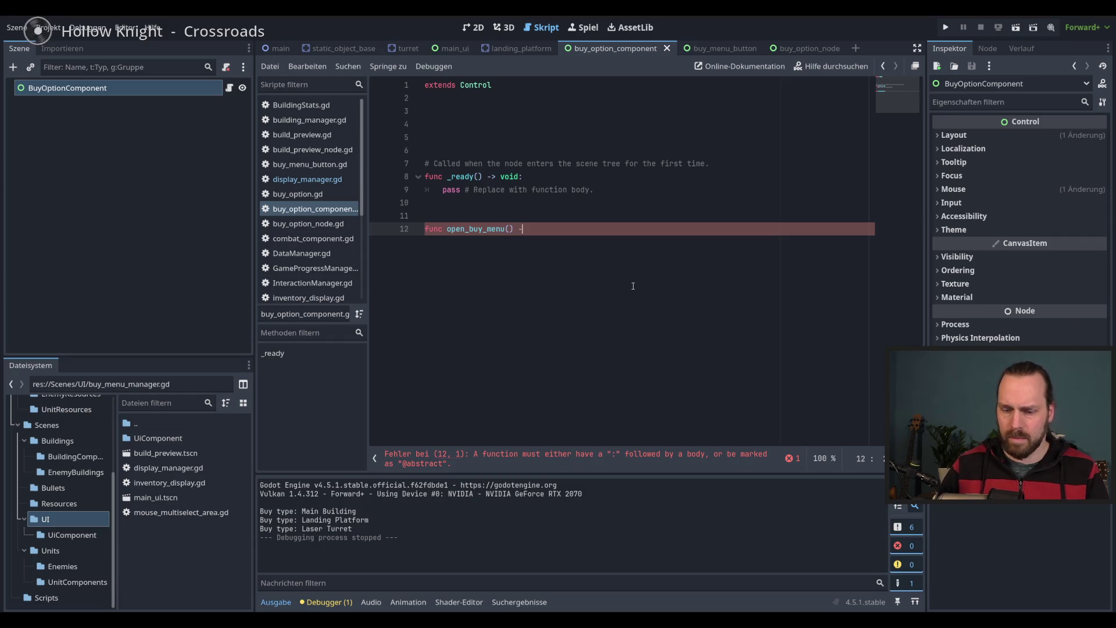
pyautogui.press('BackSpace')
pyautogui.press('BackSpace')
pyautogui.press('BackSpace')
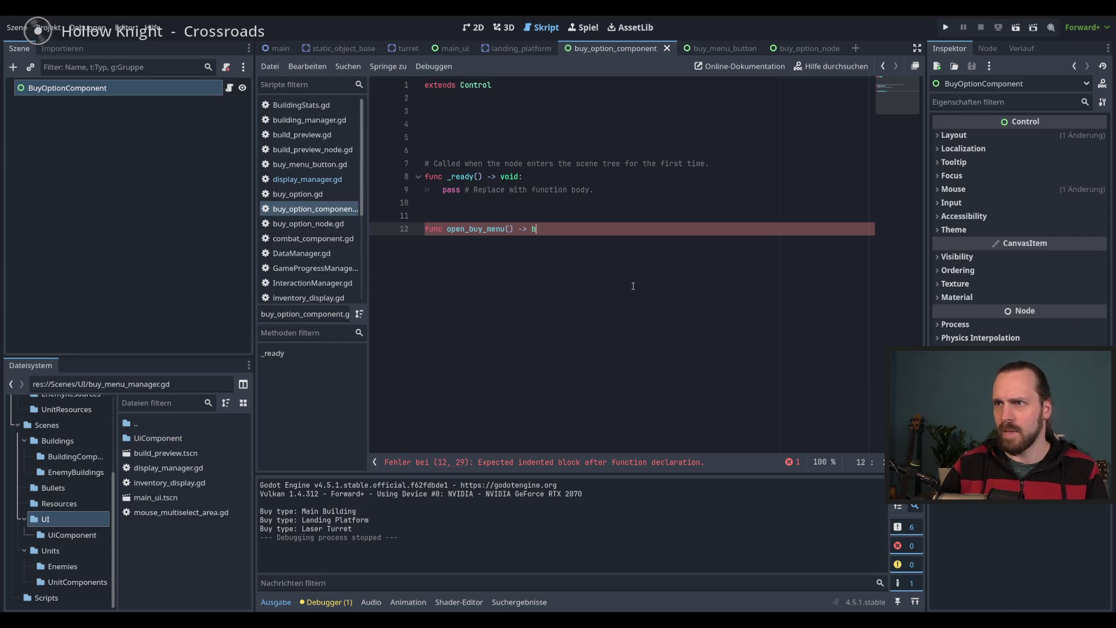
pyautogui.write('void:')
pyautogui.press('Return')
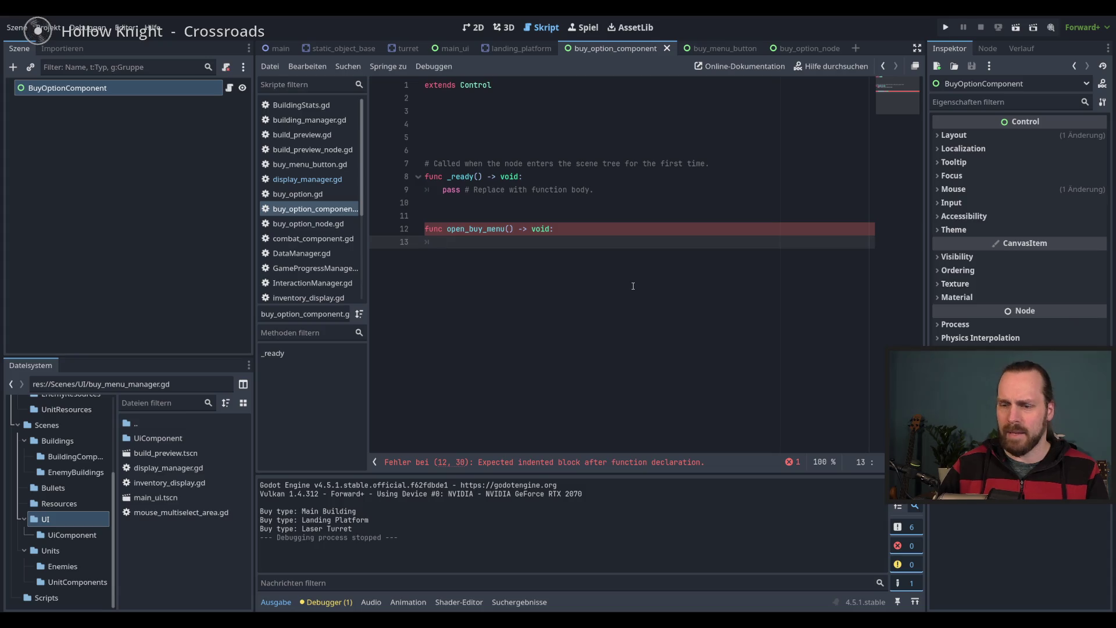
# Make open_buy_menu call SignalManager.open_buy_menu.emit(self) and save the script
pyautogui.write('Sign')
pyautogui.press('Down')
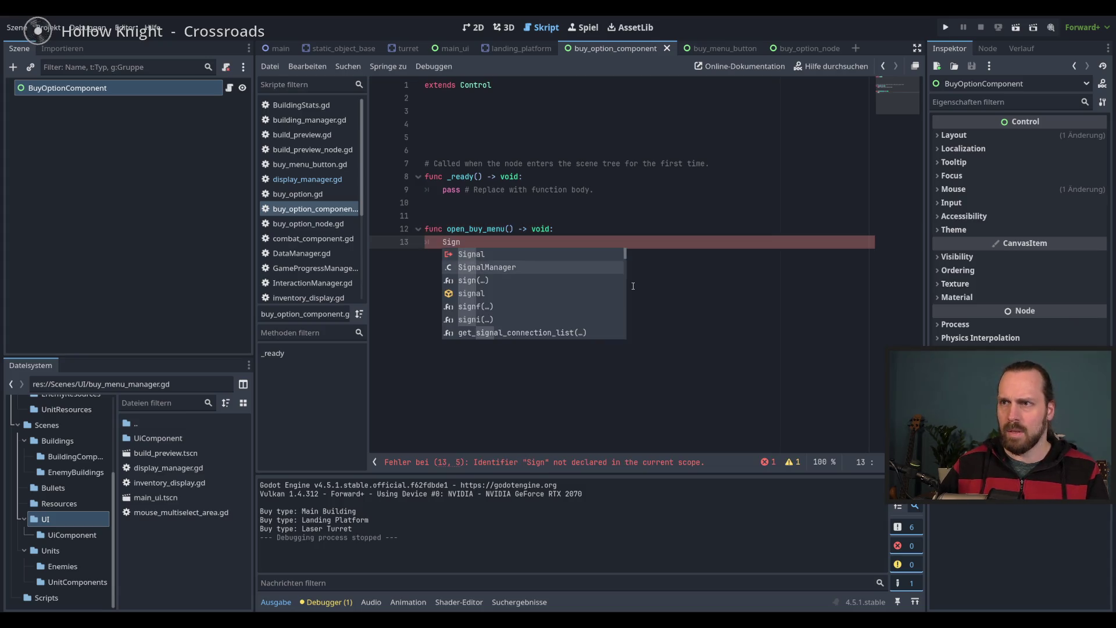
pyautogui.press('Return')
pyautogui.write('.')
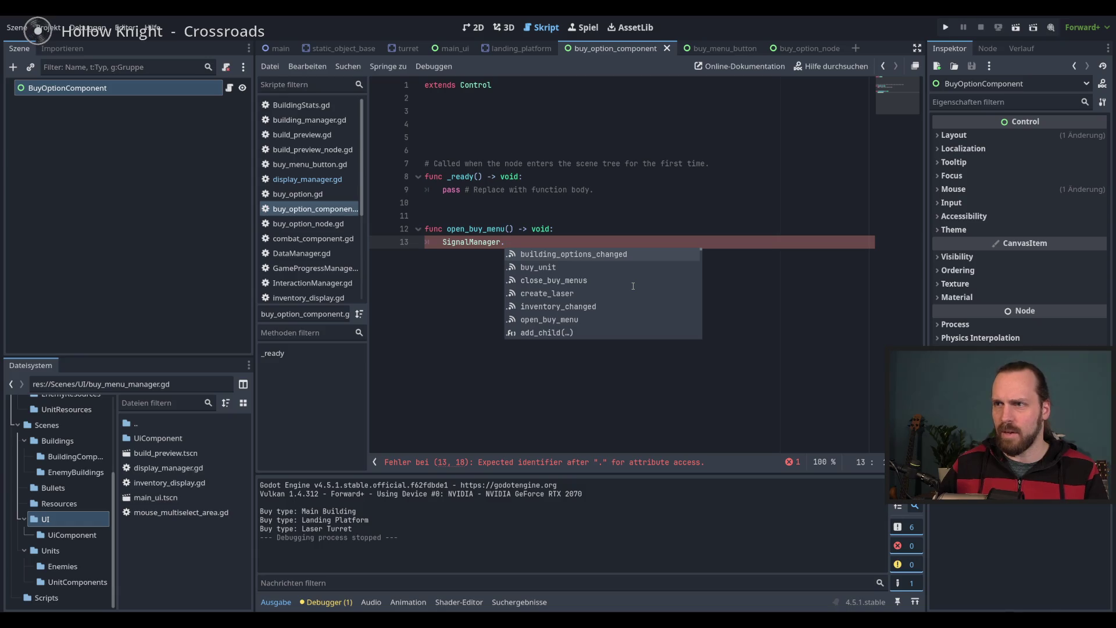
pyautogui.press('Down')
pyautogui.press('Down')
pyautogui.press('Down')
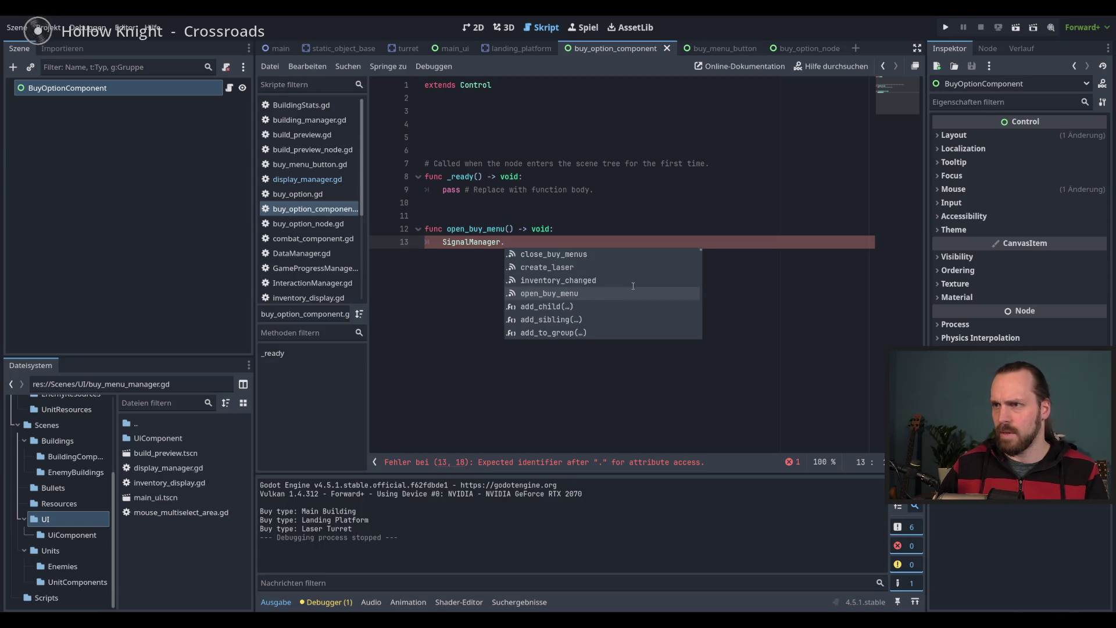
pyautogui.press('Return')
pyautogui.write('.emi')
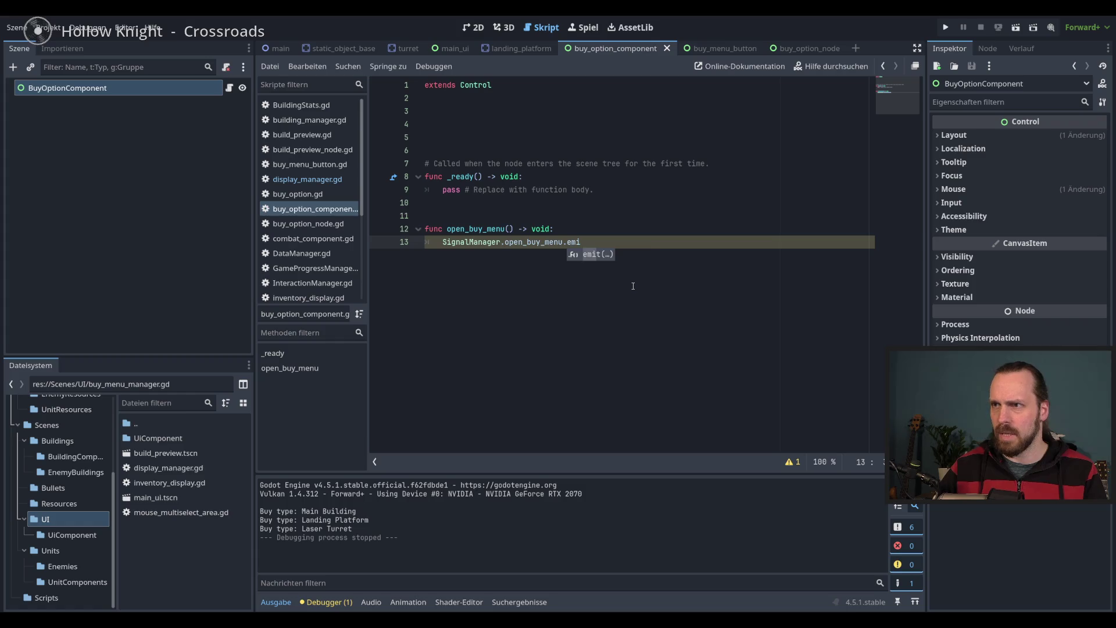
pyautogui.press('Return')
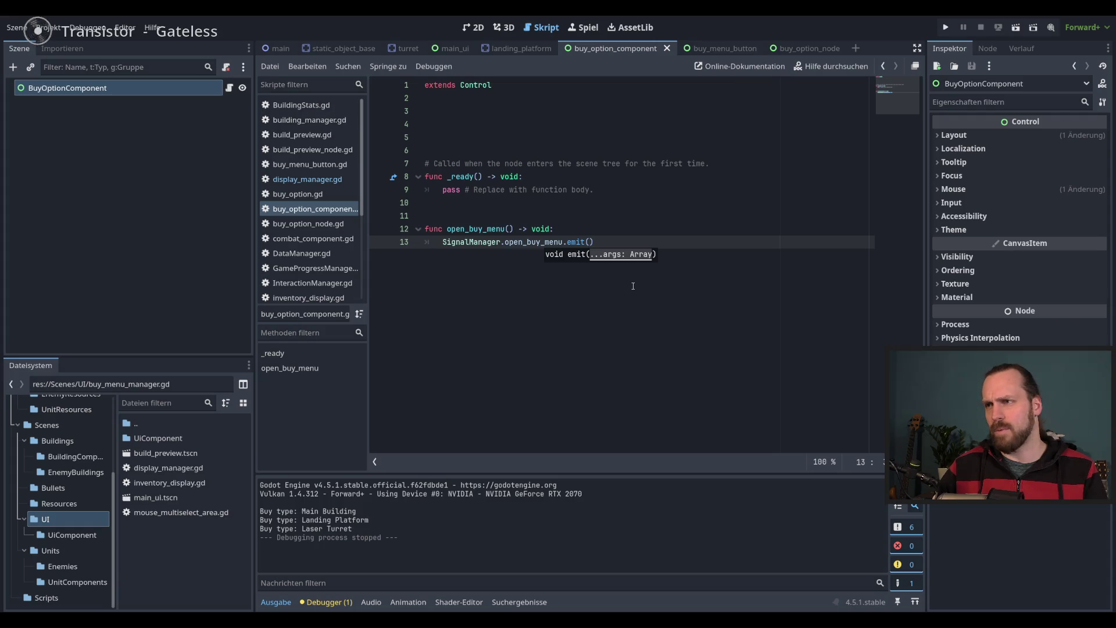
pyautogui.write('self')
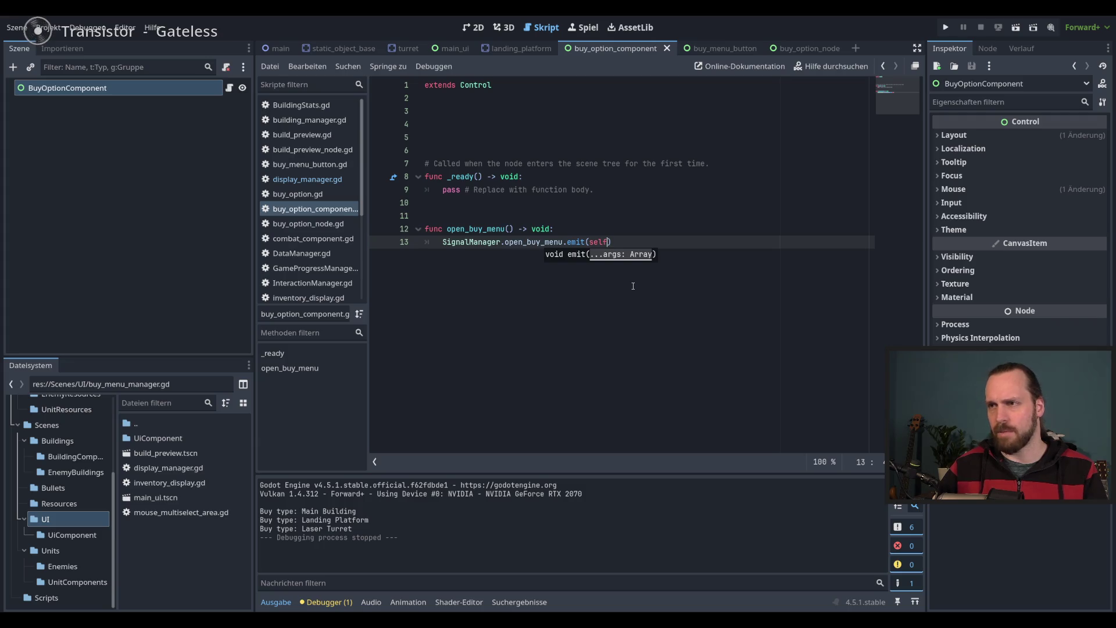
pyautogui.press('Right')
pyautogui.hotkey('ctrl', 's')
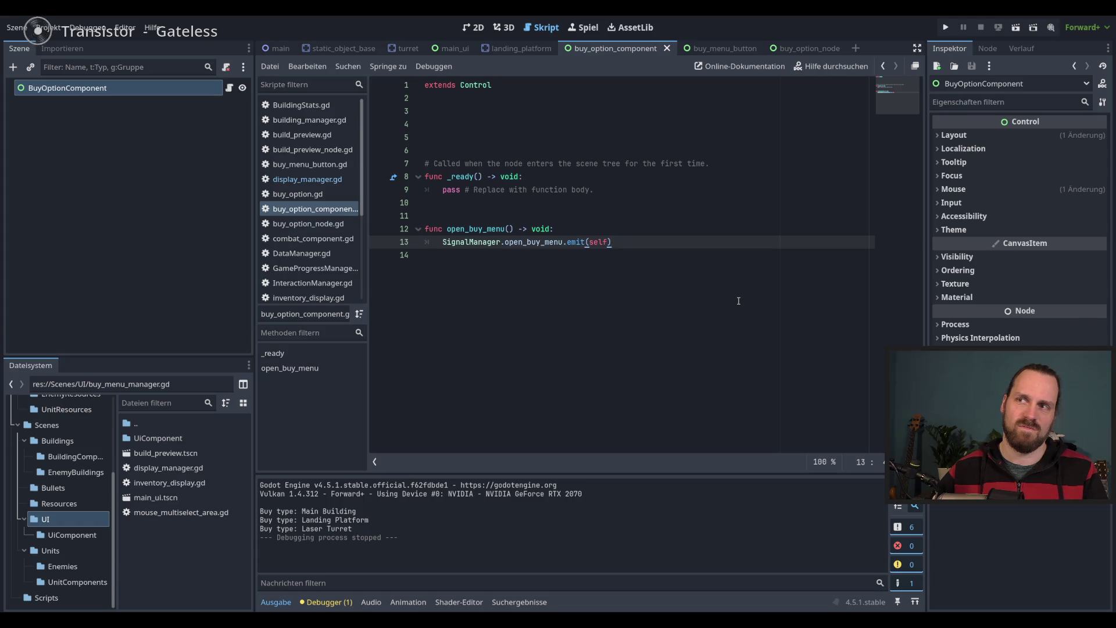
pyautogui.hotkey('ctrl', 's')
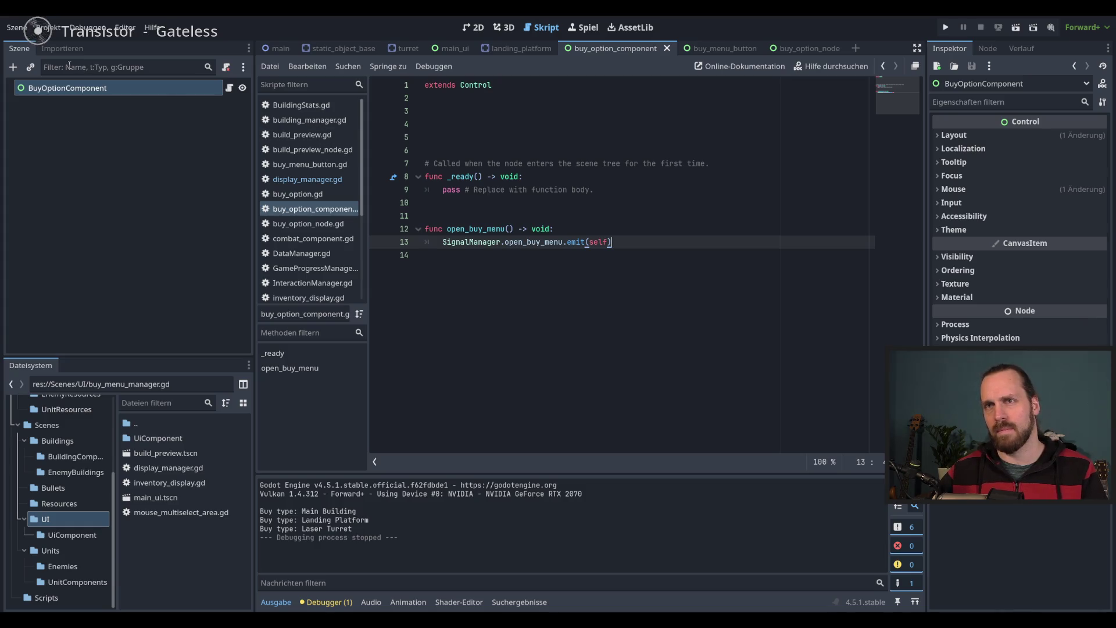
pyautogui.rightClick(84, 92)
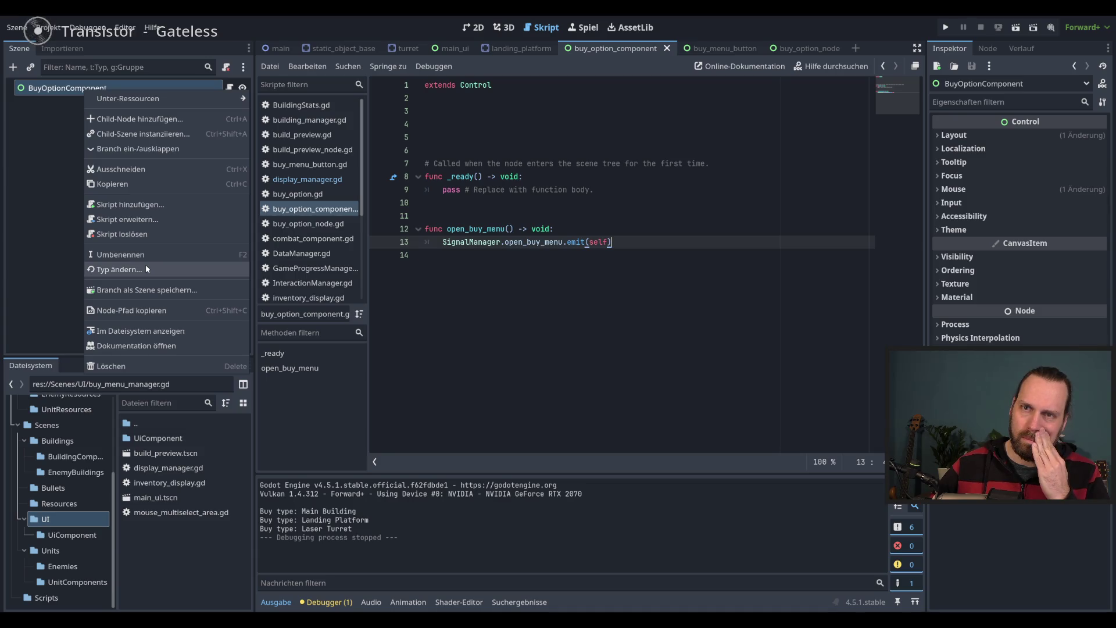
# Change the BuyOptionComponent node from a Control to a Node2D
pyautogui.click(146, 268)
pyautogui.write('Node2')
pyautogui.press('Return')
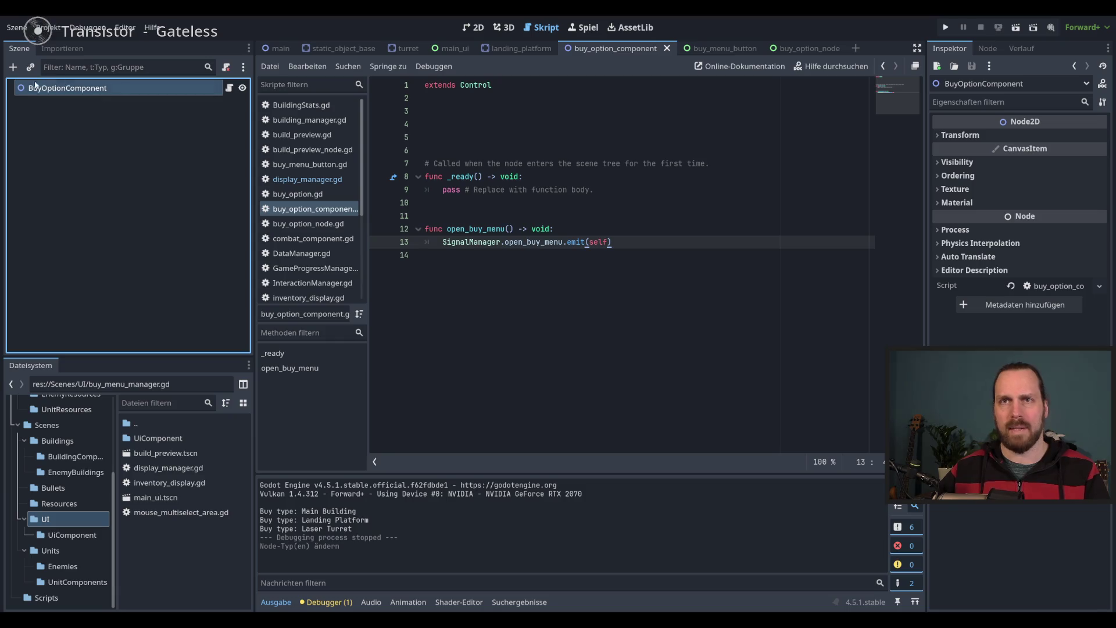
pyautogui.click(676, 243)
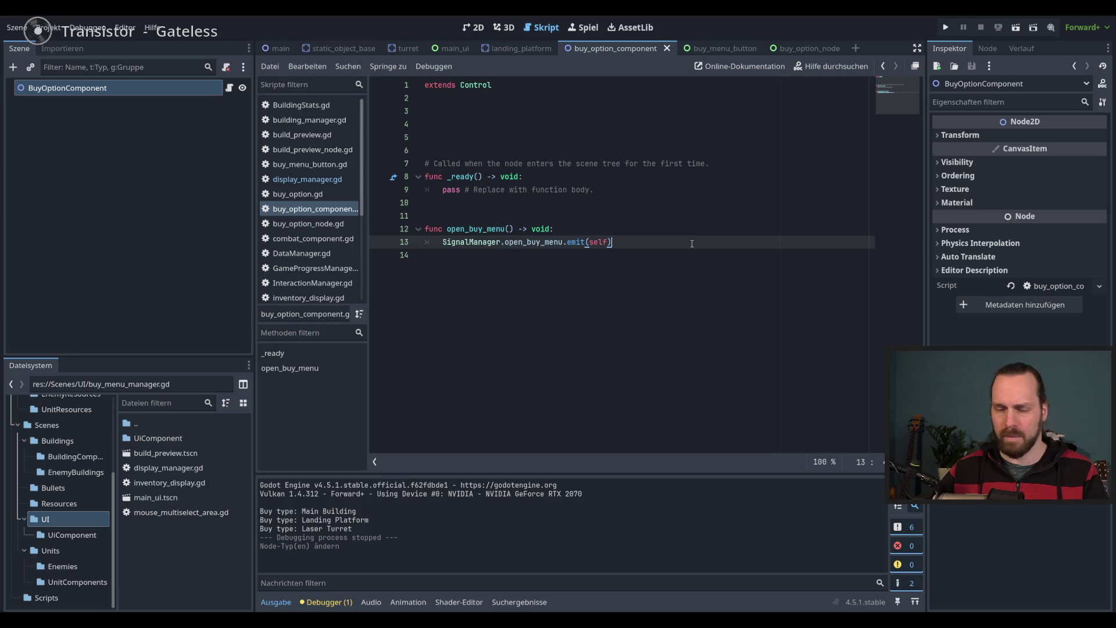
pyautogui.click(678, 232)
pyautogui.click(678, 245)
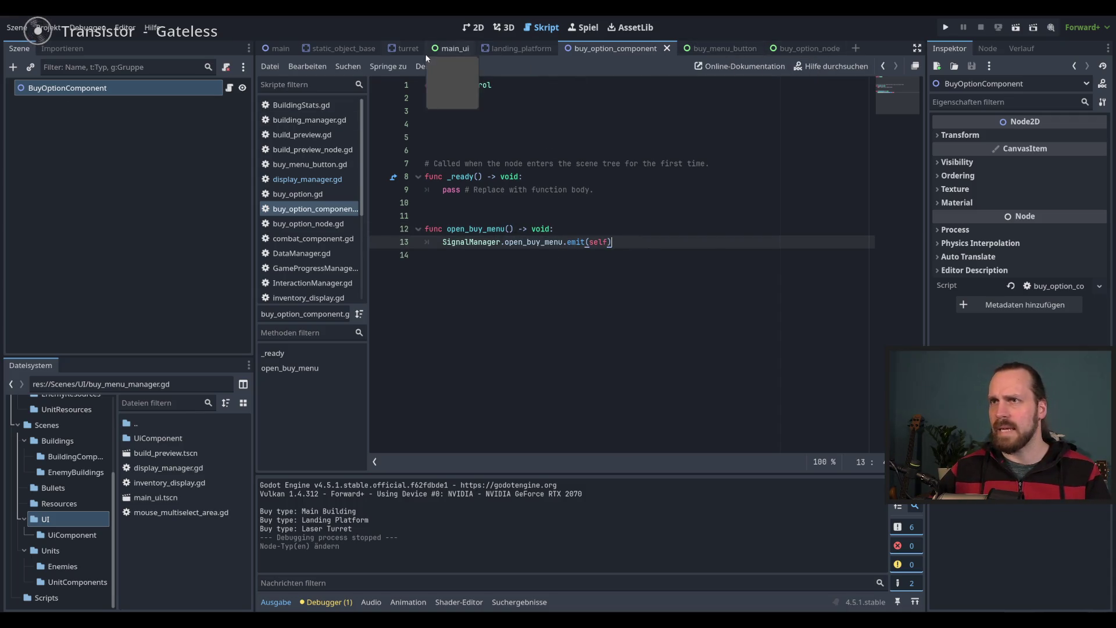
pyautogui.click(517, 48)
# Copy the special_building_components registration line from the turret's CombatBuildingComponent script
pyautogui.click(96, 106)
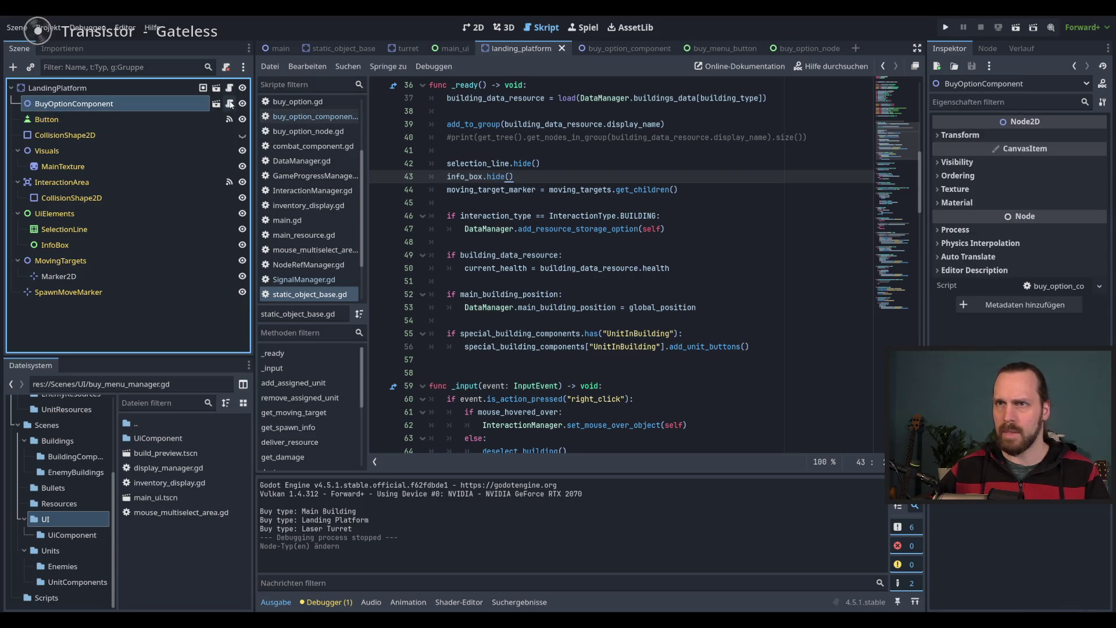
pyautogui.scroll(5, 641, 166)
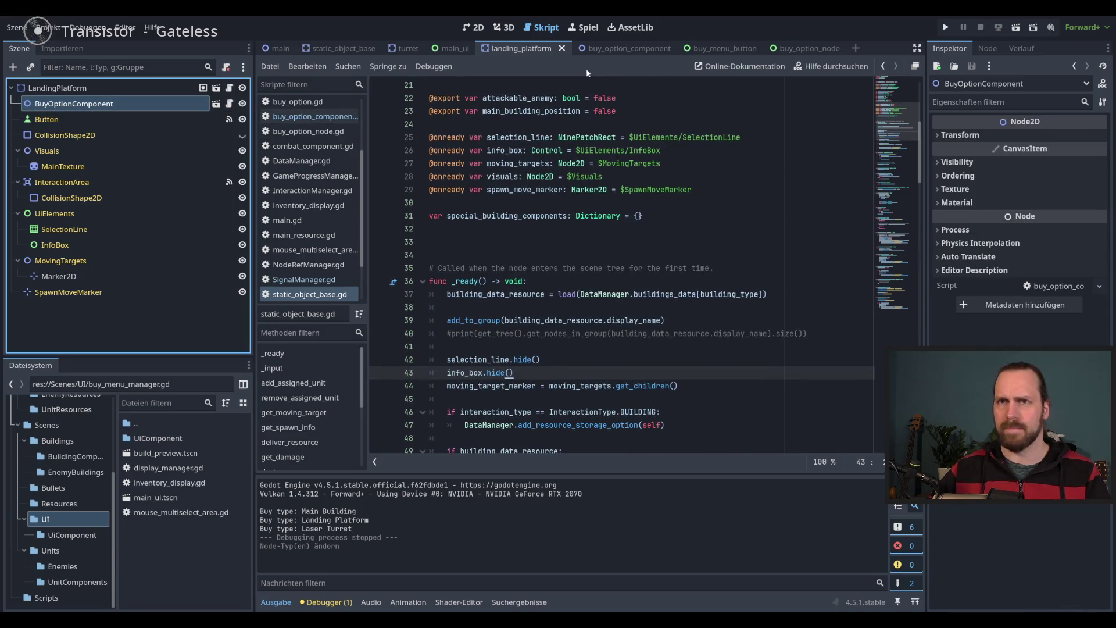
pyautogui.click(626, 49)
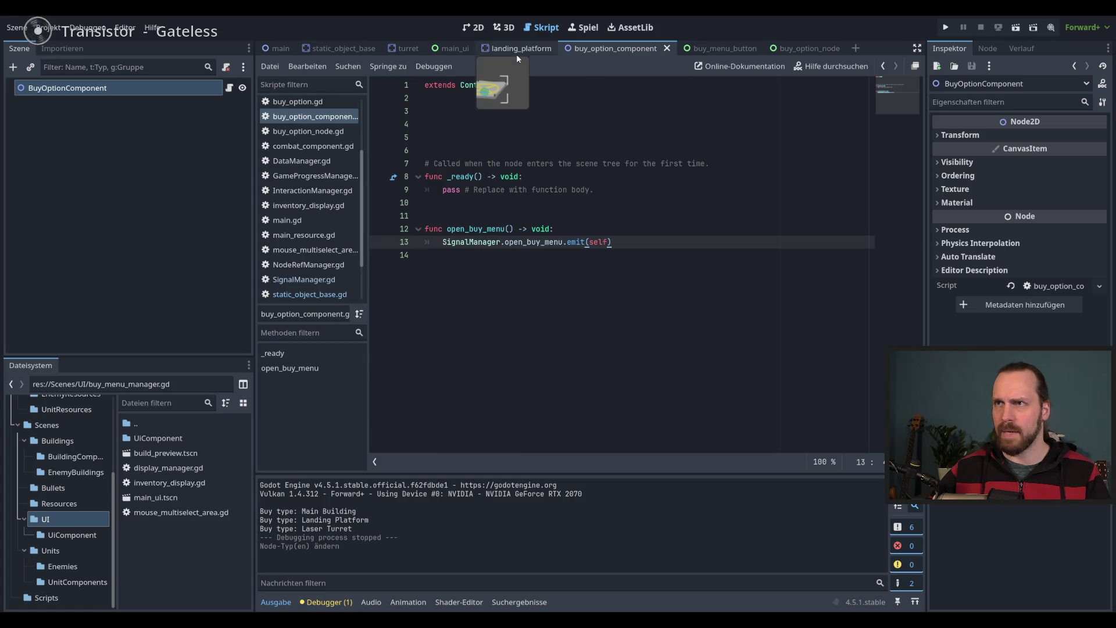
pyautogui.click(516, 51)
pyautogui.click(409, 48)
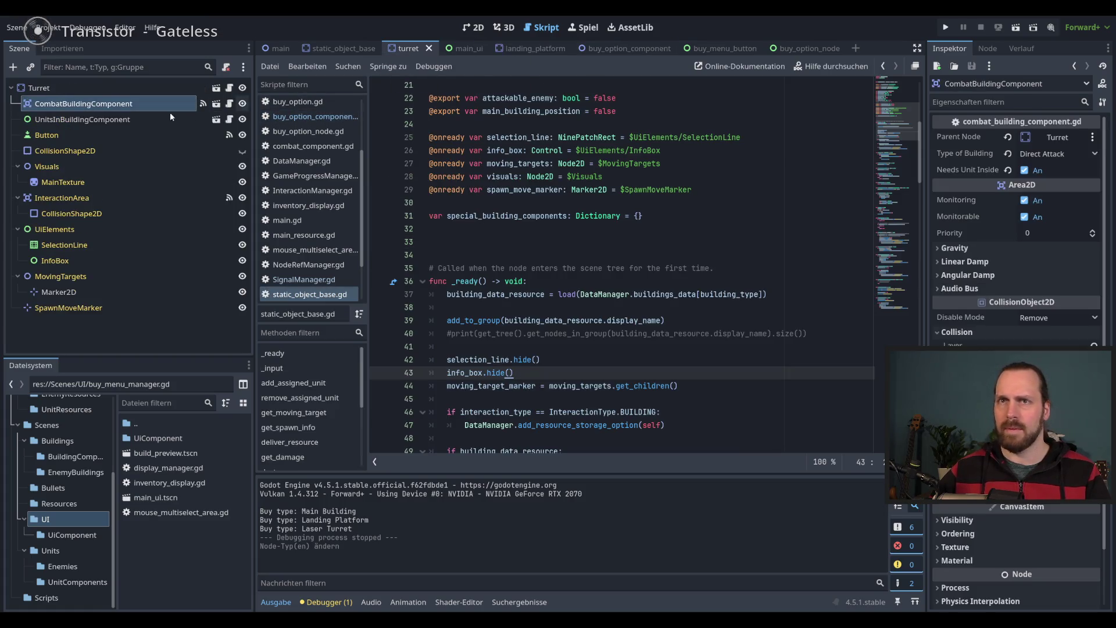
pyautogui.click(230, 104)
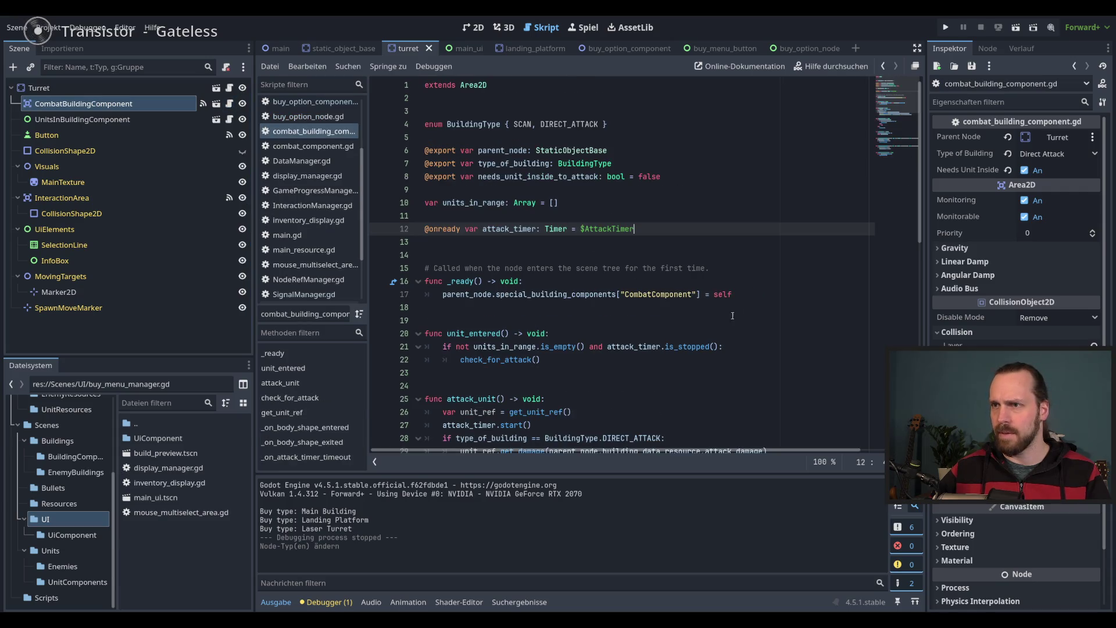
pyautogui.click(766, 292)
pyautogui.keyDown('shift'); pyautogui.click(443, 294); pyautogui.keyUp('shift')
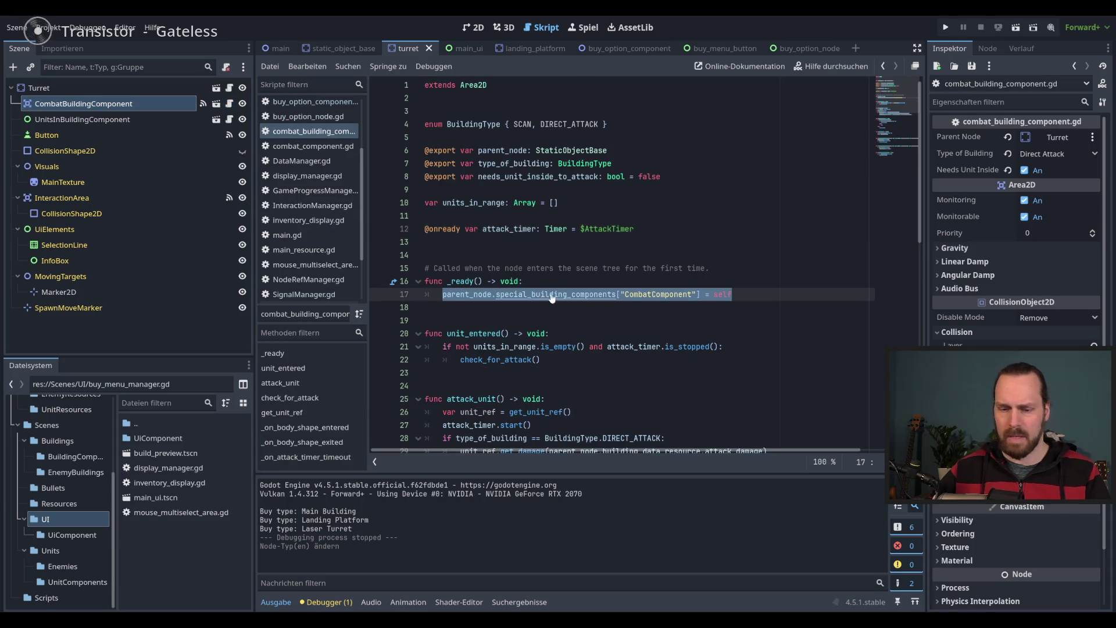
# Paste it over pass in BuyOptionComponent's _ready, keyed "BuyOptionComponent", and save
pyautogui.click(622, 50)
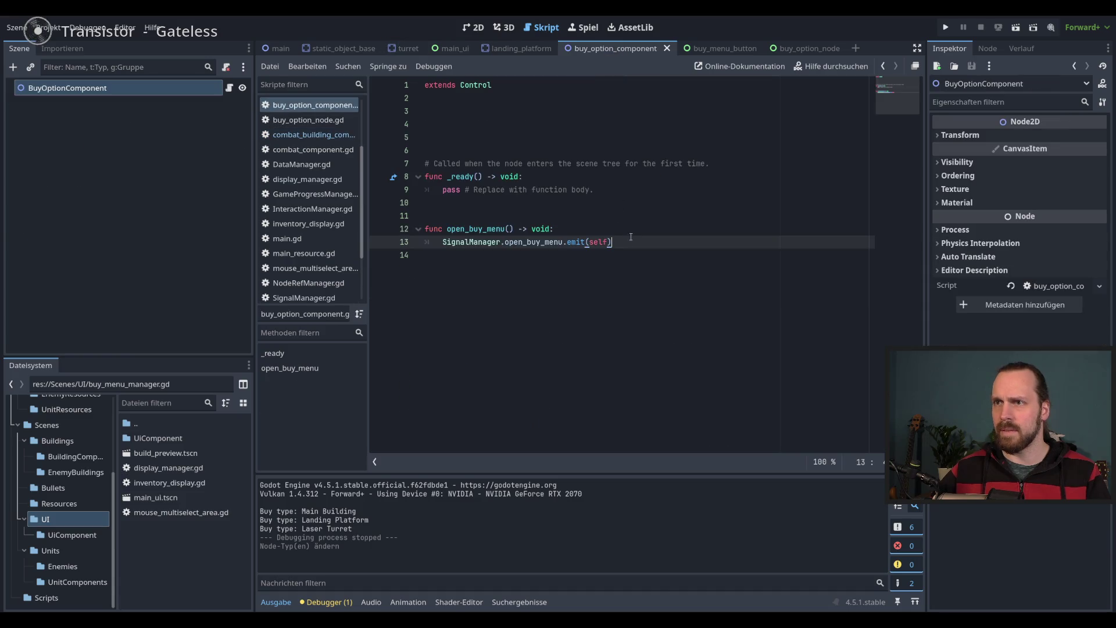
pyautogui.click(617, 188)
pyautogui.hotkey('shift', 'Home')
pyautogui.write('parent_node.special_building_components["CombatComponent"] = self')
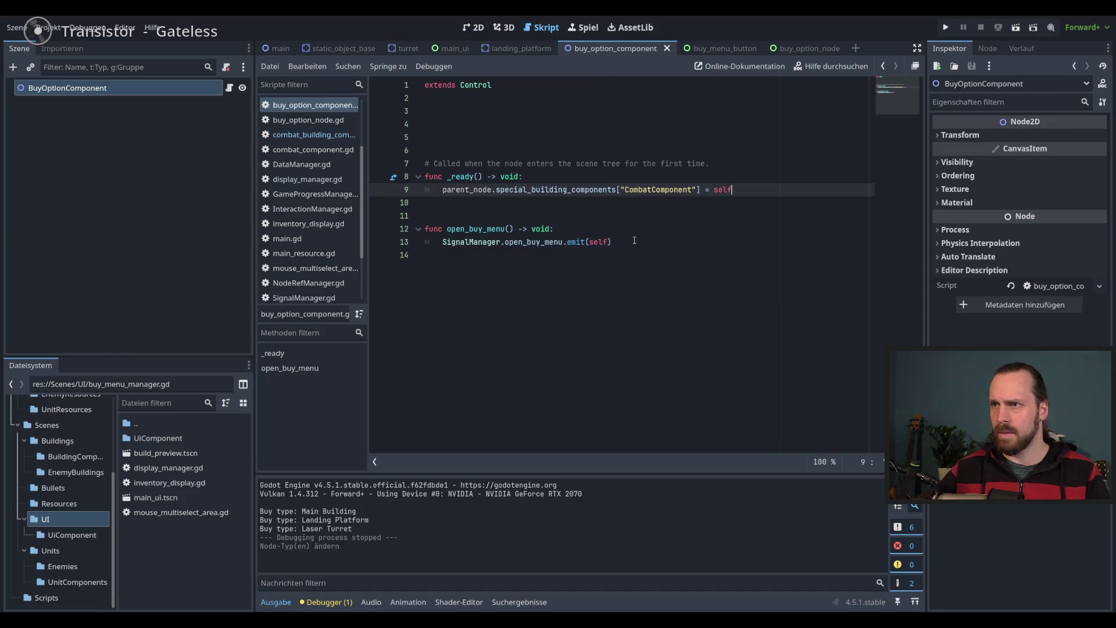
pyautogui.doubleClick(649, 192)
pyautogui.write('Buy')
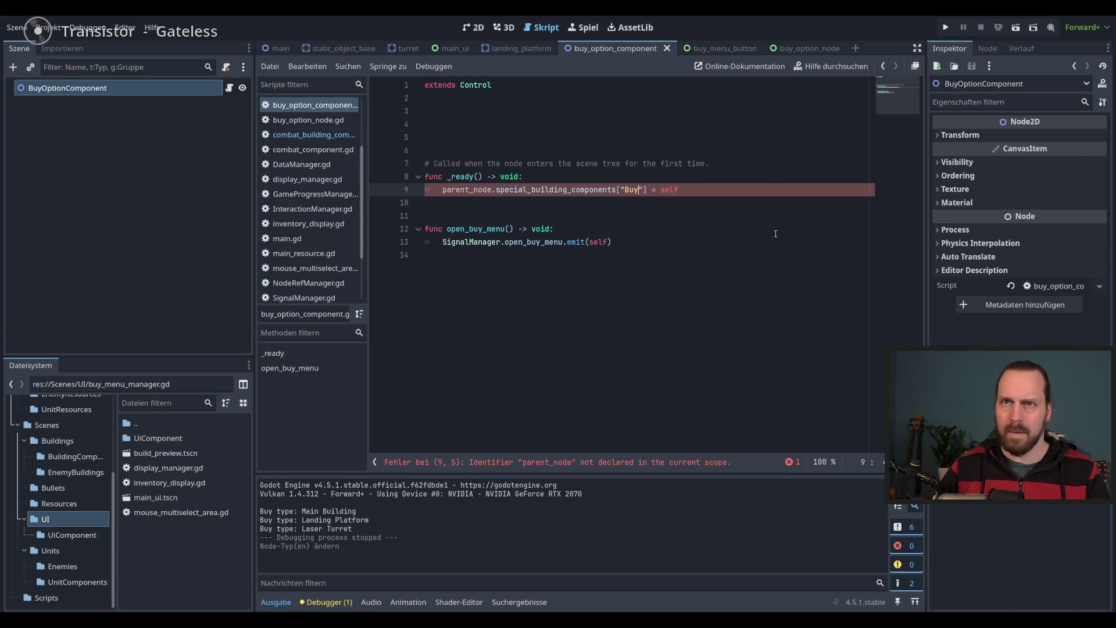
pyautogui.write('OptionComponent')
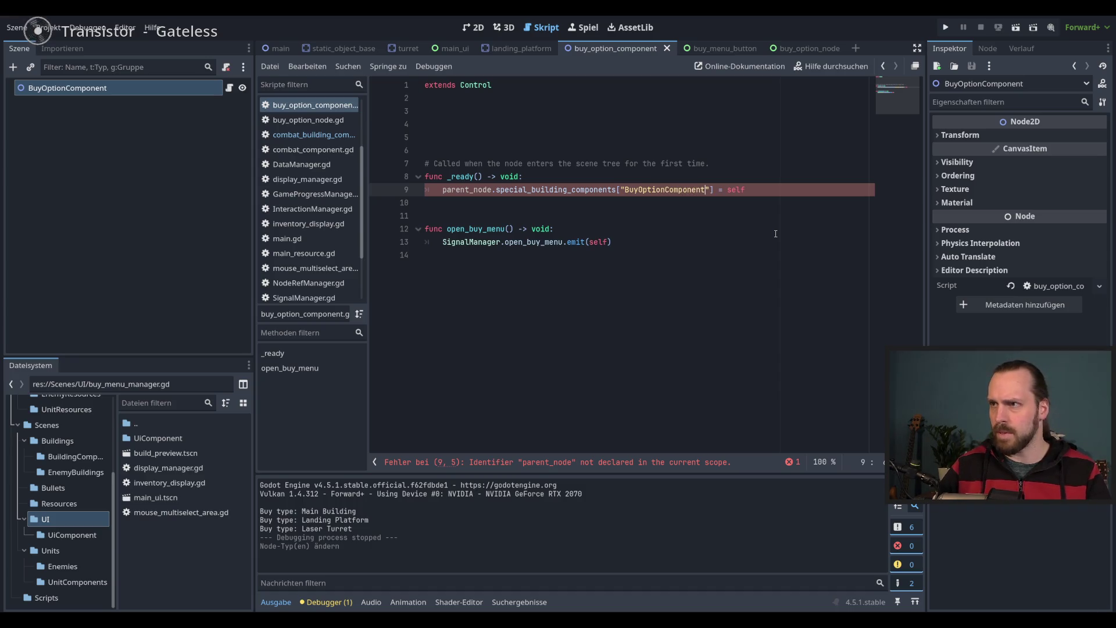
pyautogui.hotkey('ctrl', 's')
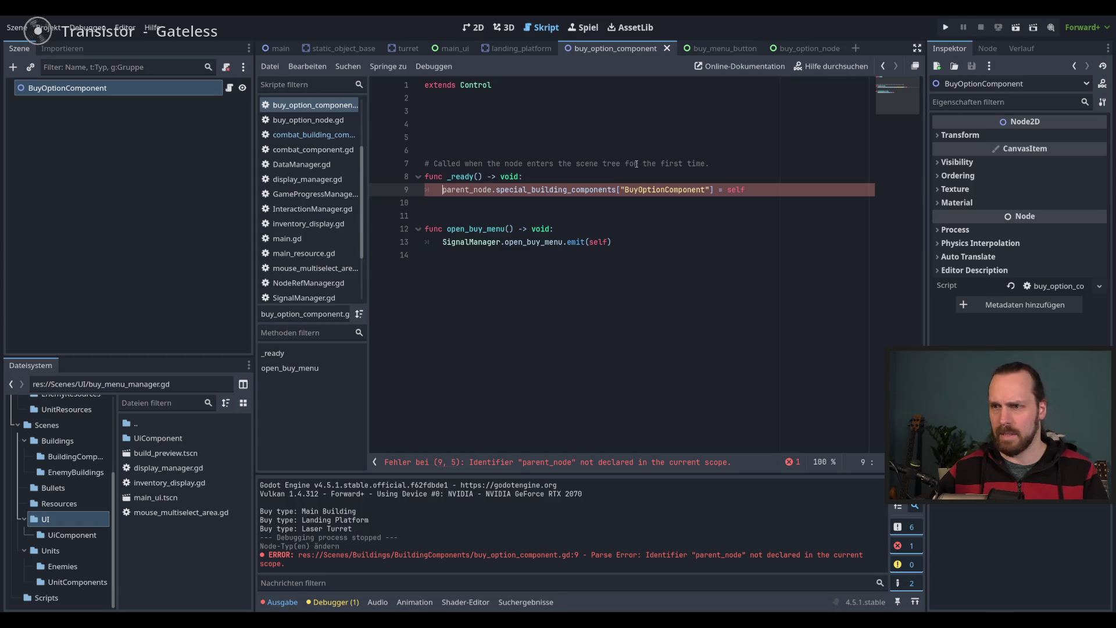
# Copy the parent_node export declaration from the CombatBuildingComponent script
pyautogui.click(507, 124)
pyautogui.write('var pare')
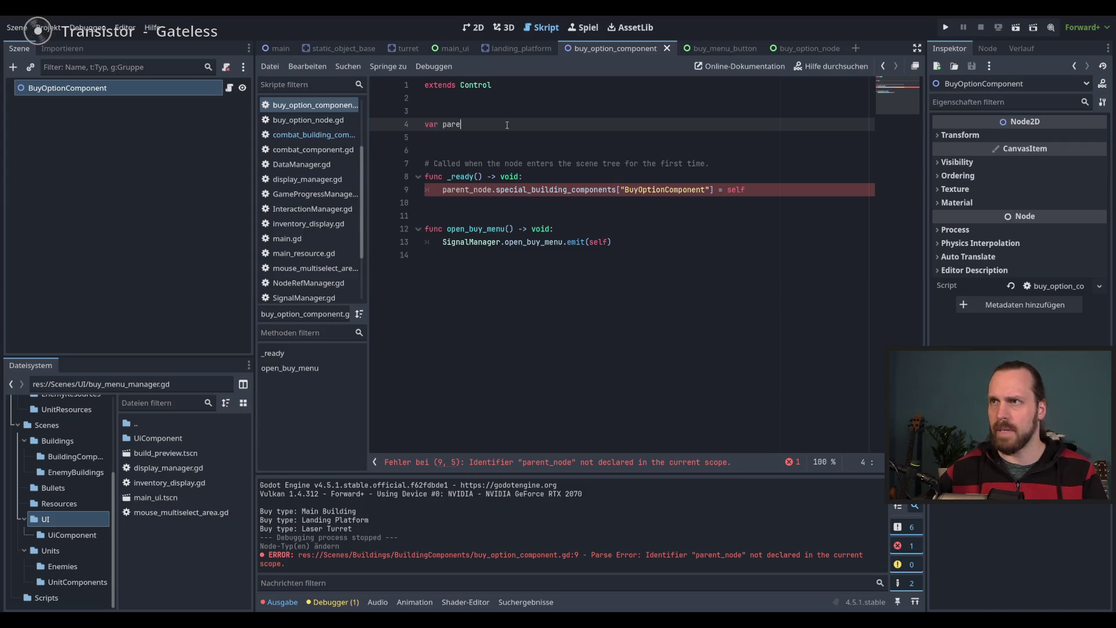
pyautogui.click(522, 50)
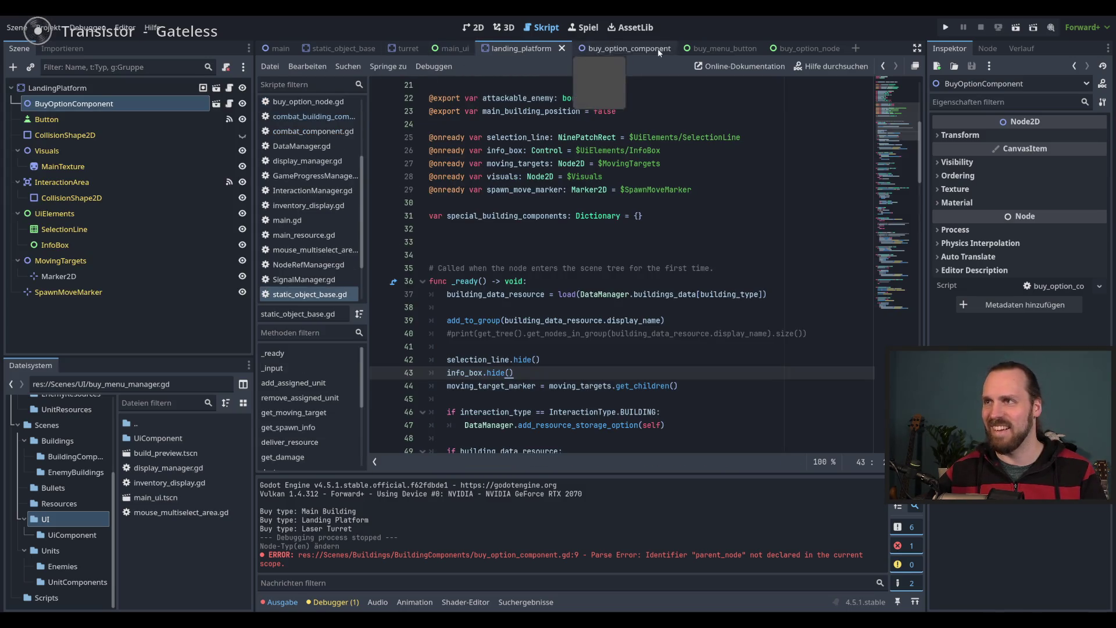
pyautogui.click(630, 48)
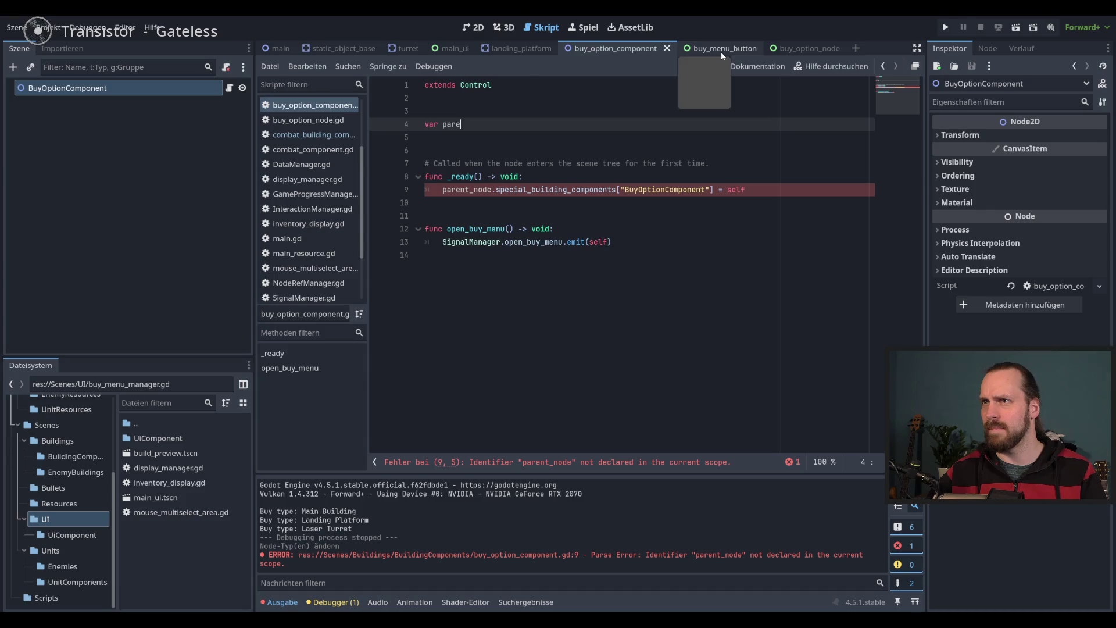
pyautogui.click(518, 46)
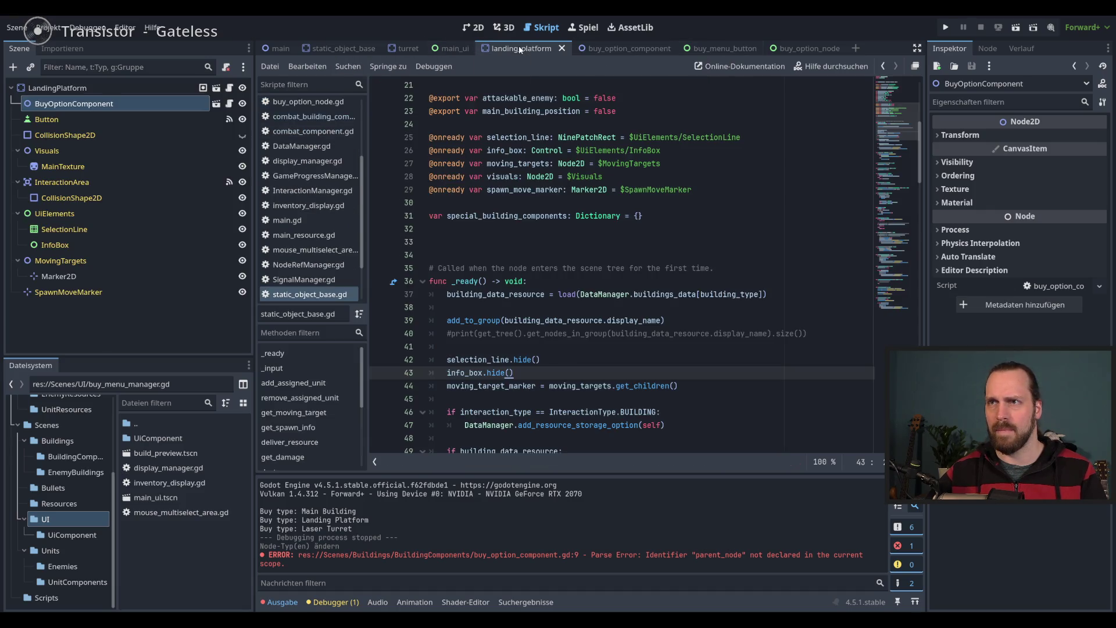
pyautogui.click(405, 49)
pyautogui.click(230, 104)
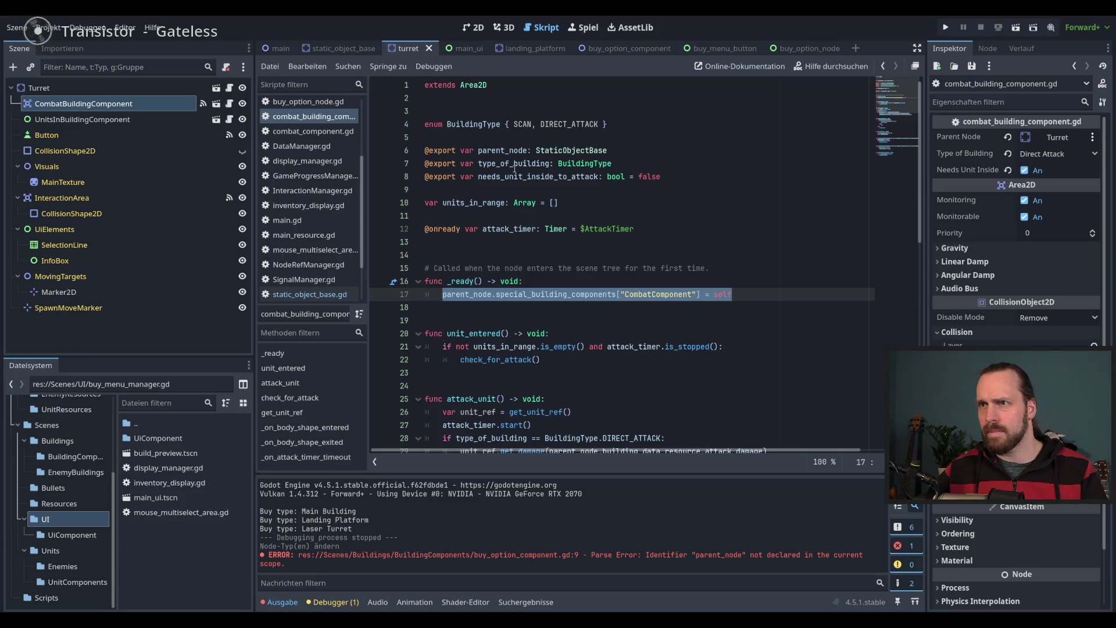
pyautogui.click(620, 151)
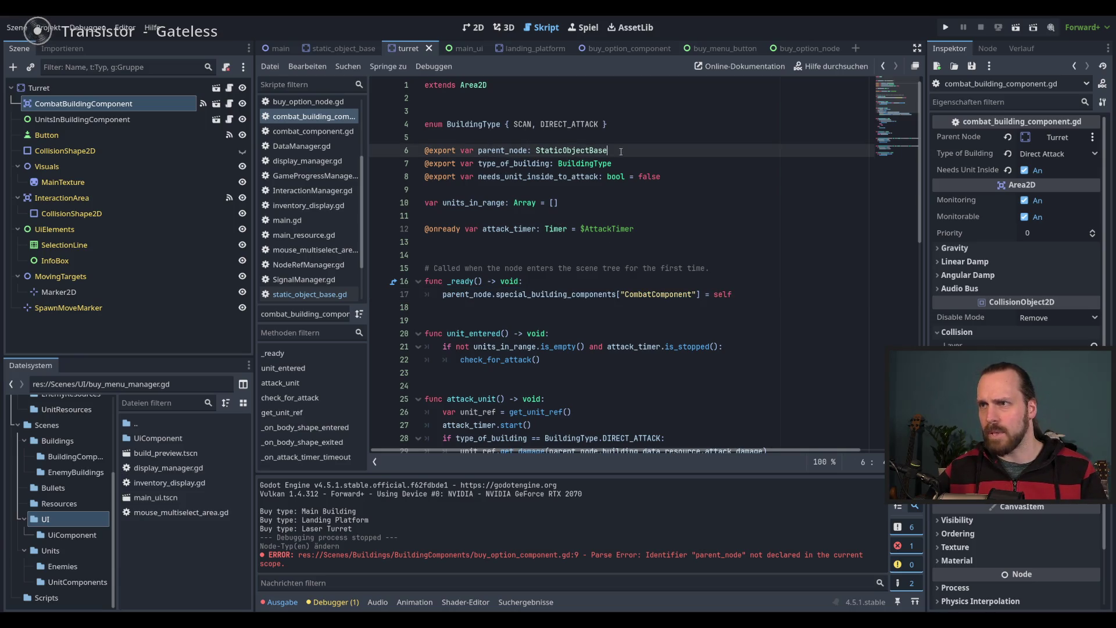
pyautogui.keyDown('shift'); pyautogui.click(423, 151); pyautogui.keyUp('shift')
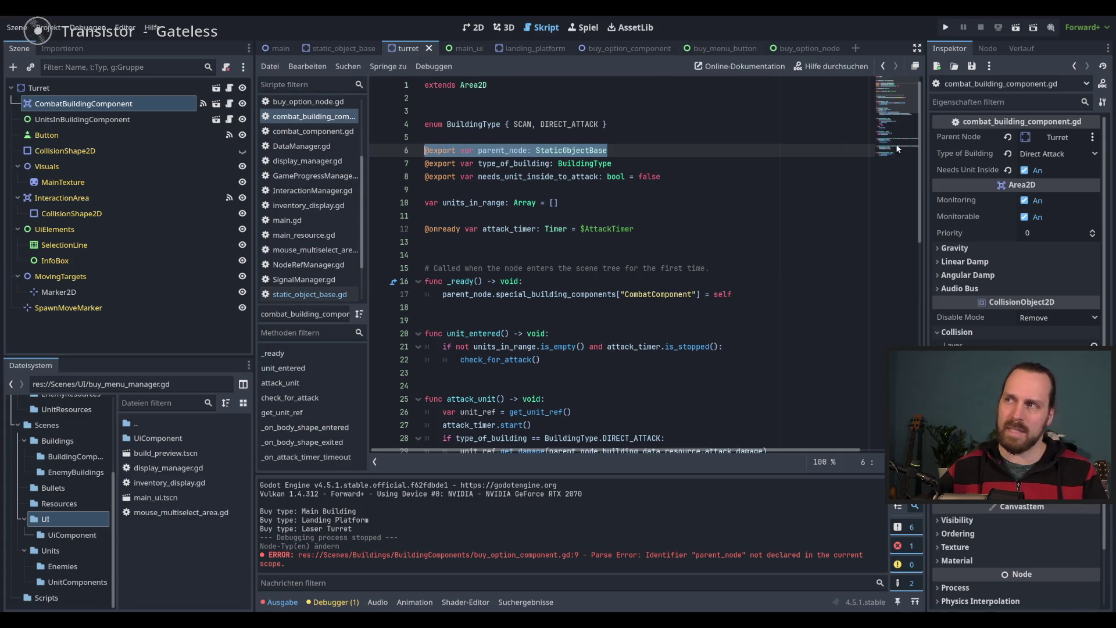
pyautogui.click(721, 48)
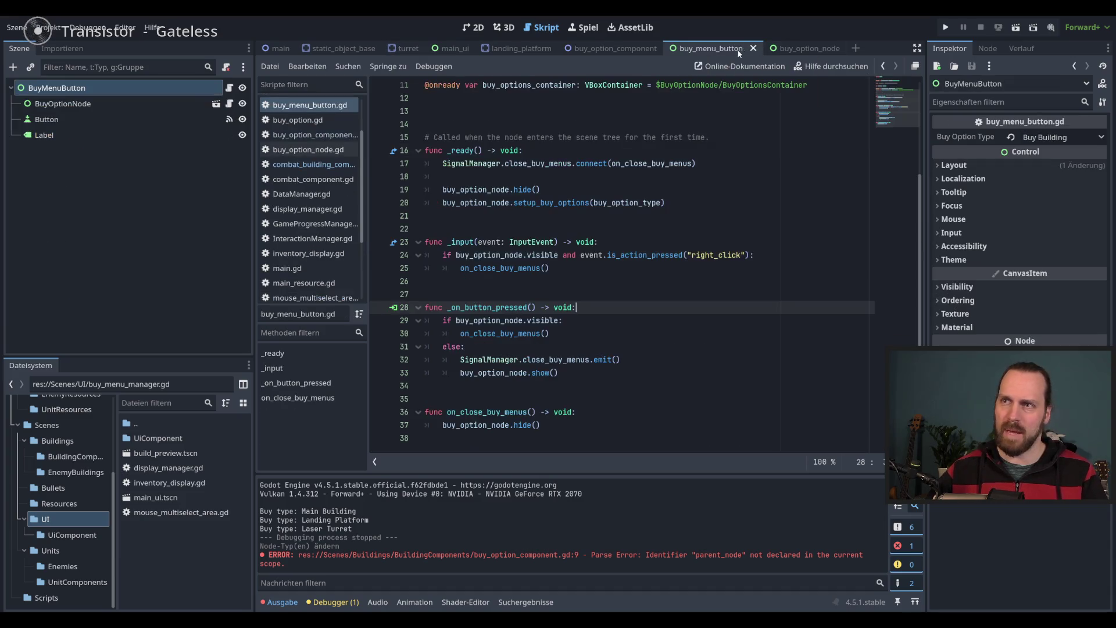
pyautogui.click(802, 48)
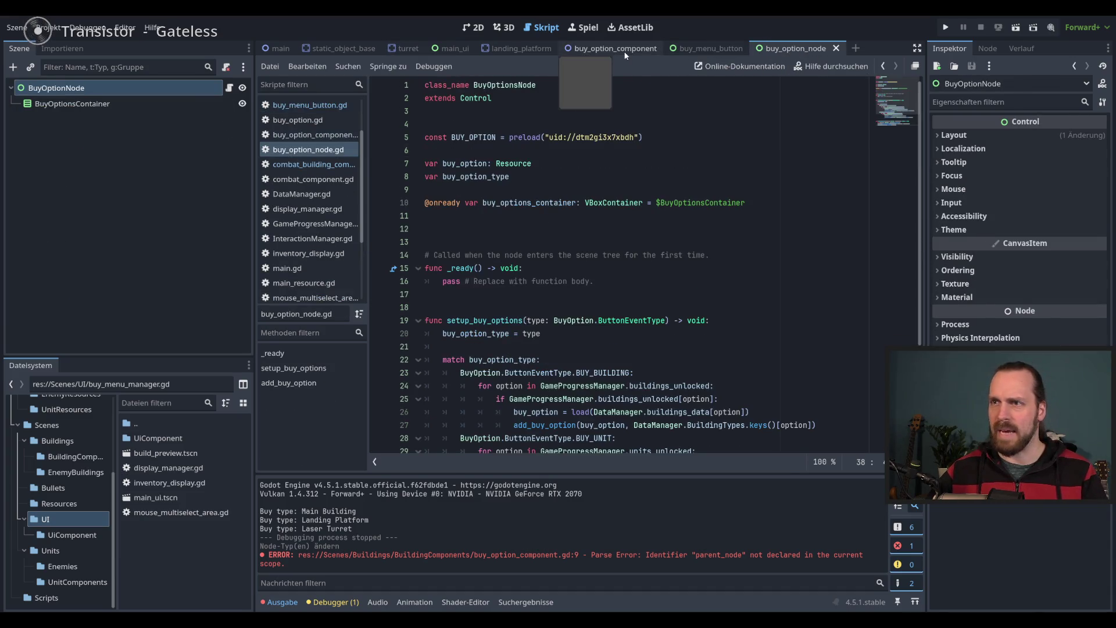
pyautogui.click(626, 52)
pyautogui.moveTo(646, 190); pyautogui.dragTo(446, 189)
pyautogui.click(446, 189)
pyautogui.tripleClick(482, 123)
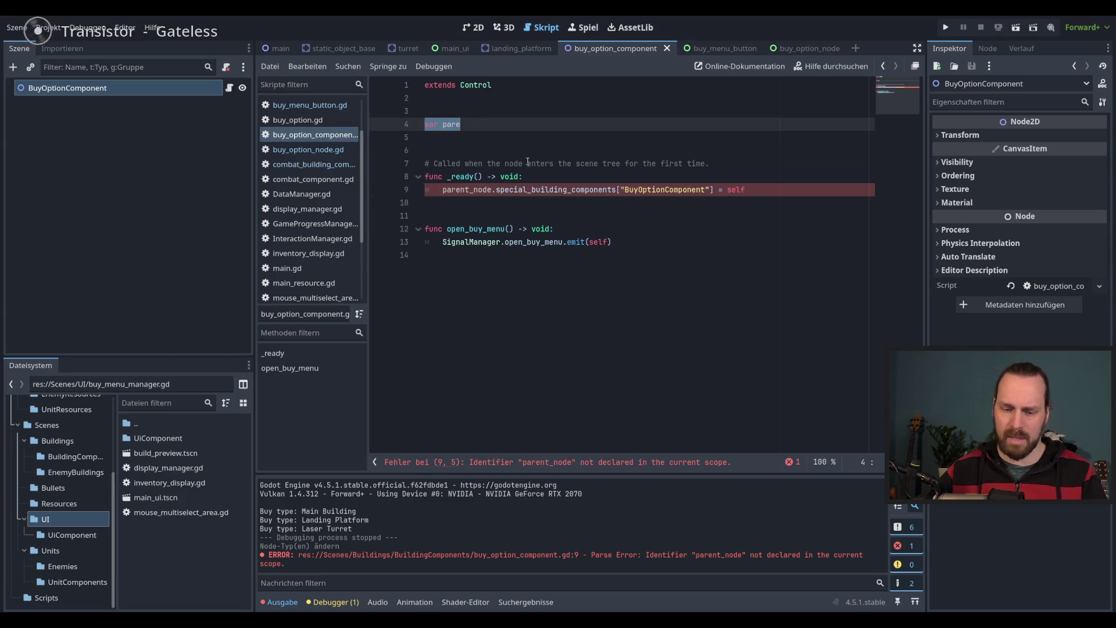
pyautogui.write('@export var parent_node: StaticObjectBase')
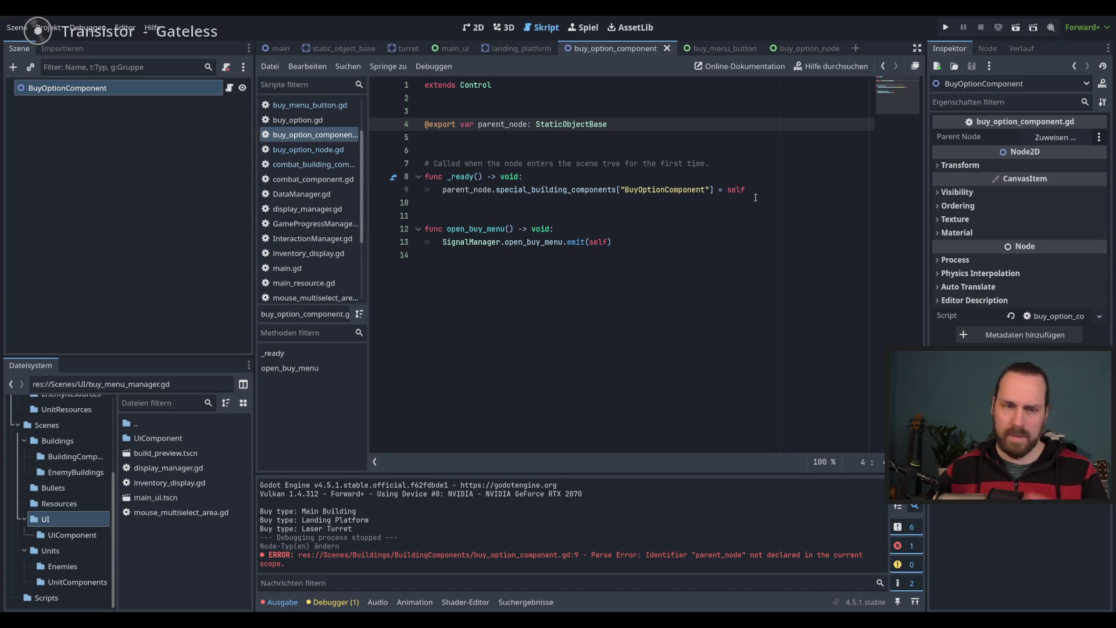
pyautogui.click(776, 189)
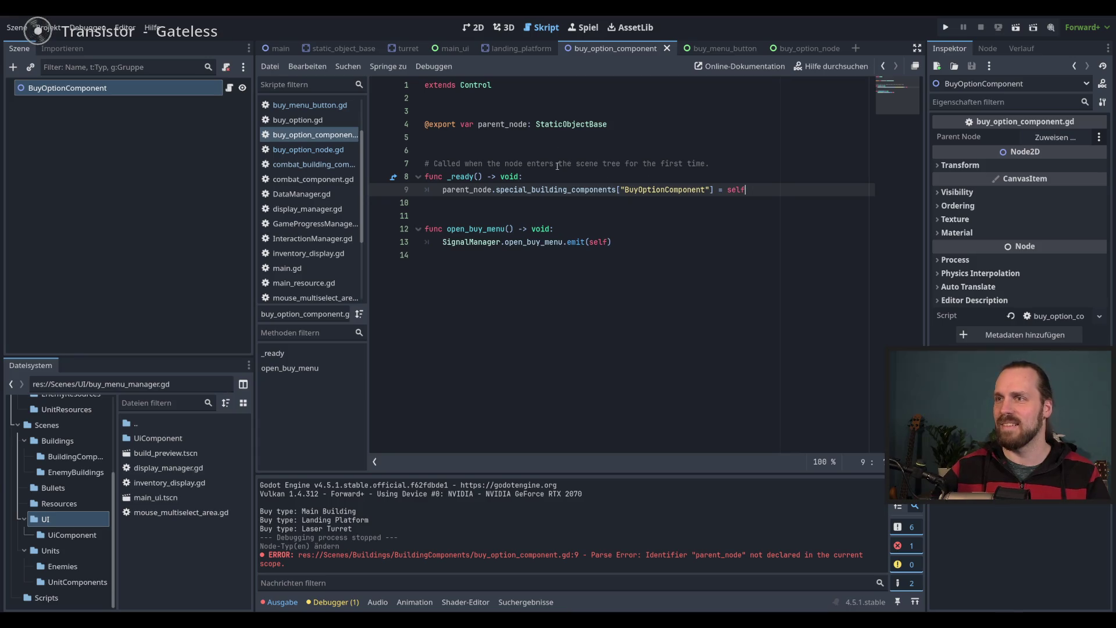
pyautogui.click(522, 48)
pyautogui.click(93, 105)
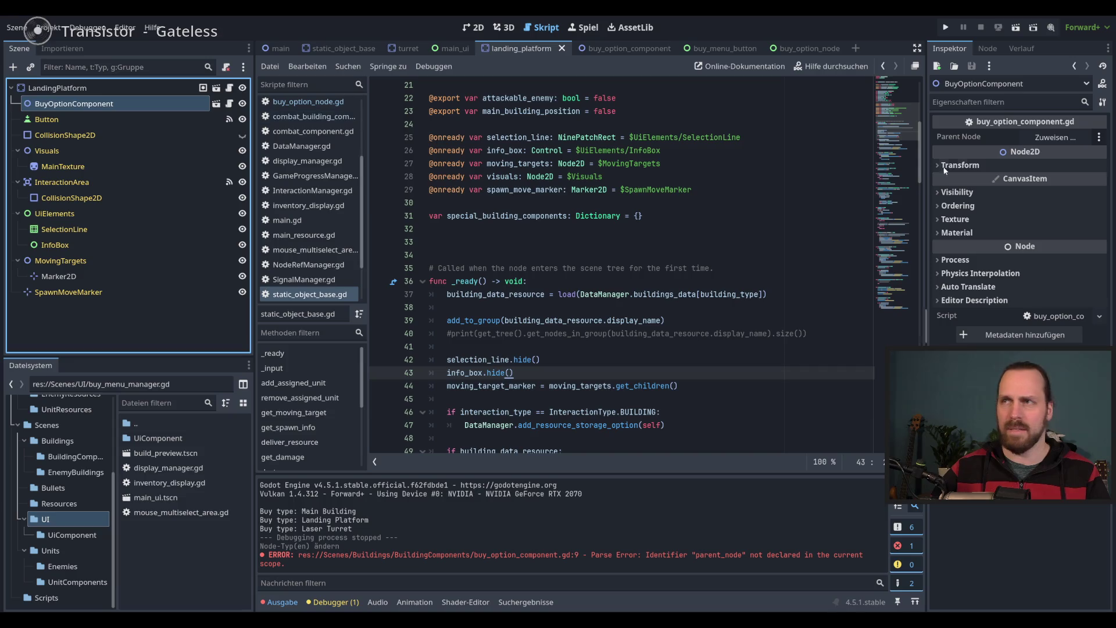
# Assign LandingPlatform as the BuyOptionComponent's Parent Node and save the landing platform scene
pyautogui.click(1072, 138)
pyautogui.doubleClick(515, 181)
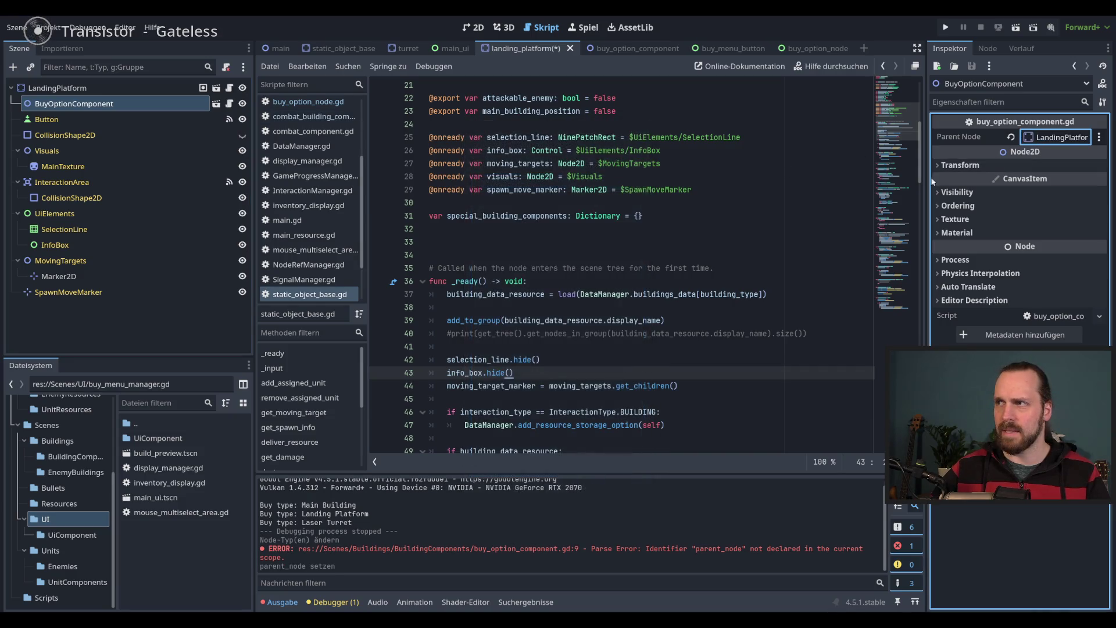
pyautogui.hotkey('ctrl', 's')
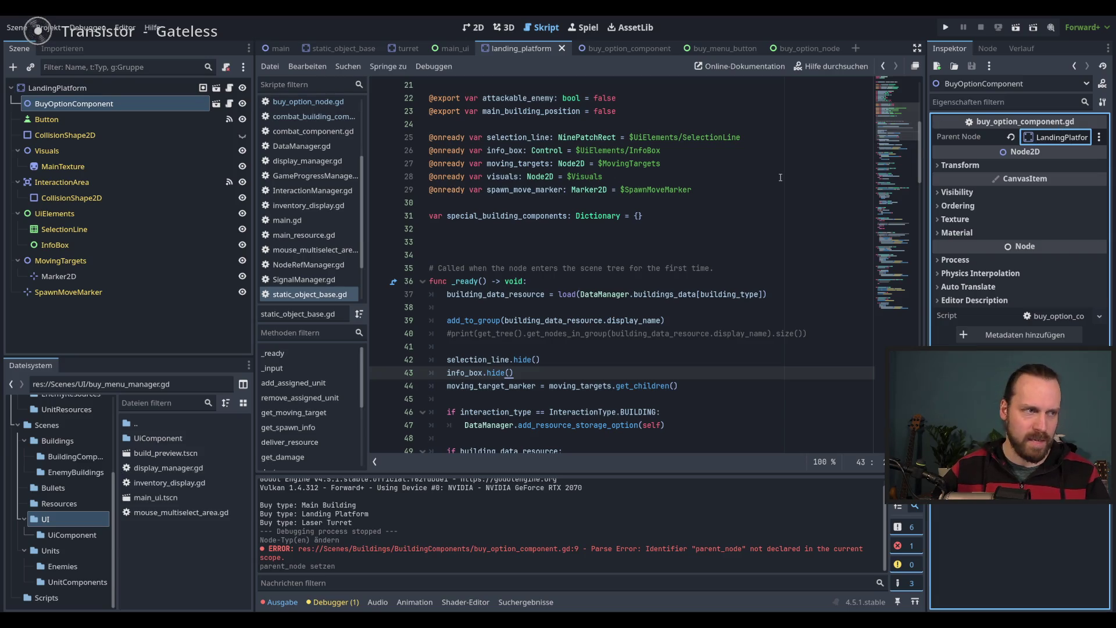
# Return to the buy_option_component script with the caret at the end of line 13
pyautogui.scroll(-5, 688, 266)
pyautogui.scroll(7, 688, 266)
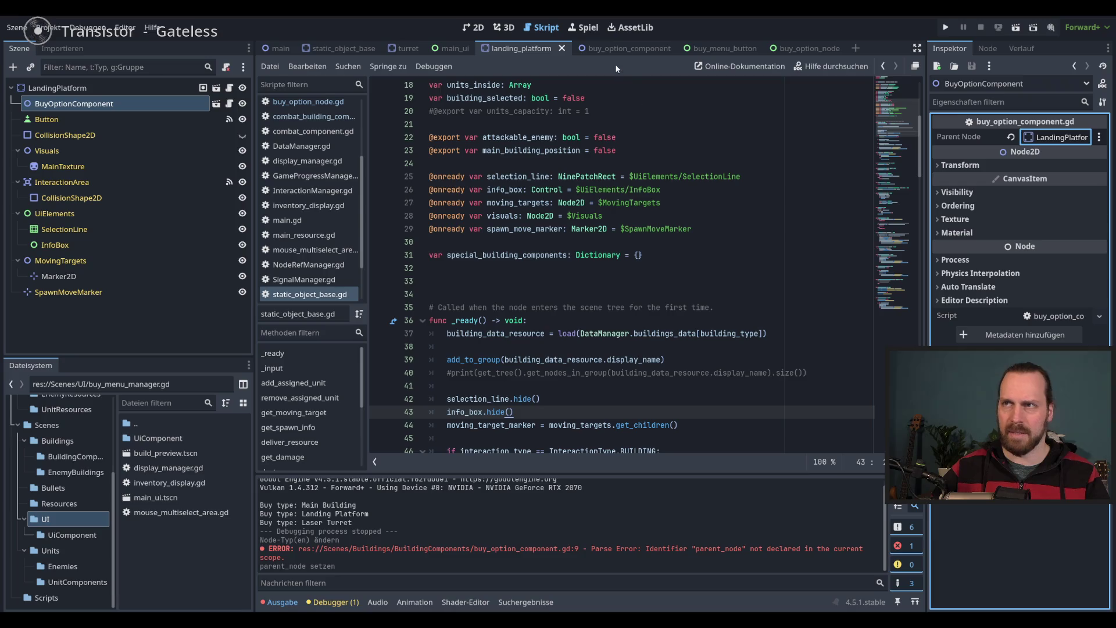
pyautogui.click(624, 50)
pyautogui.click(653, 241)
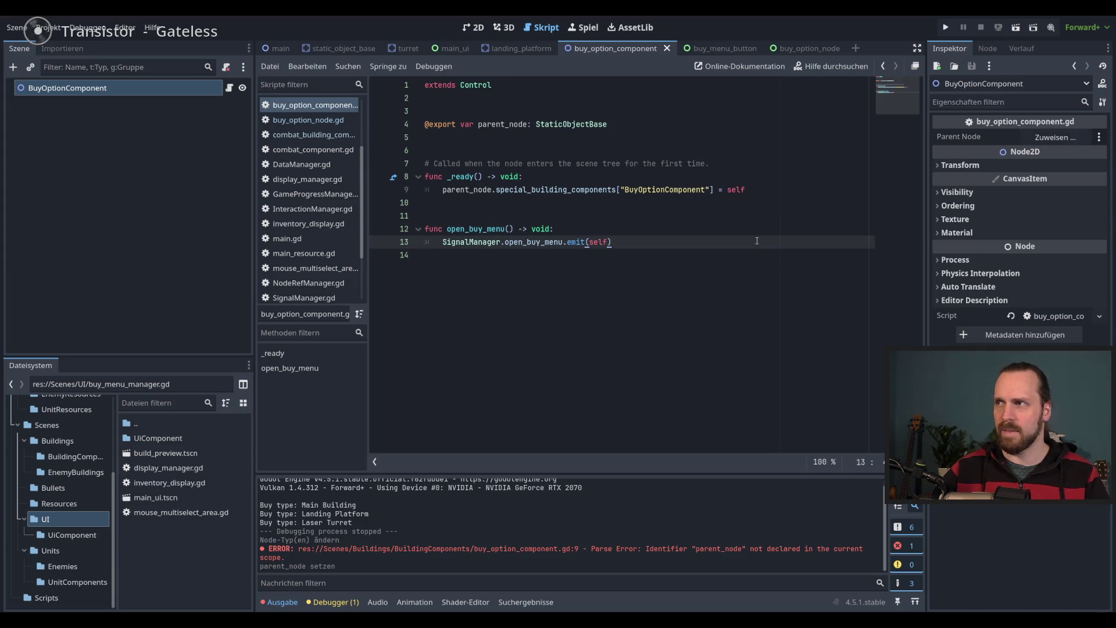
# Run the project to test the component, then stop it
pyautogui.click(727, 226)
pyautogui.click(704, 241)
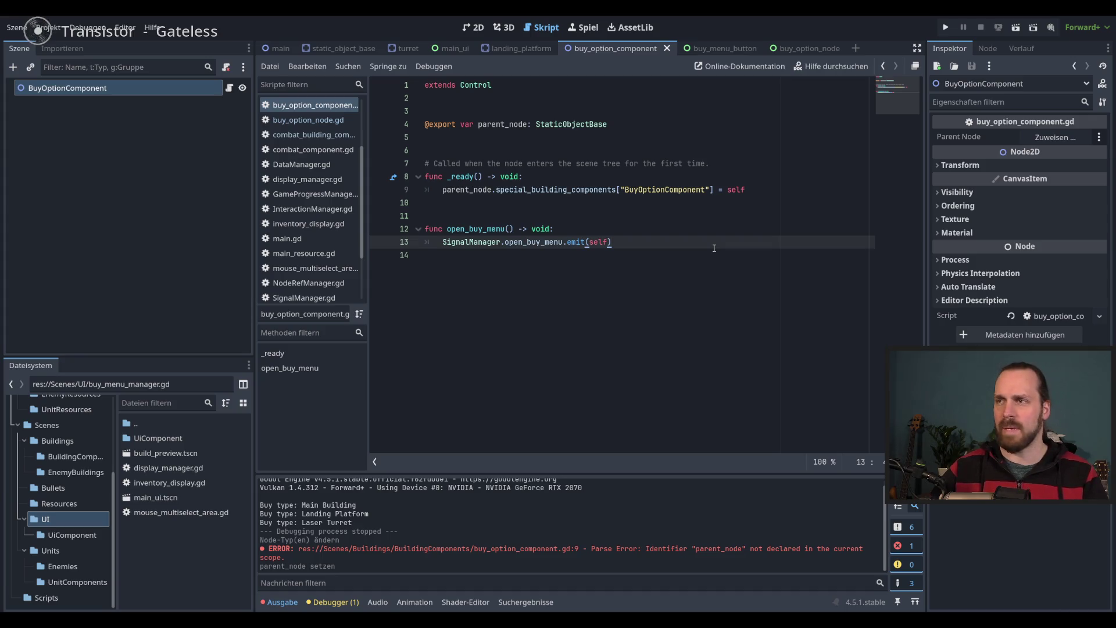
pyautogui.press('F5')
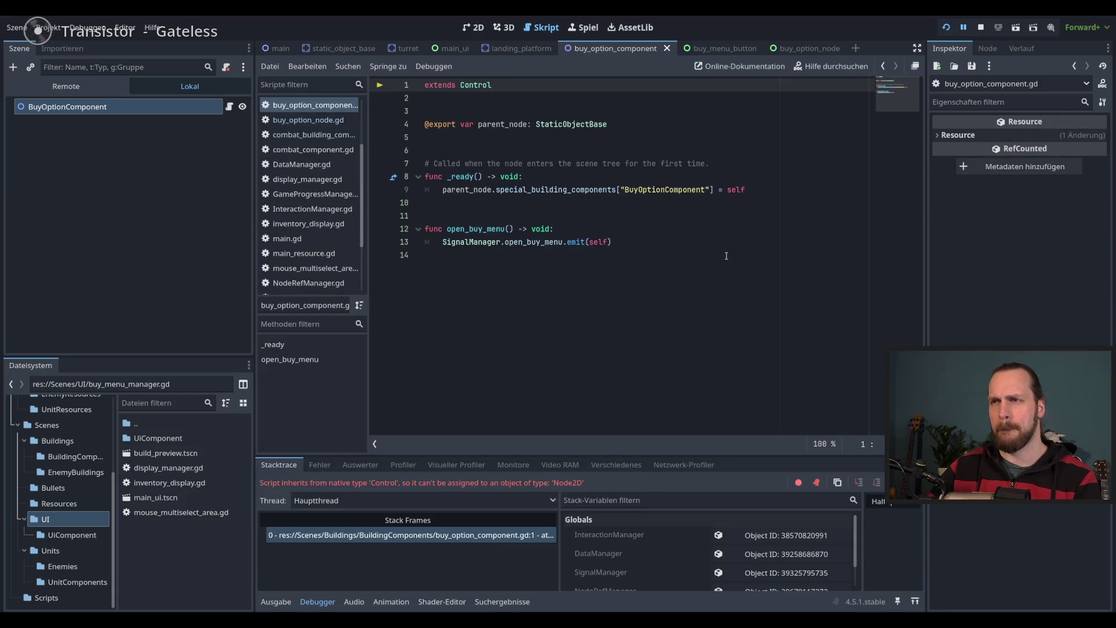
pyautogui.press('F8')
# Change the script's base class on line 1 from Control to Node2D and save
pyautogui.doubleClick(476, 85)
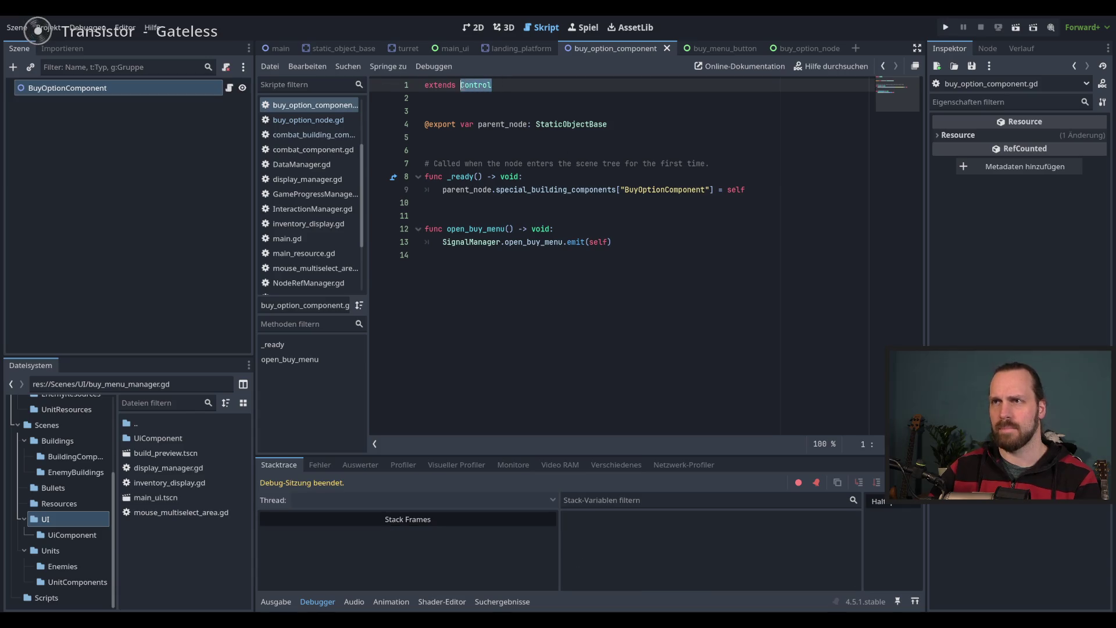
pyautogui.write('Node2D')
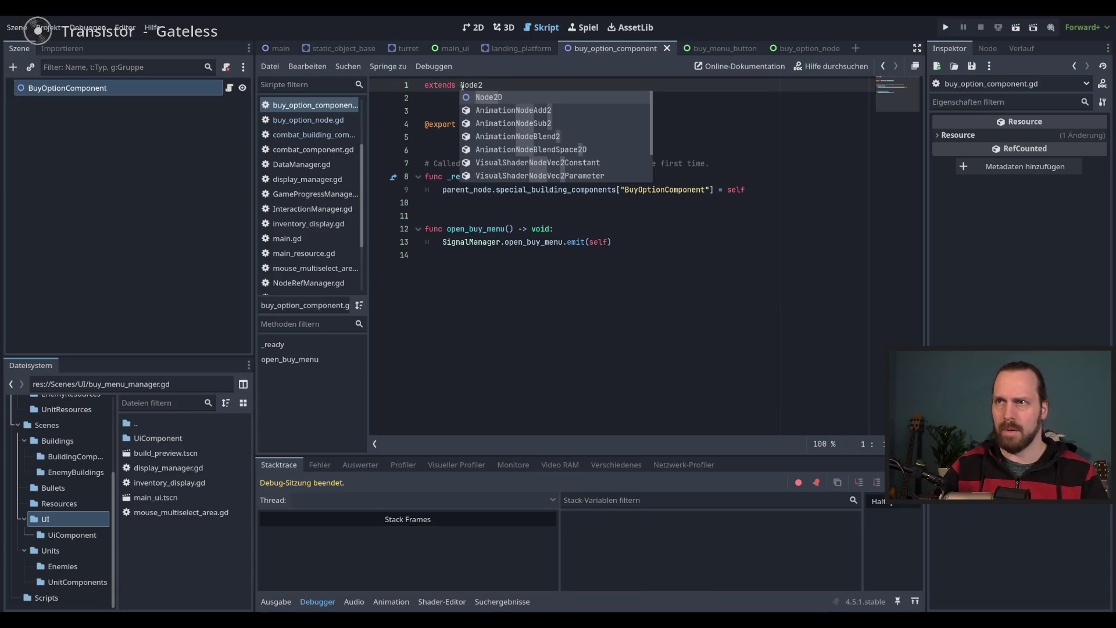
pyautogui.press('BackSpace')
pyautogui.write('D')
pyautogui.press('Escape')
pyautogui.hotkey('ctrl', 's')
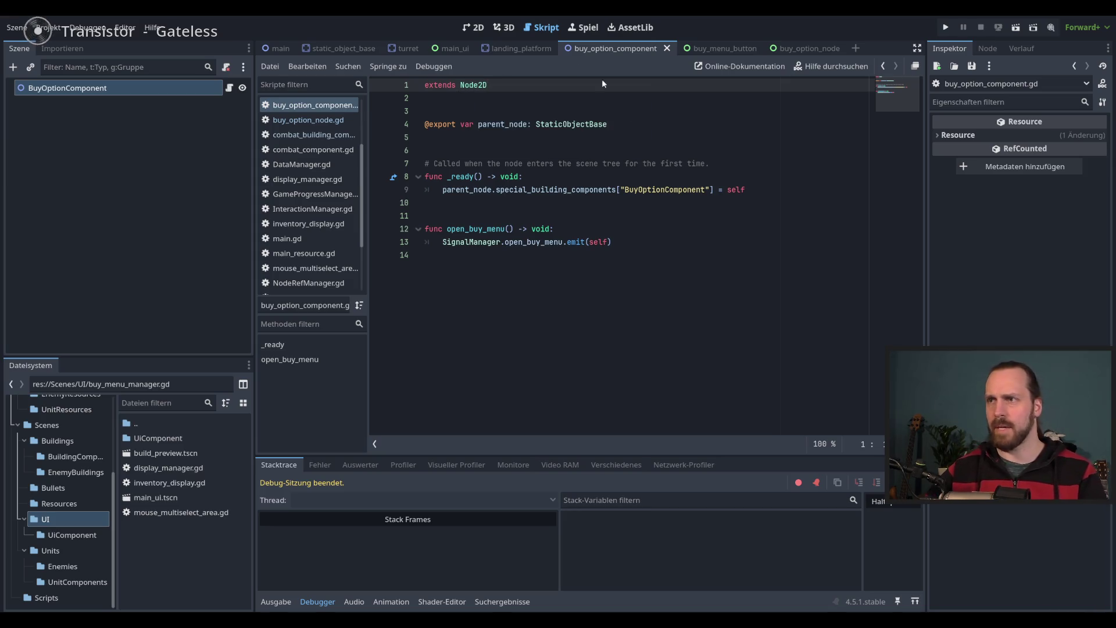
# Rerun the game, select the landing platform to open its buy menu, then stop
pyautogui.click(731, 242)
pyautogui.press('F5')
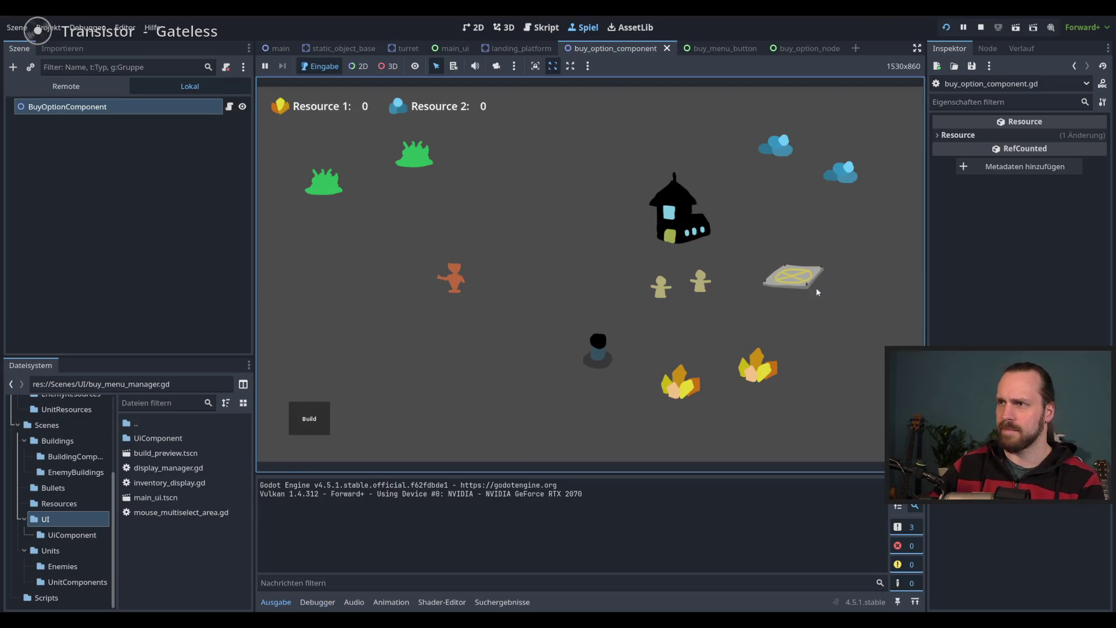
pyautogui.click(817, 292)
pyautogui.click(310, 418)
pyautogui.press('F8')
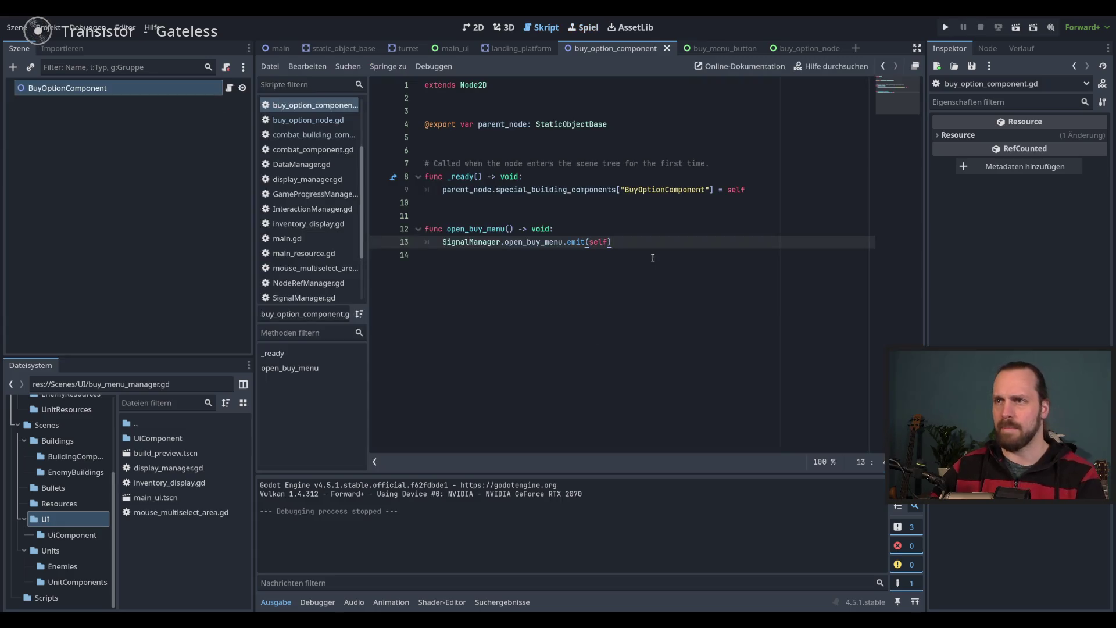
pyautogui.click(653, 258)
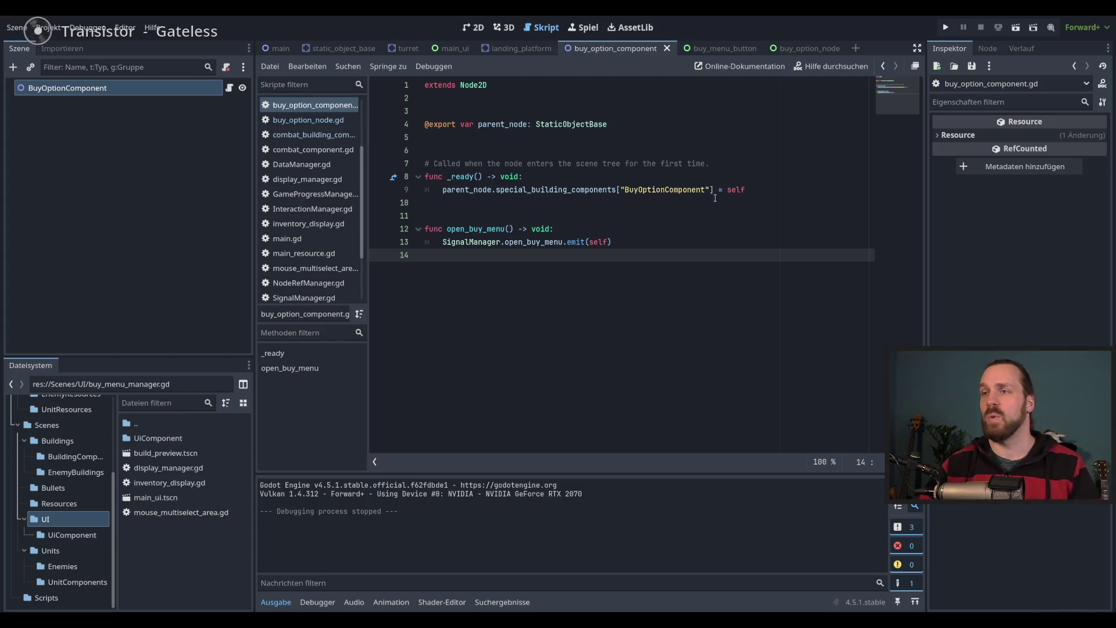
pyautogui.click(714, 231)
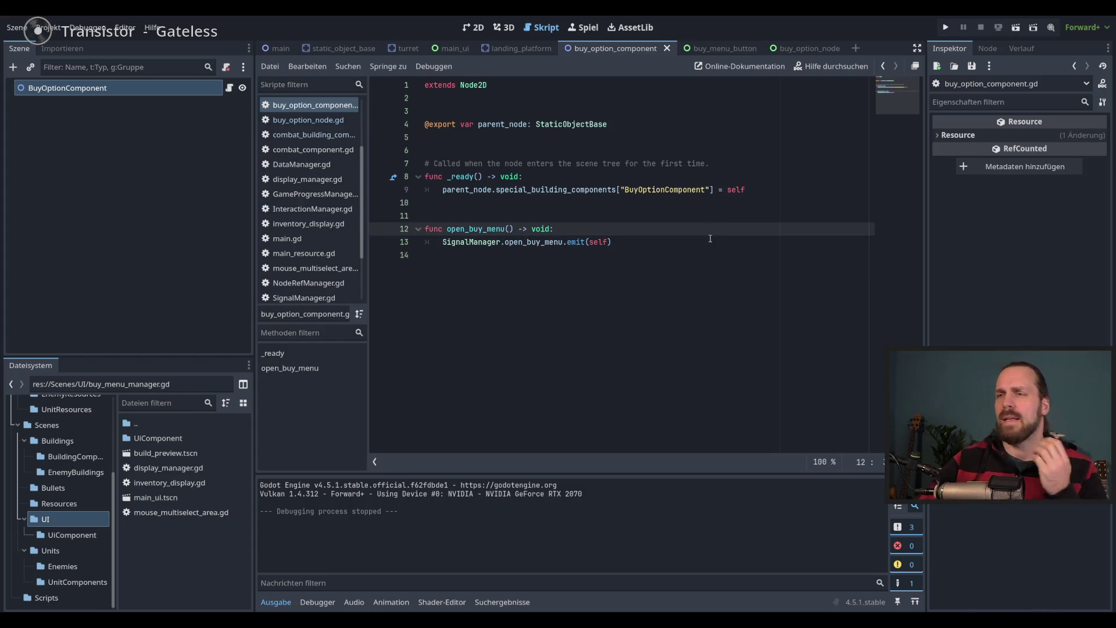
pyautogui.click(709, 244)
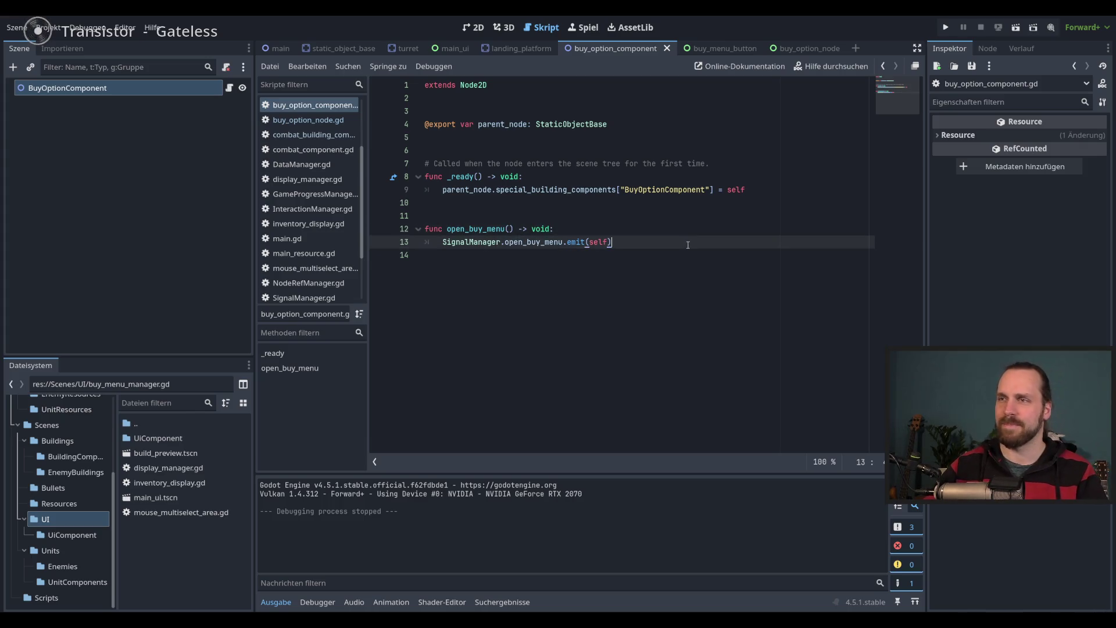
pyautogui.press('Up')
pyautogui.press('Down')
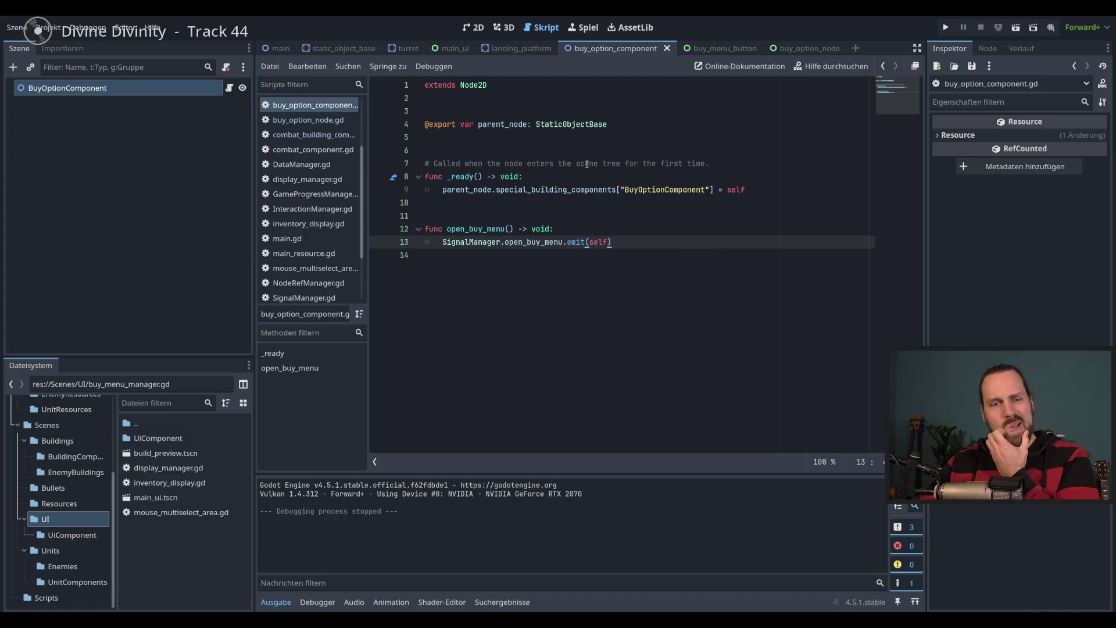
# Open the DisplayManager node's script from the main_ui scene
pyautogui.click(451, 48)
pyautogui.click(97, 151)
pyautogui.click(229, 151)
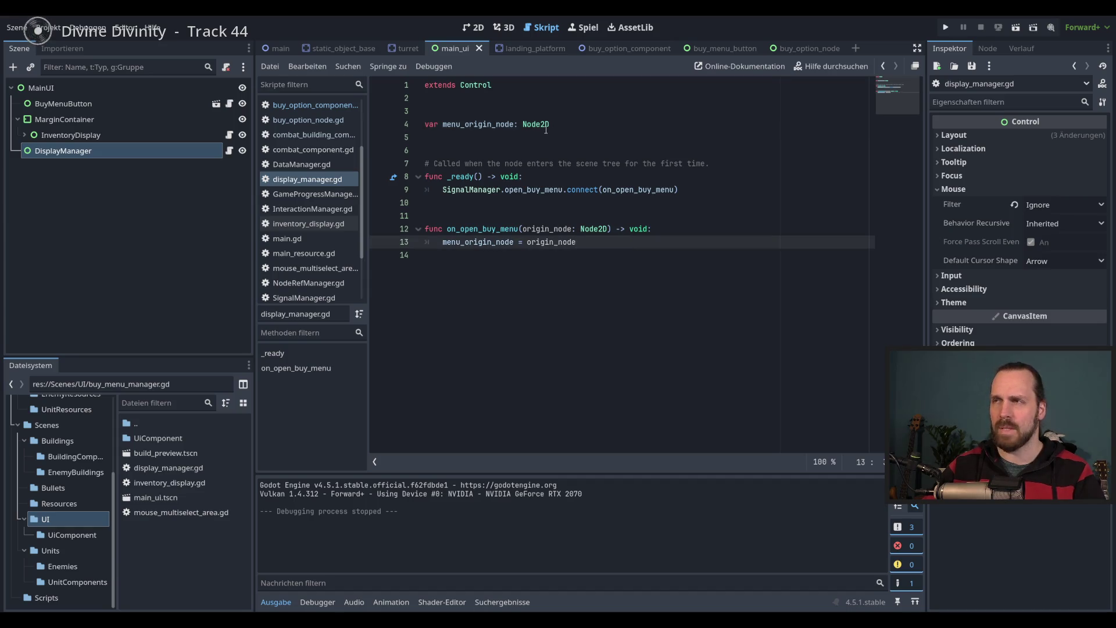
# Add print(menu_origin_node) on line 14, then test-run and stop the game
pyautogui.moveTo(546, 129)
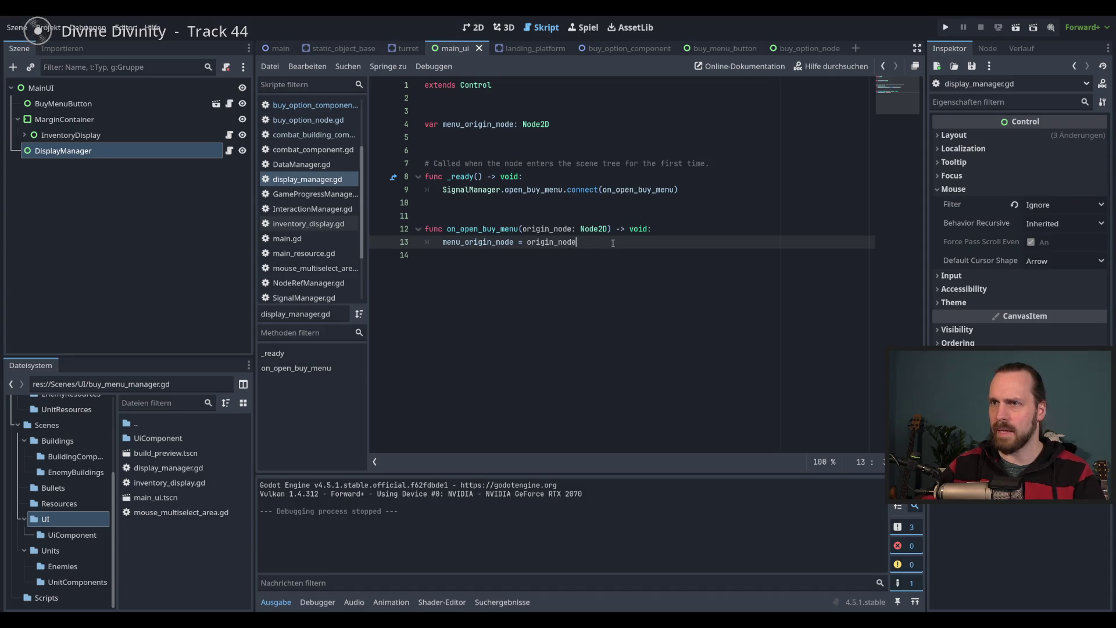
pyautogui.press('Return')
pyautogui.write('print')
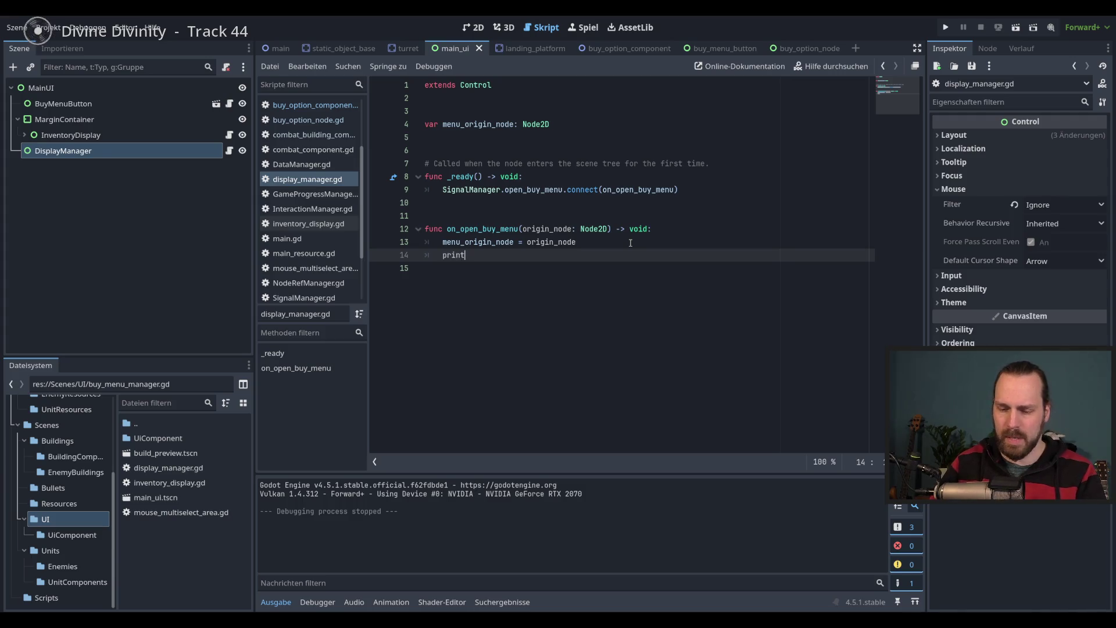
pyautogui.write('(men')
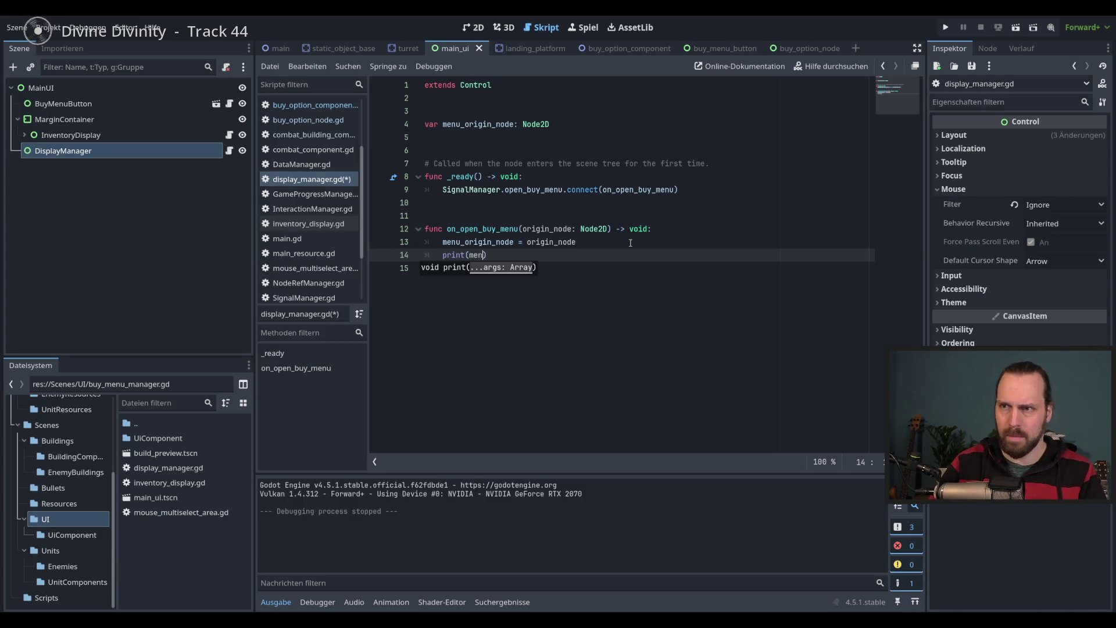
pyautogui.press('Return')
pyautogui.press('F5')
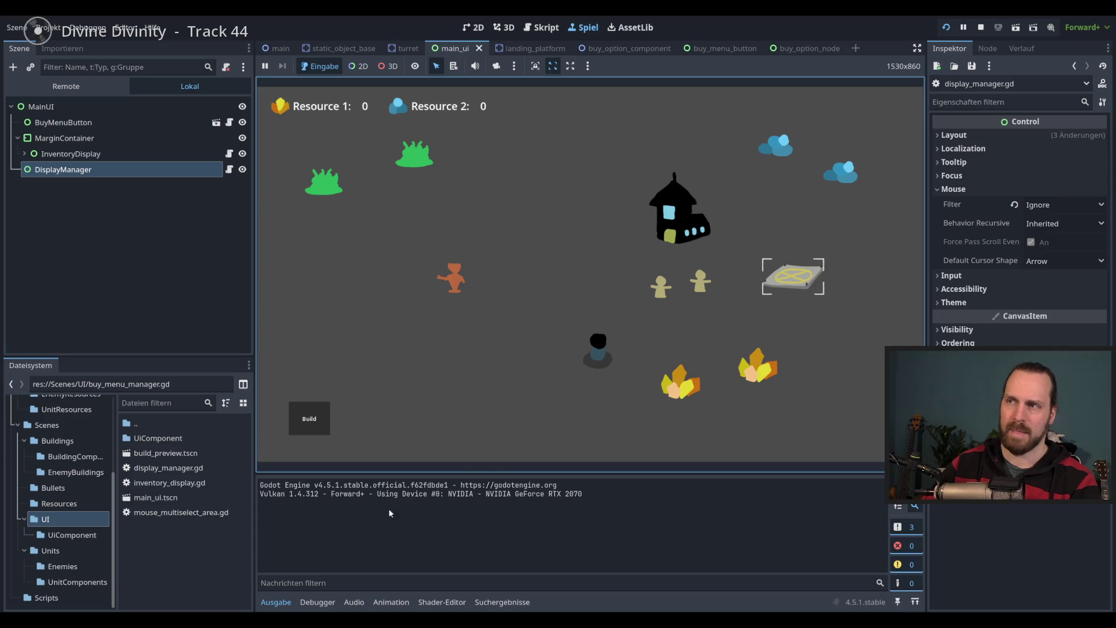
pyautogui.press('F8')
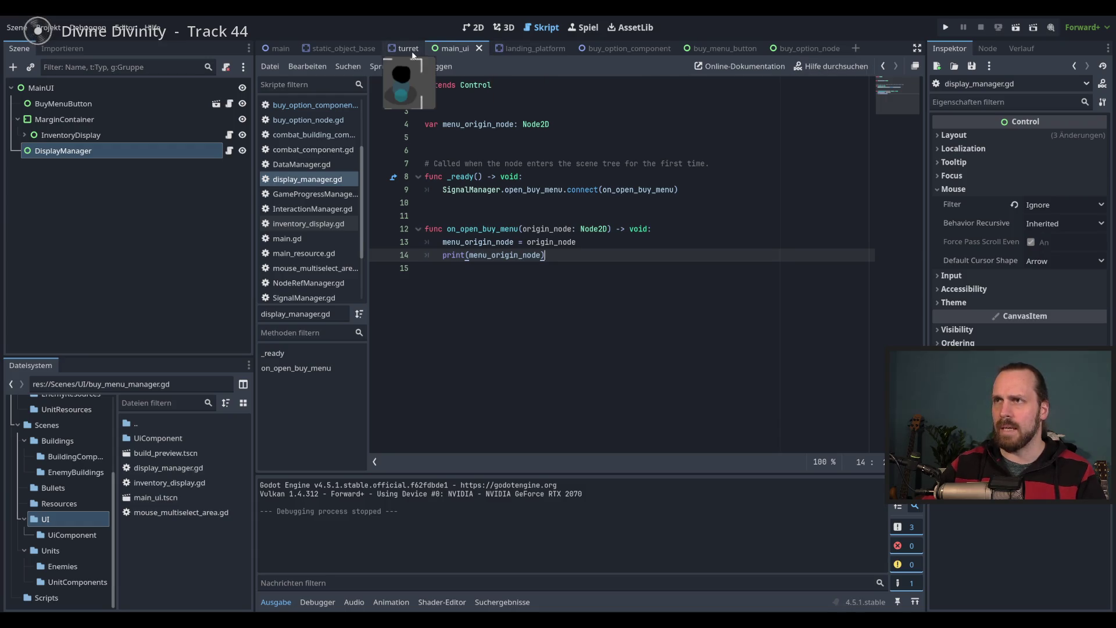
# Go to the landing_platform scene and select the LandingPlatform root node
pyautogui.click(523, 48)
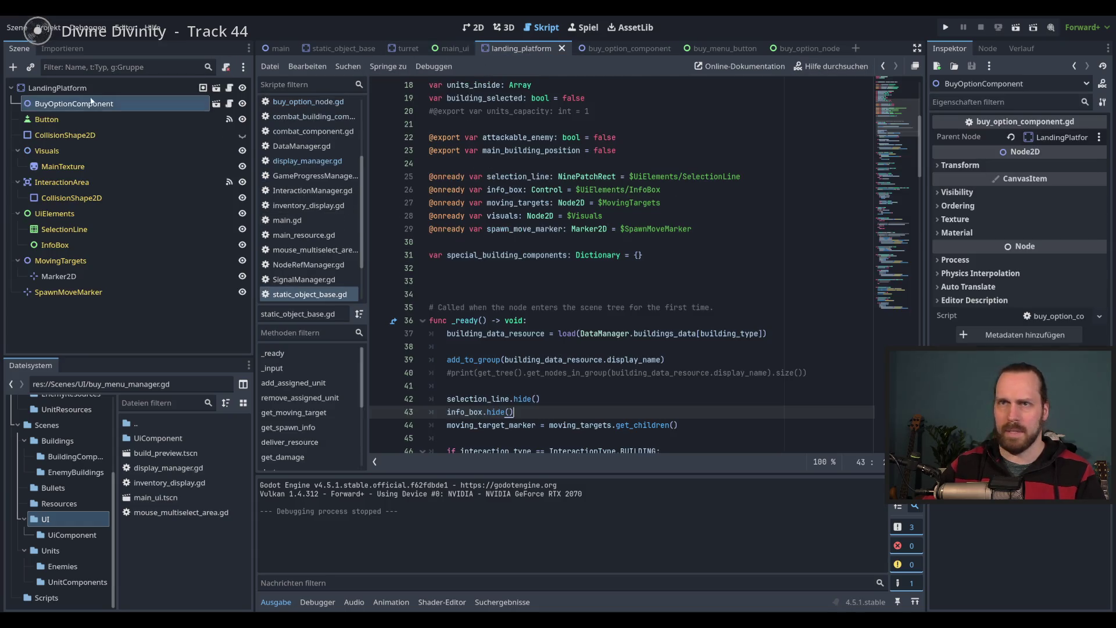
pyautogui.click(223, 103)
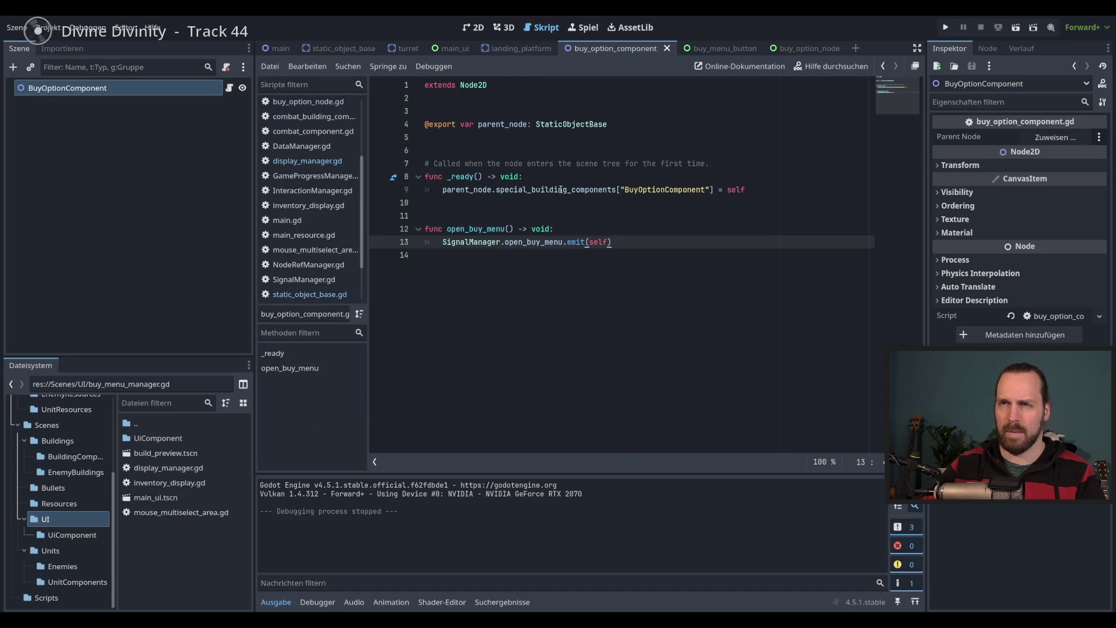
pyautogui.click(172, 90)
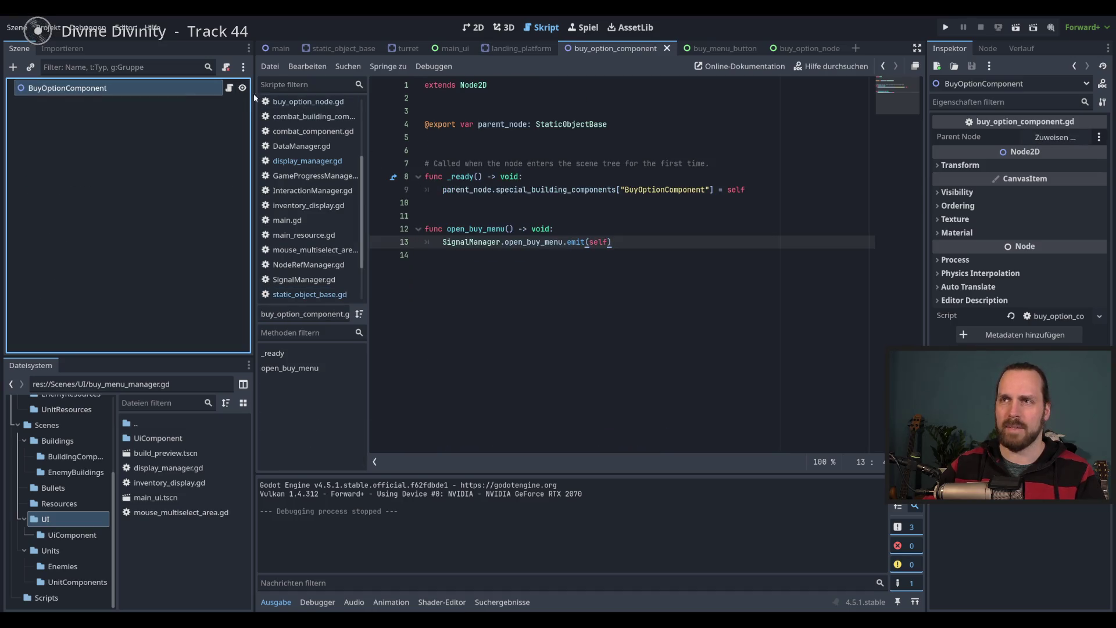
pyautogui.click(512, 49)
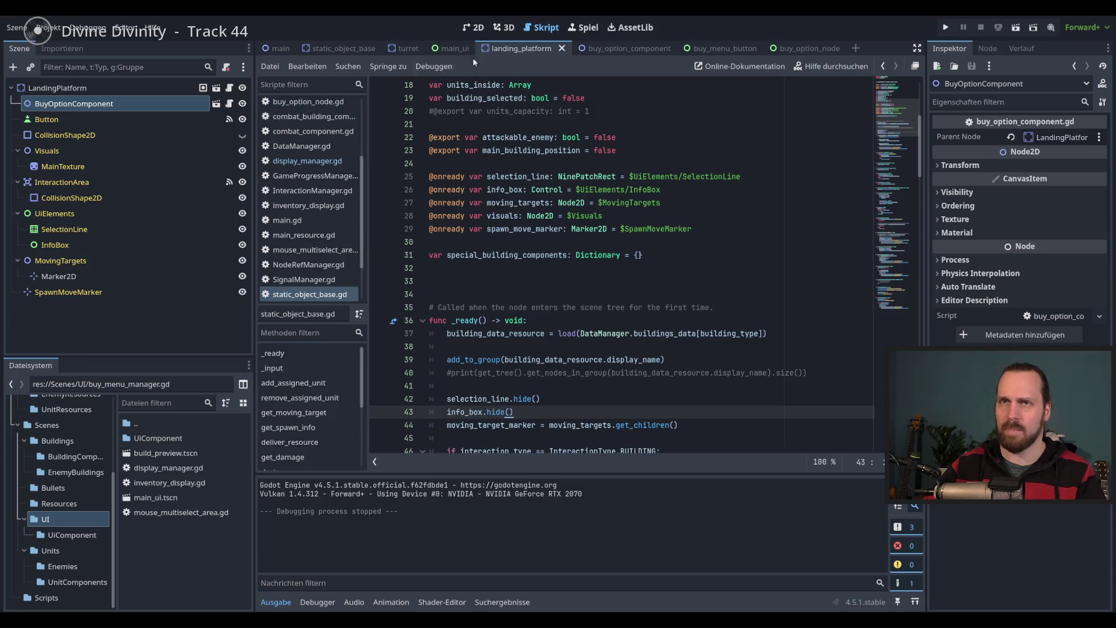
pyautogui.click(118, 88)
# Scroll static_object_base.gd to _on_button_pressed and place the caret at the end of line 166
pyautogui.scroll(5, 699, 210)
pyautogui.scroll(-4, 699, 209)
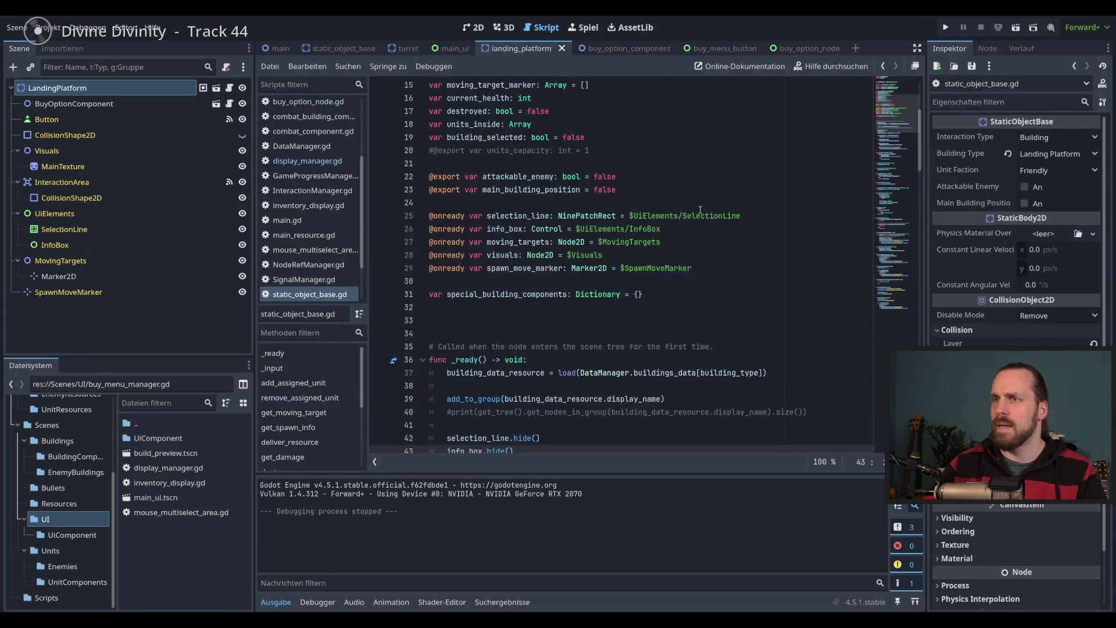
pyautogui.scroll(2, 699, 213)
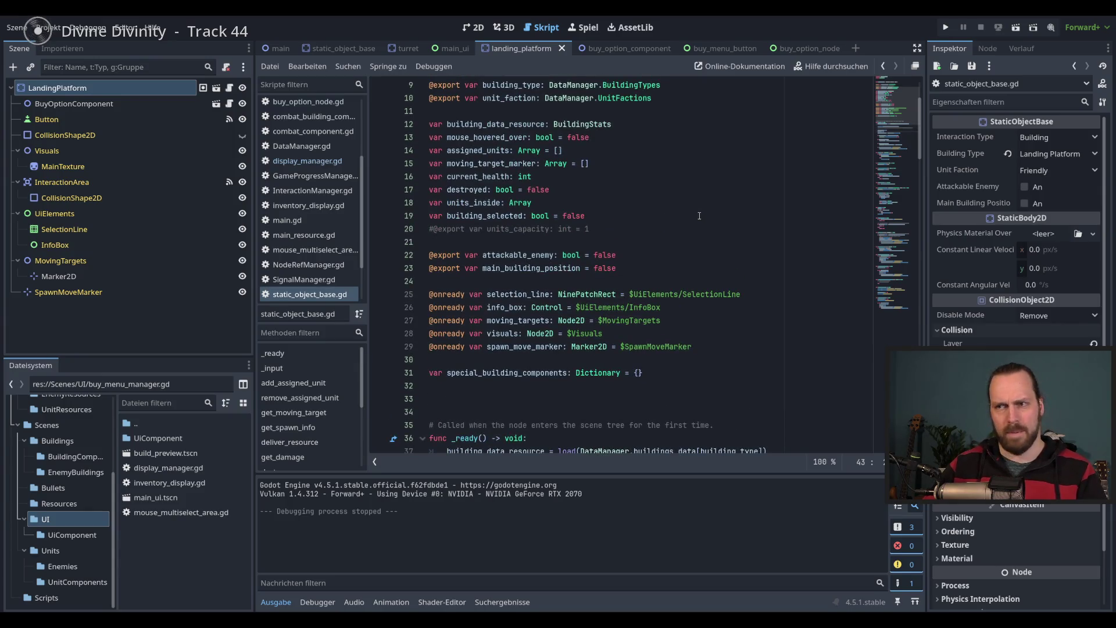
pyautogui.scroll(-3, 699, 216)
pyautogui.moveTo(897, 126); pyautogui.dragTo(912, 267)
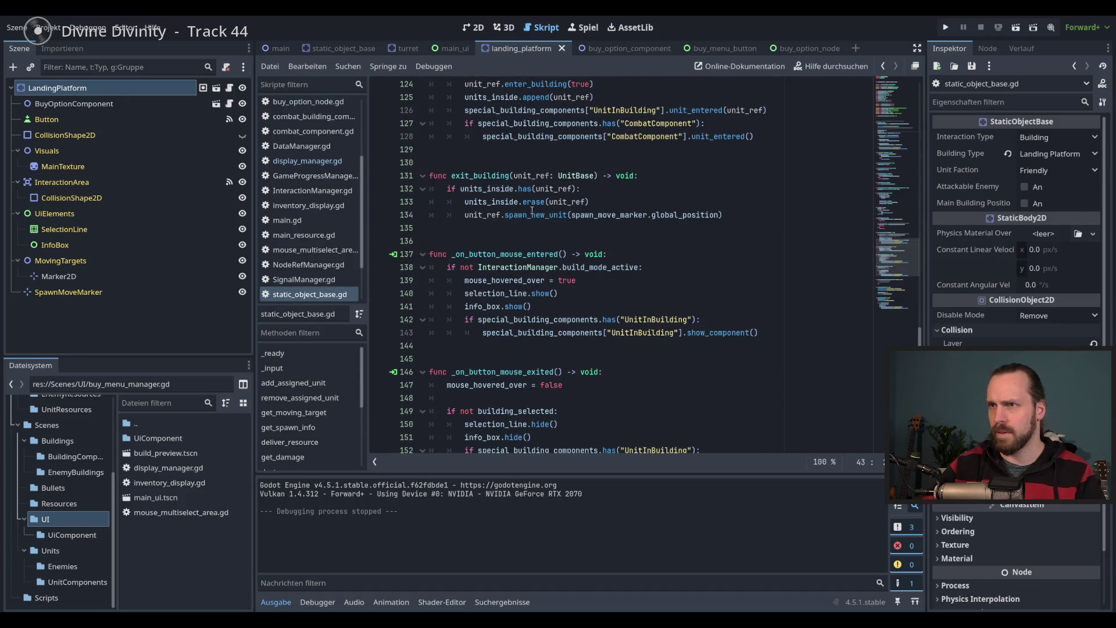
pyautogui.scroll(-8, 563, 270)
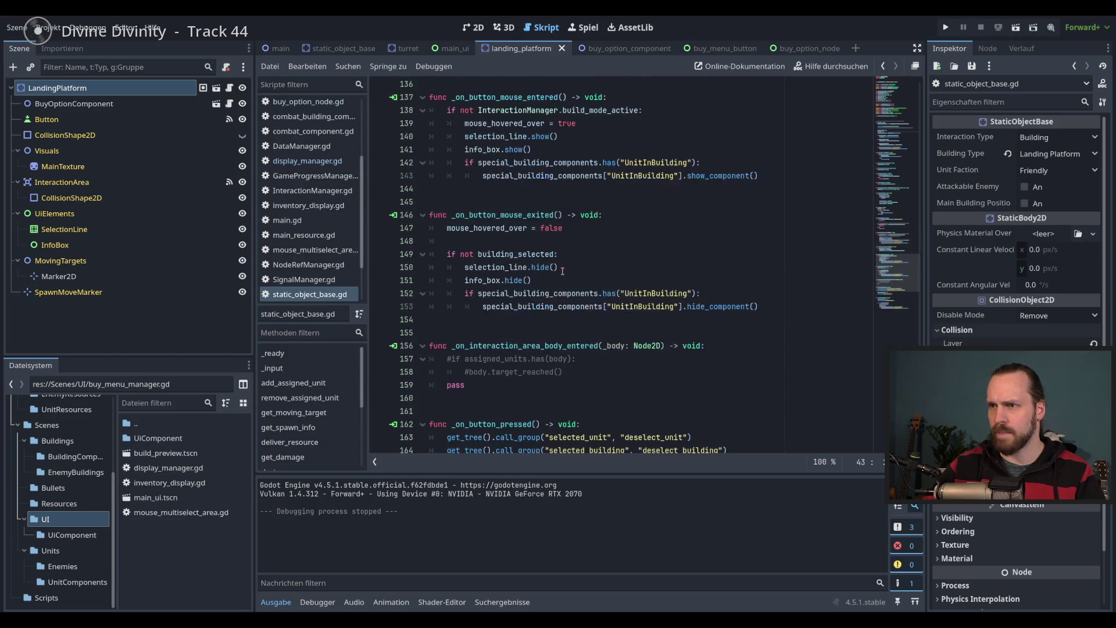
pyautogui.scroll(-1, 563, 271)
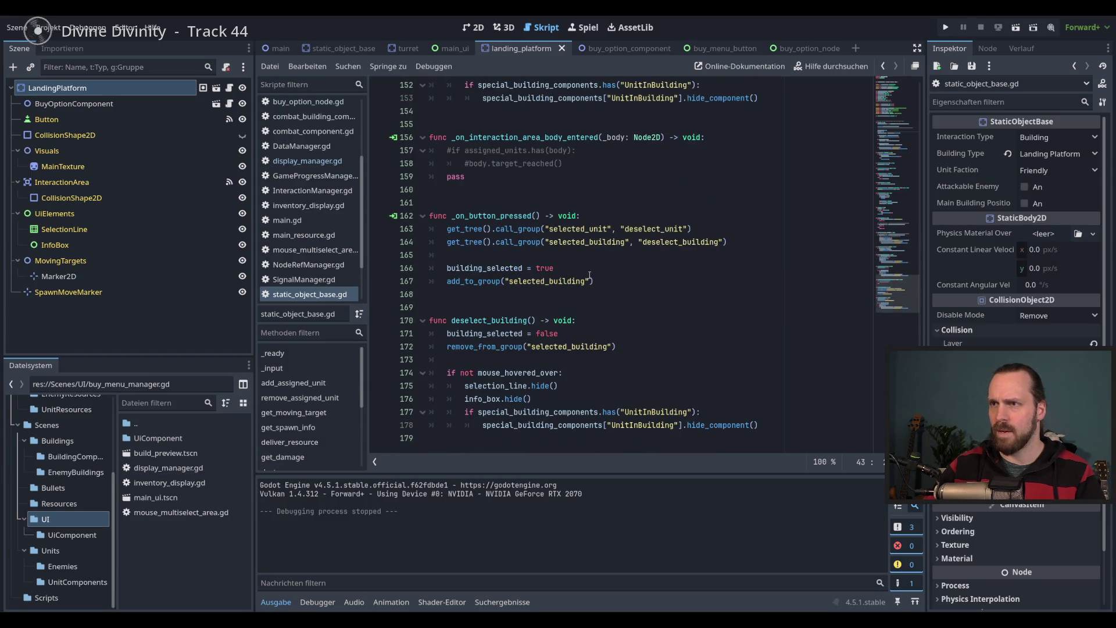
pyautogui.click(657, 270)
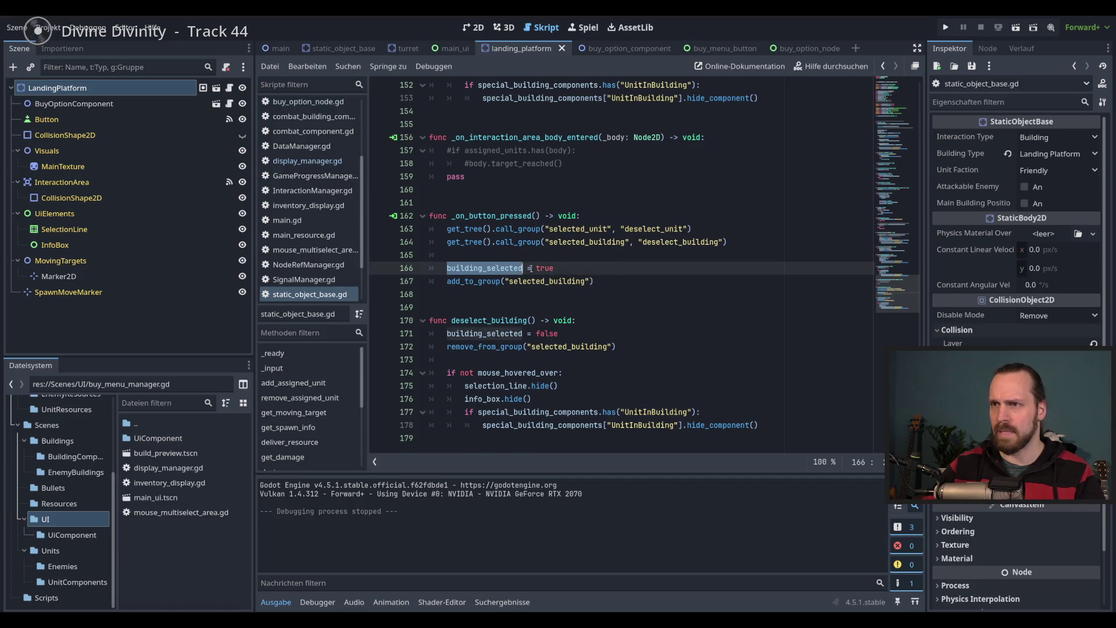
# Begin a new condition with special_building_components.has( using autocomplete
pyautogui.click(611, 280)
pyautogui.press('Return')
pyautogui.press('Return')
pyautogui.write('if')
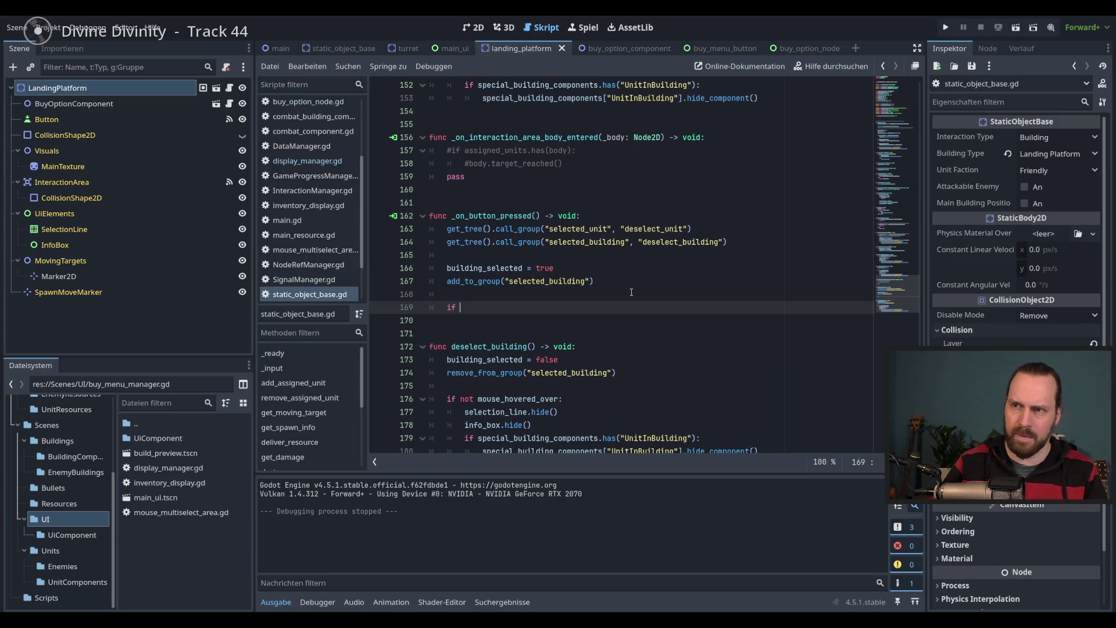
pyautogui.write('spe')
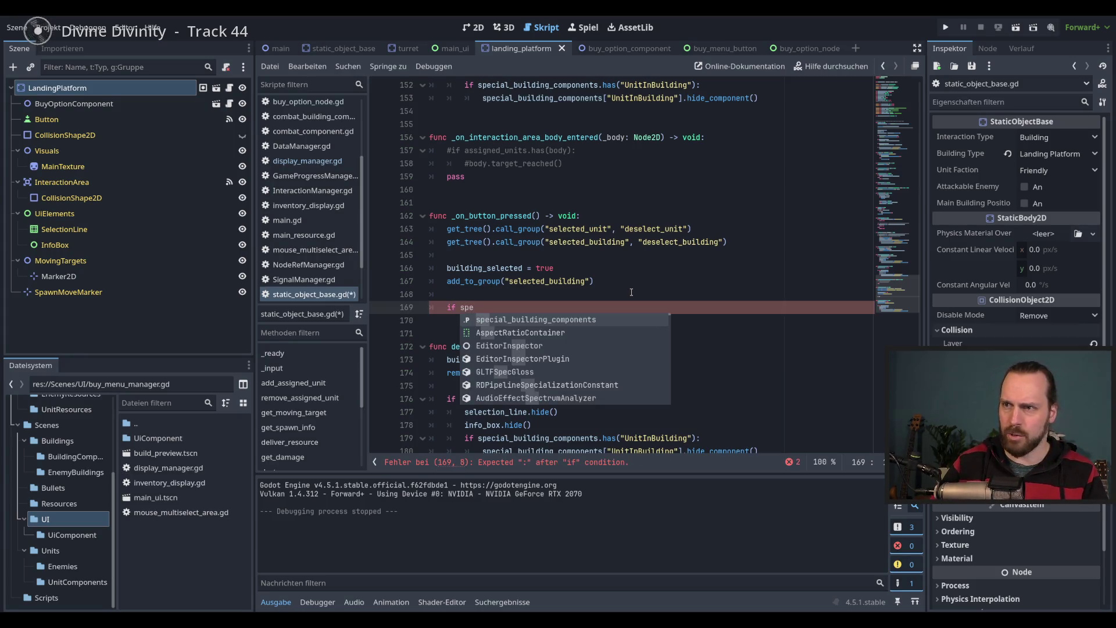
pyautogui.press('Return')
pyautogui.write('.has')
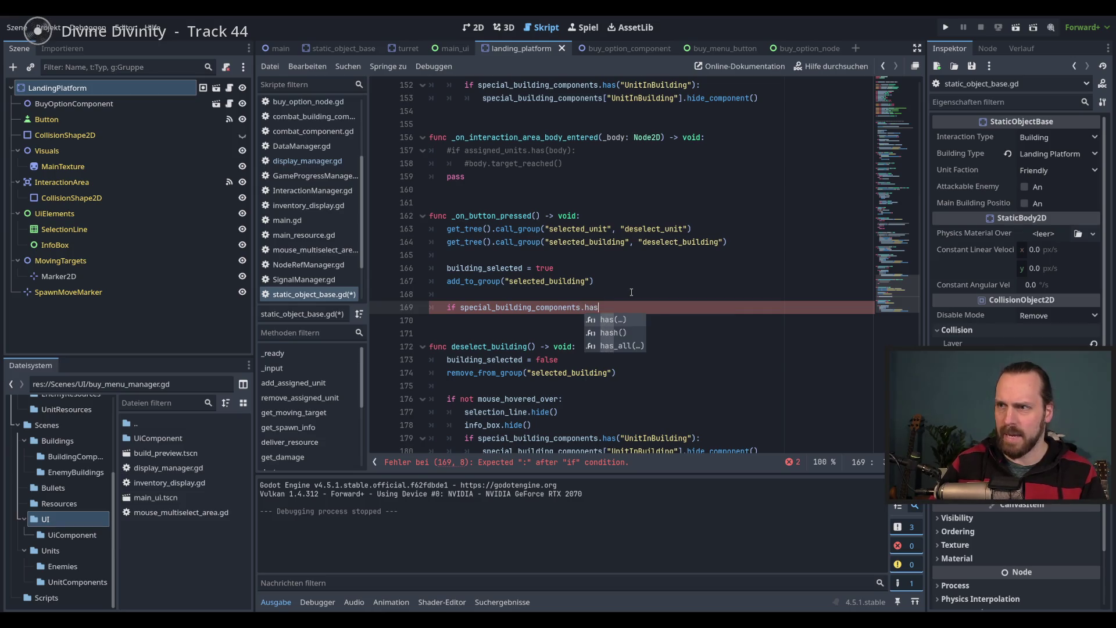
pyautogui.press('Return')
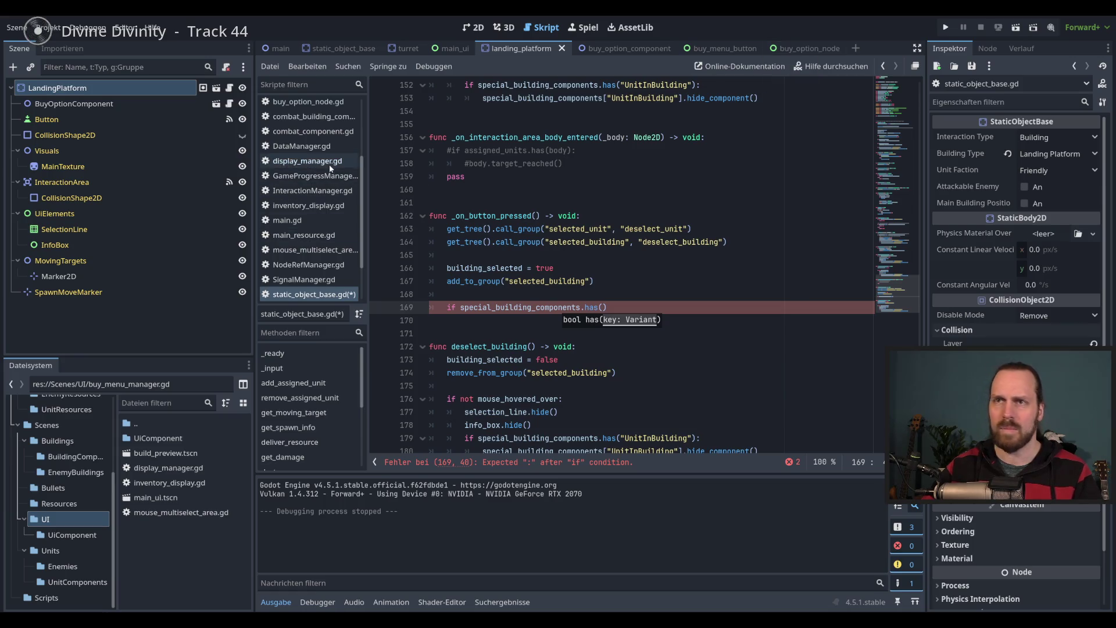
# Complete it as if special_building_components.has("BuyOptionComponent"): using the name copied from buy_option_component.gd
pyautogui.scroll(-3, 365, 260)
pyautogui.scroll(8, 364, 232)
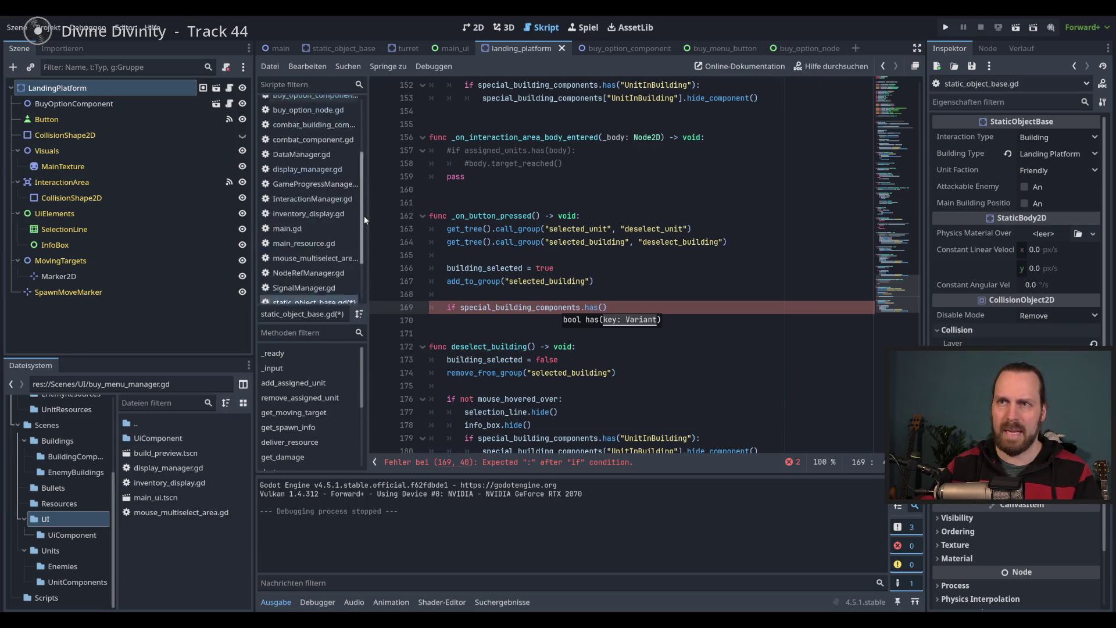
pyautogui.click(326, 197)
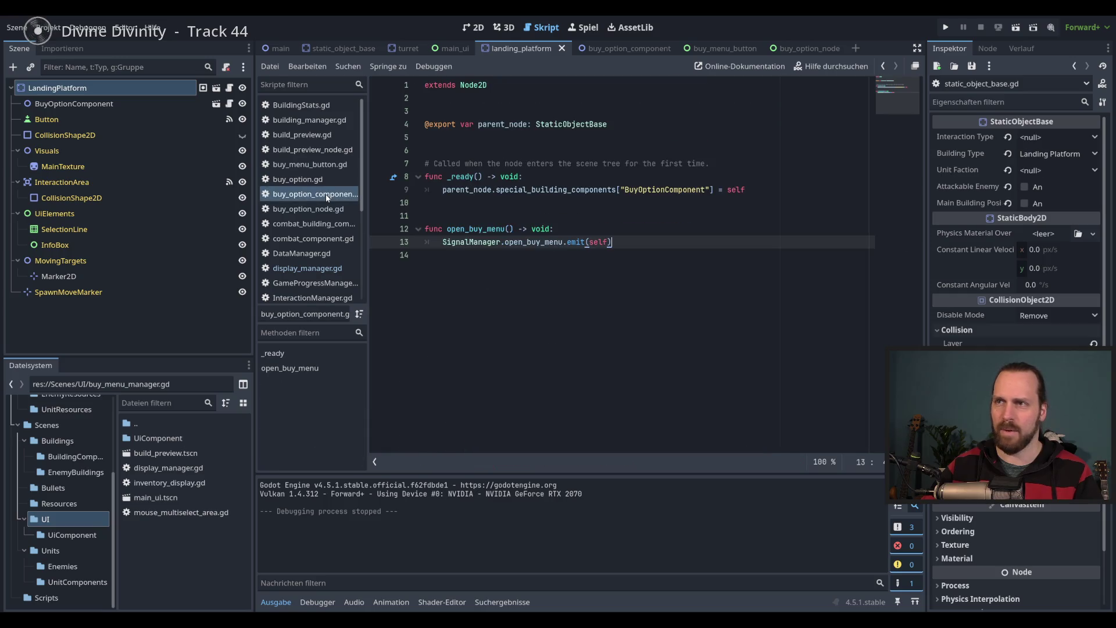
pyautogui.doubleClick(665, 190)
pyautogui.hotkey('ctrl', 'c')
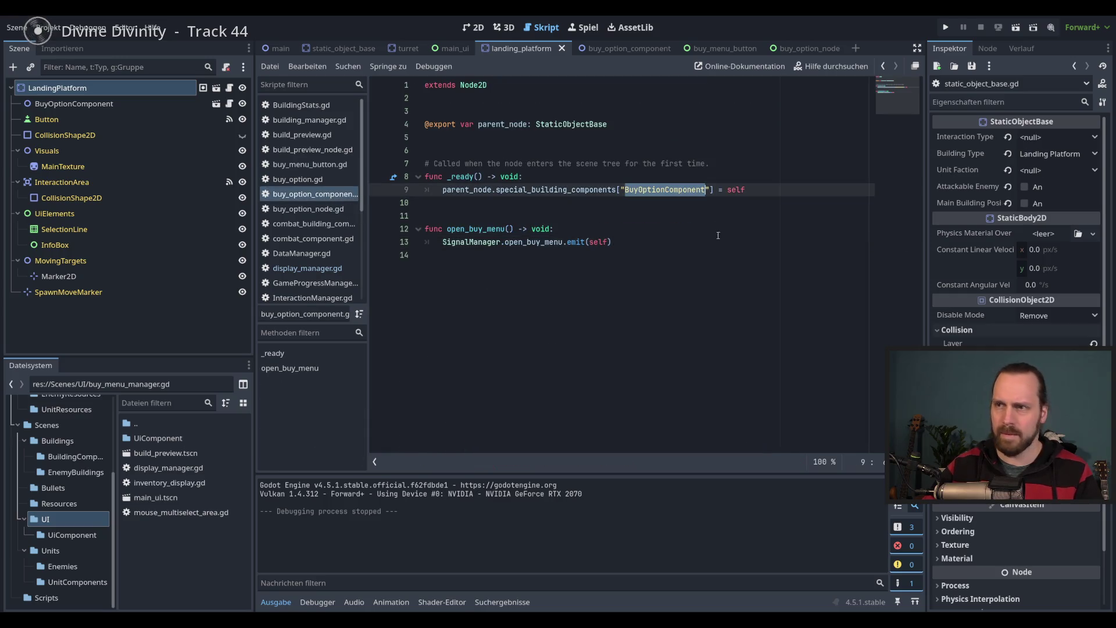
pyautogui.hotkey('alt', 'Left')
pyautogui.hotkey('ctrl', 'v')
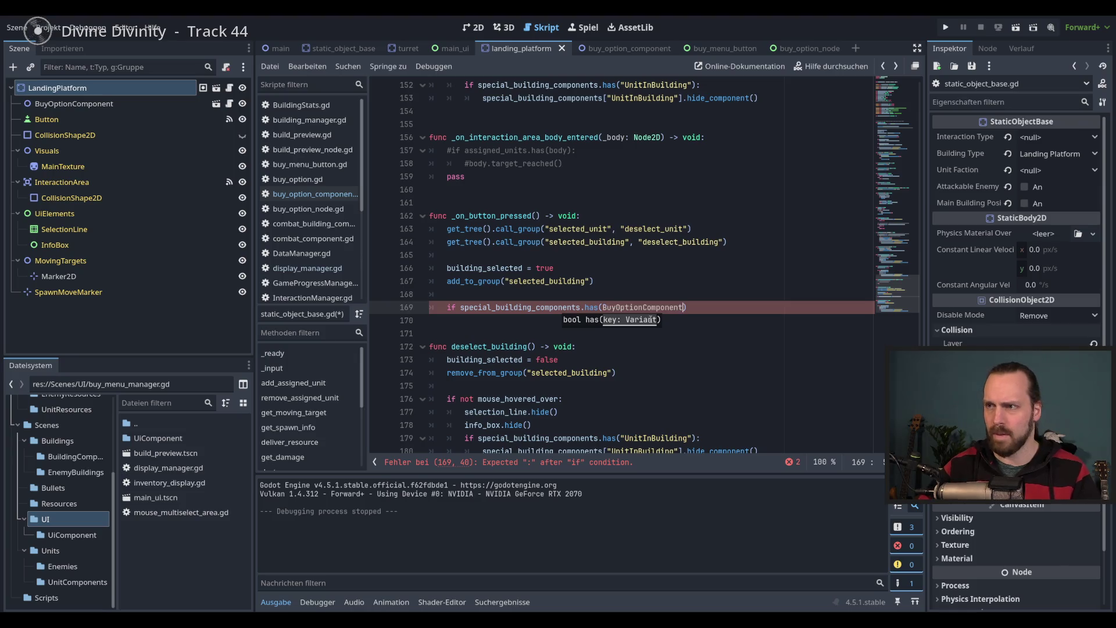
pyautogui.doubleClick(656, 302)
pyautogui.write('"')
pyautogui.press('End')
pyautogui.write(':')
pyautogui.press('Return')
# Inside the if, call special_building_components["BuyOptionComponent"].open_buy_menu() and run the game
pyautogui.write('spe')
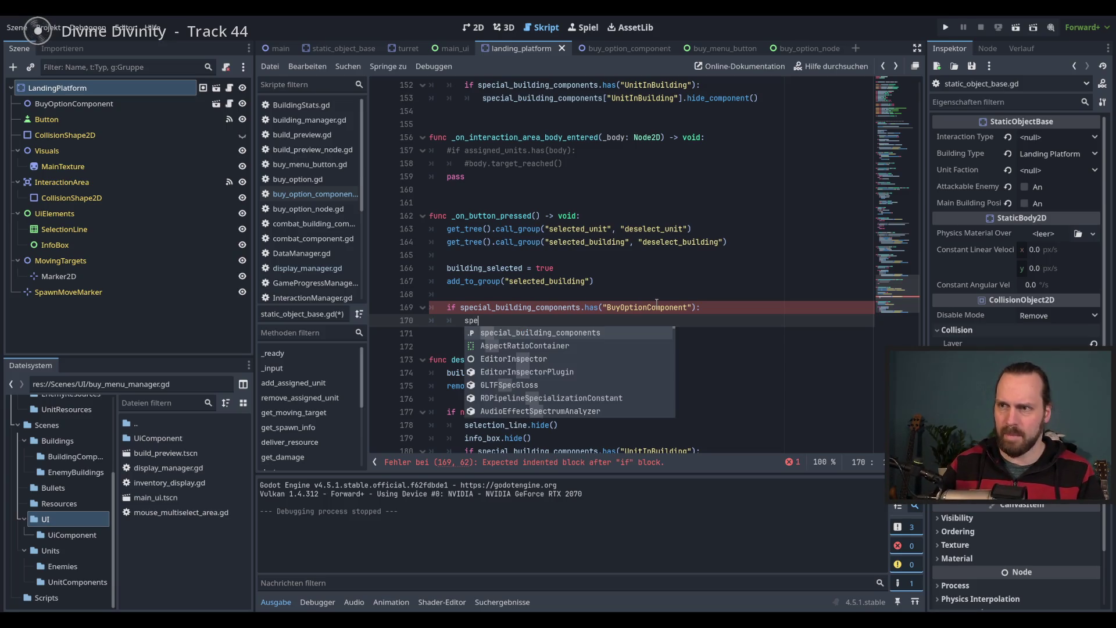
pyautogui.press('Return')
pyautogui.write('.')
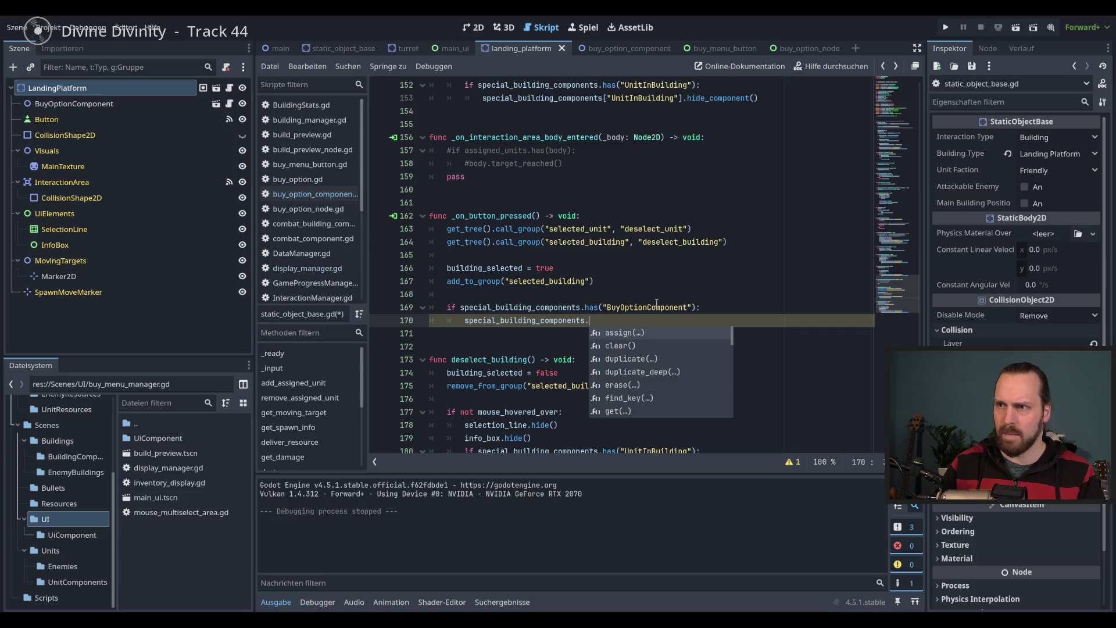
pyautogui.press('BackSpace')
pyautogui.write('["BuyOptionComponent"].')
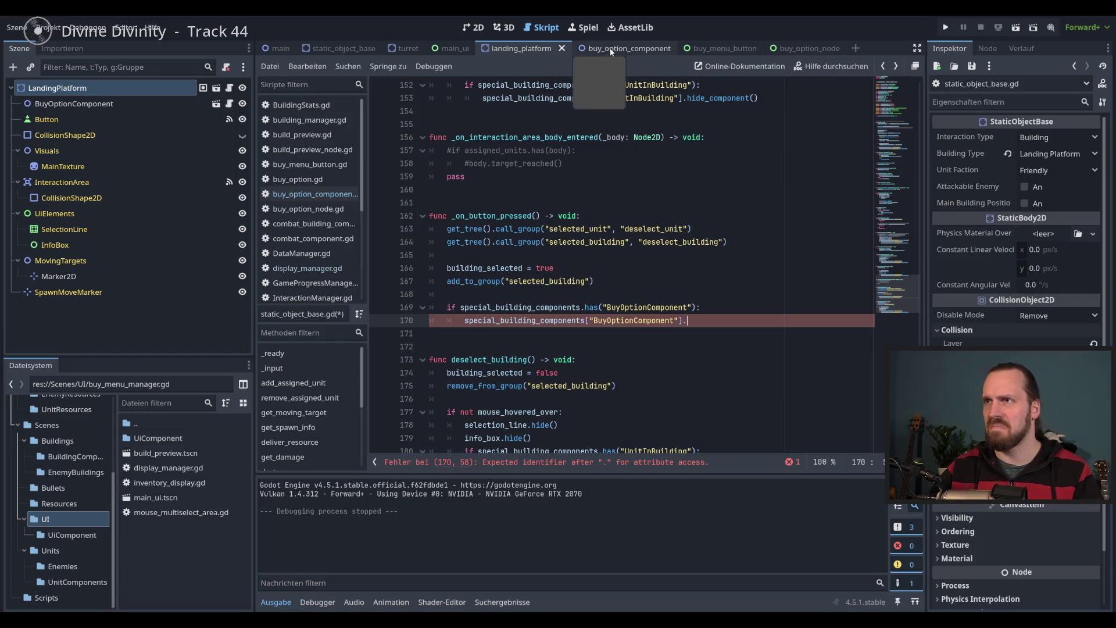
pyautogui.click(615, 48)
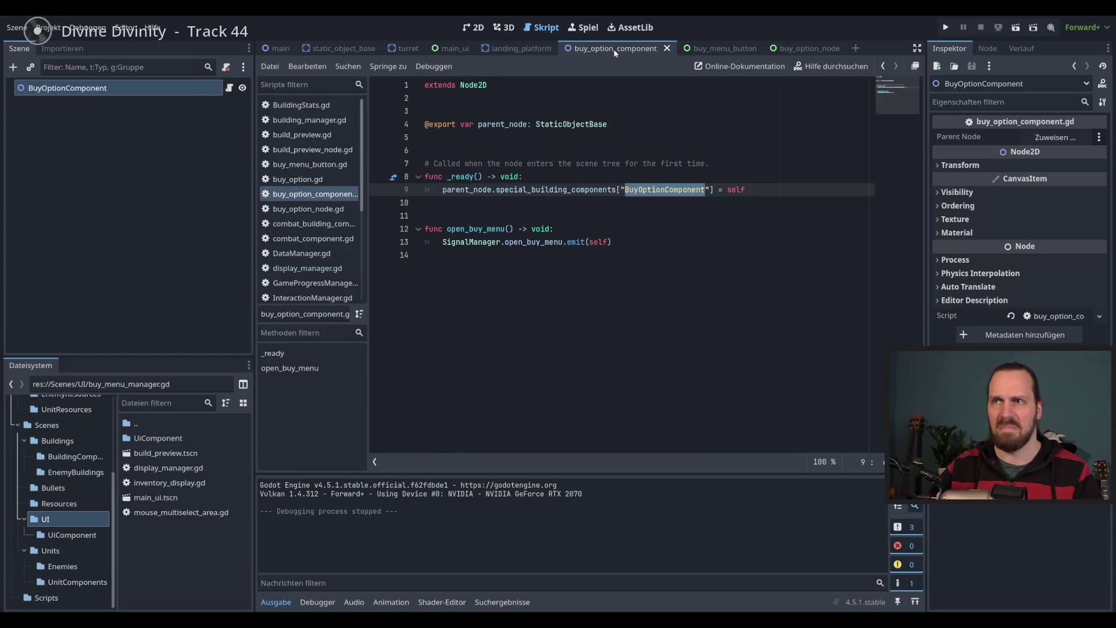
pyautogui.doubleClick(476, 229)
pyautogui.hotkey('ctrl', 'c')
pyautogui.hotkey('alt', 'Left')
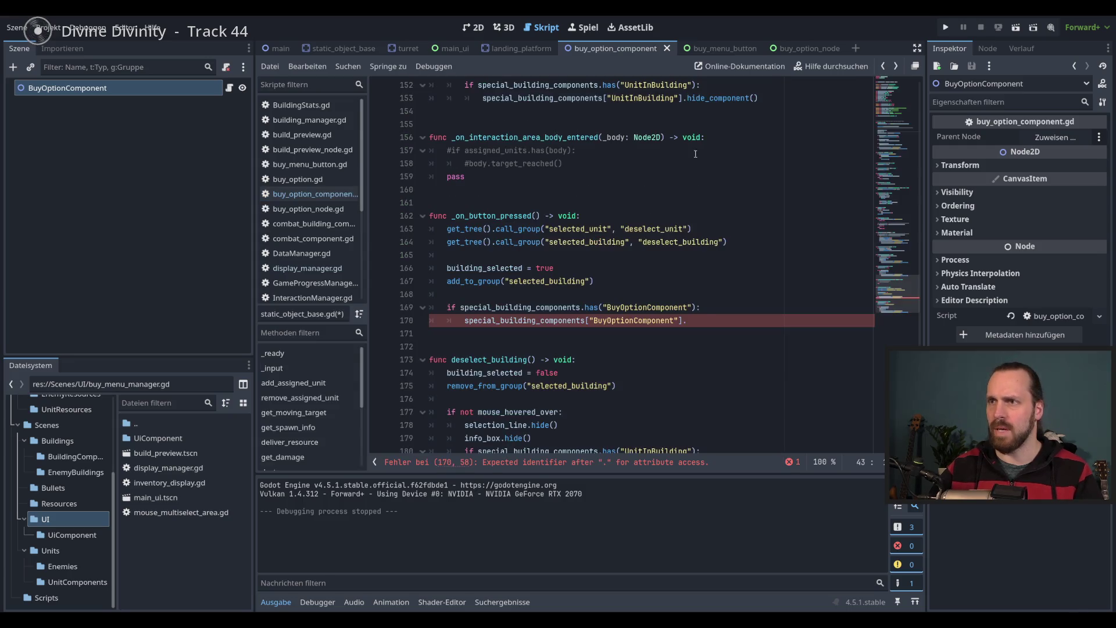
pyautogui.hotkey('ctrl', 'v')
pyautogui.write('()')
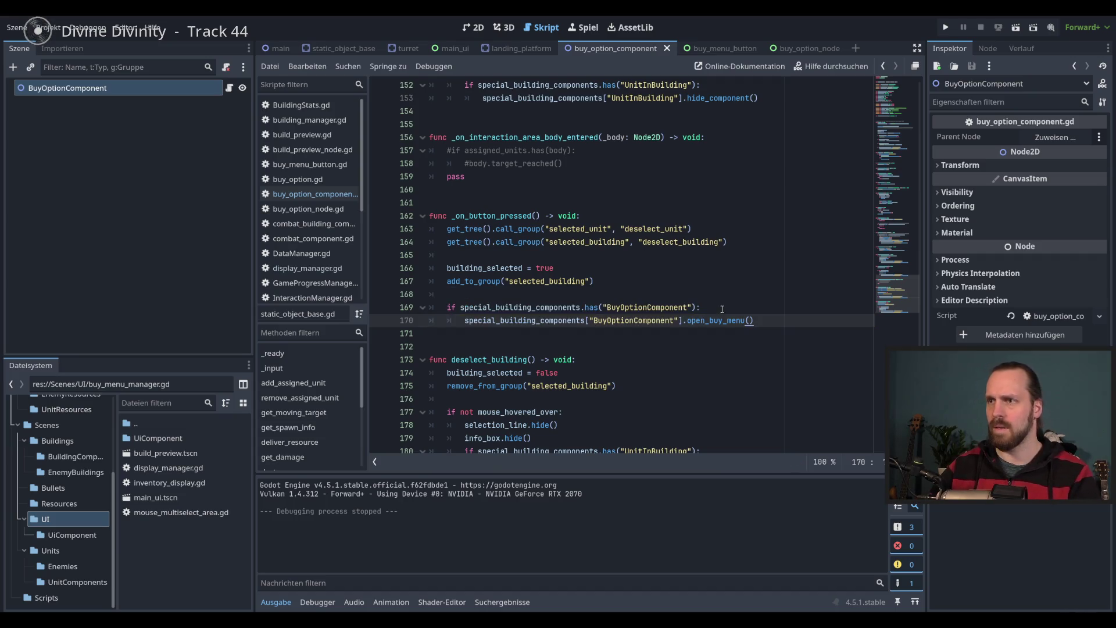
pyautogui.press('F5')
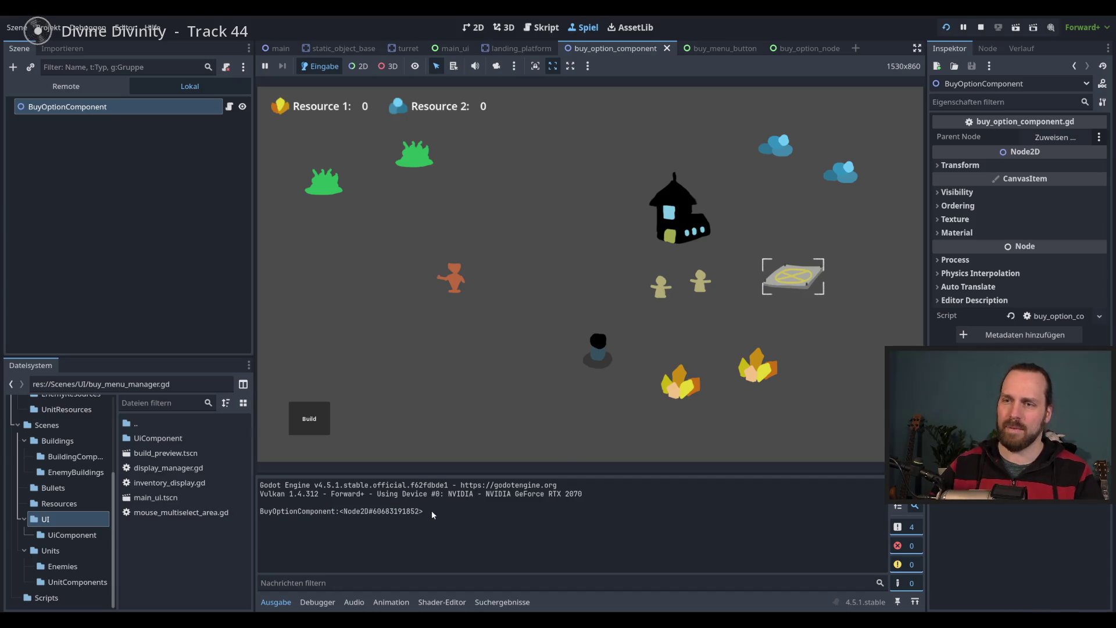
# Click the landing platform three times to log BuyOptionComponent lines, then stop the game
pyautogui.click(607, 342)
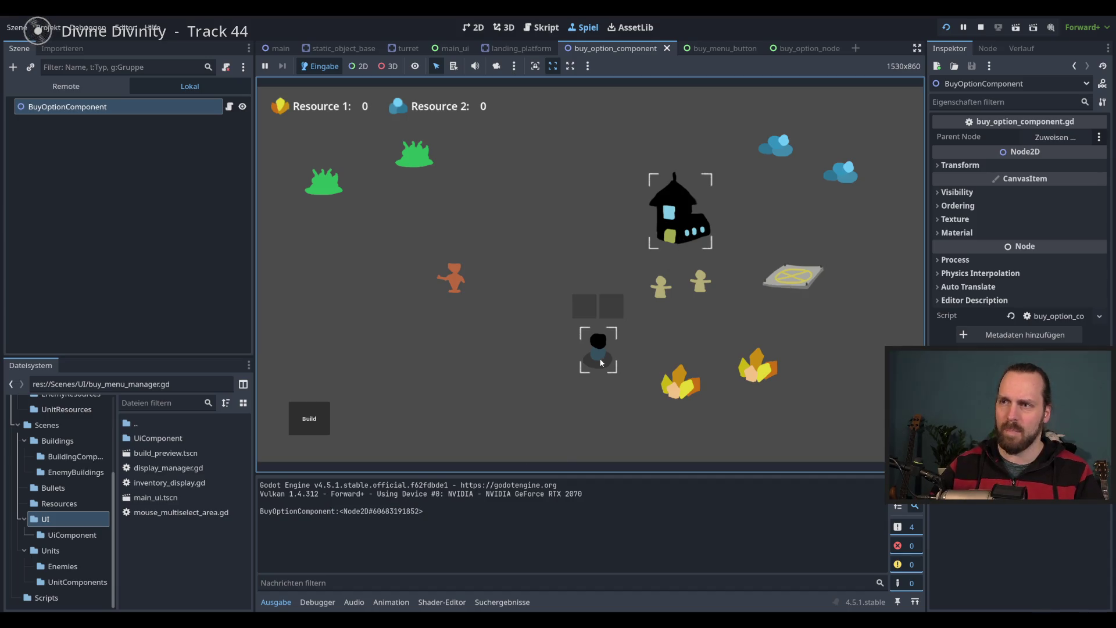
pyautogui.click(674, 211)
pyautogui.click(323, 202)
pyautogui.click(793, 278)
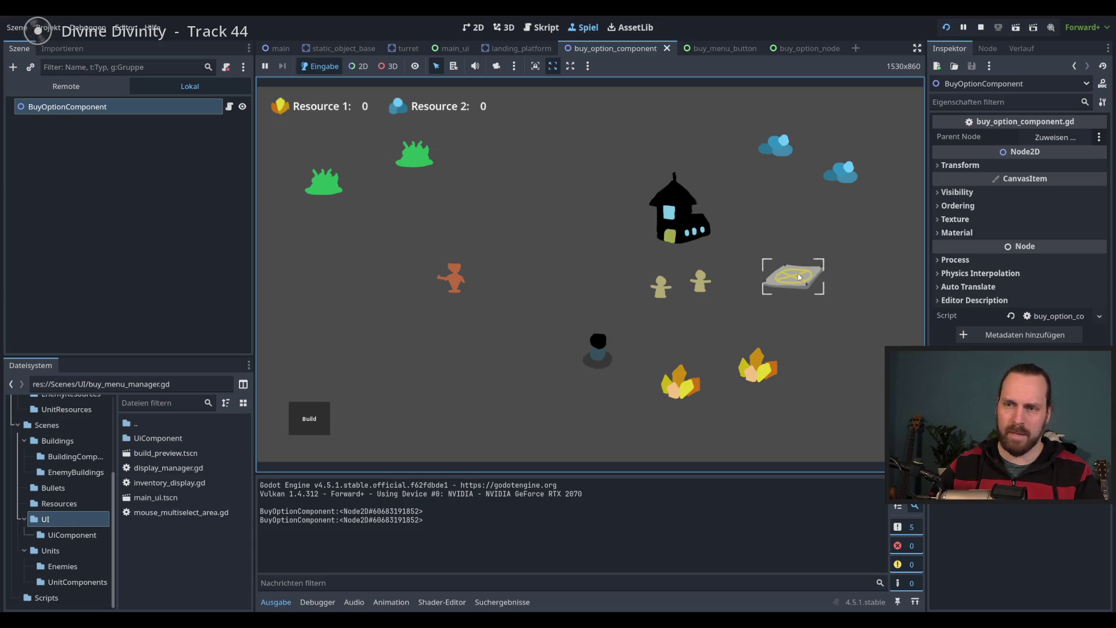
pyautogui.click(792, 277)
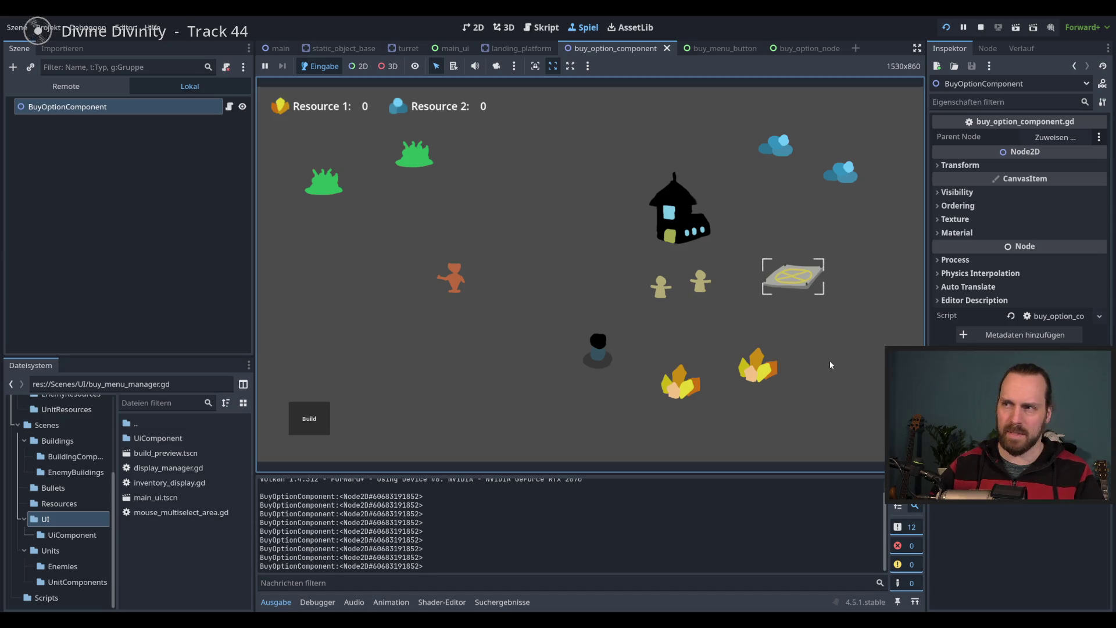
pyautogui.click(792, 277)
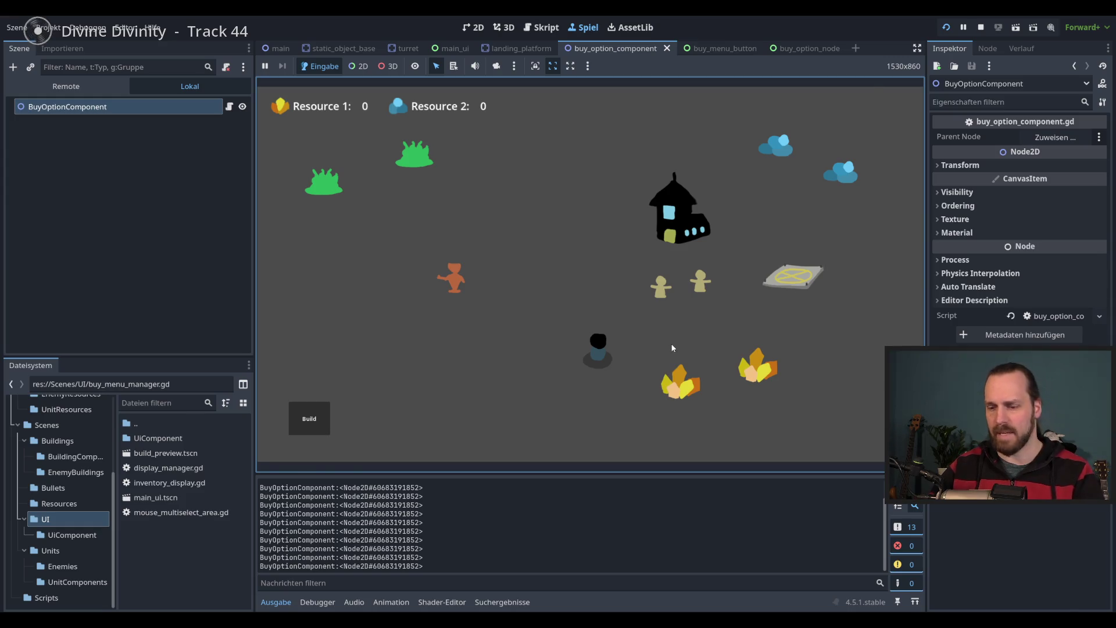
pyautogui.press('F8')
pyautogui.click(780, 320)
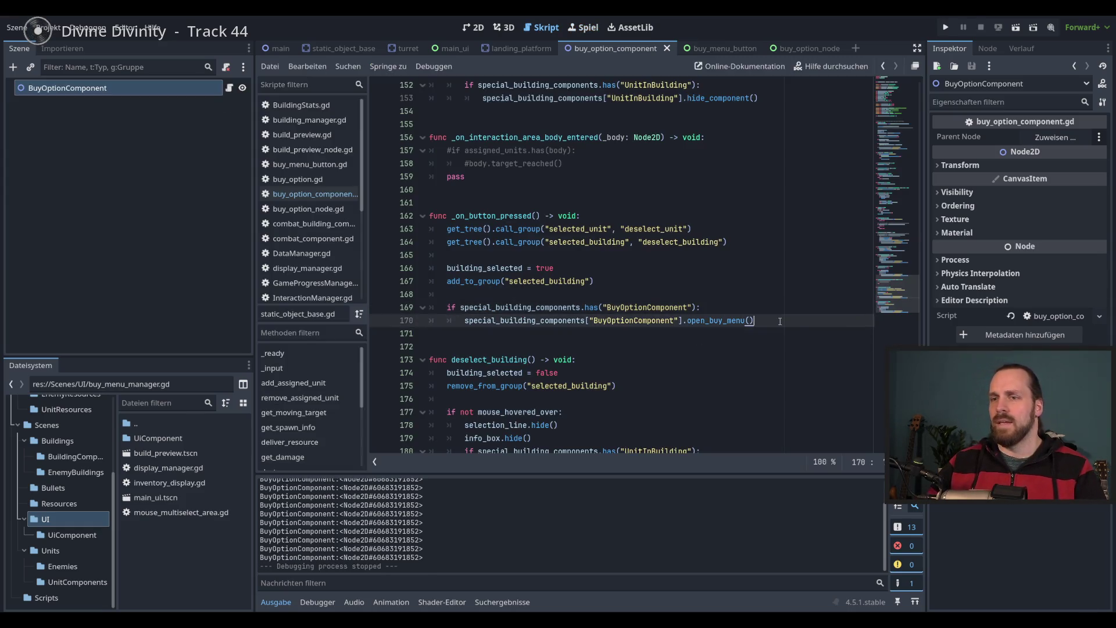
# Add the buy option component scene as a child of Turret and test-run the game
pyautogui.click(414, 50)
pyautogui.click(69, 97)
pyautogui.click(35, 68)
pyautogui.write('buy')
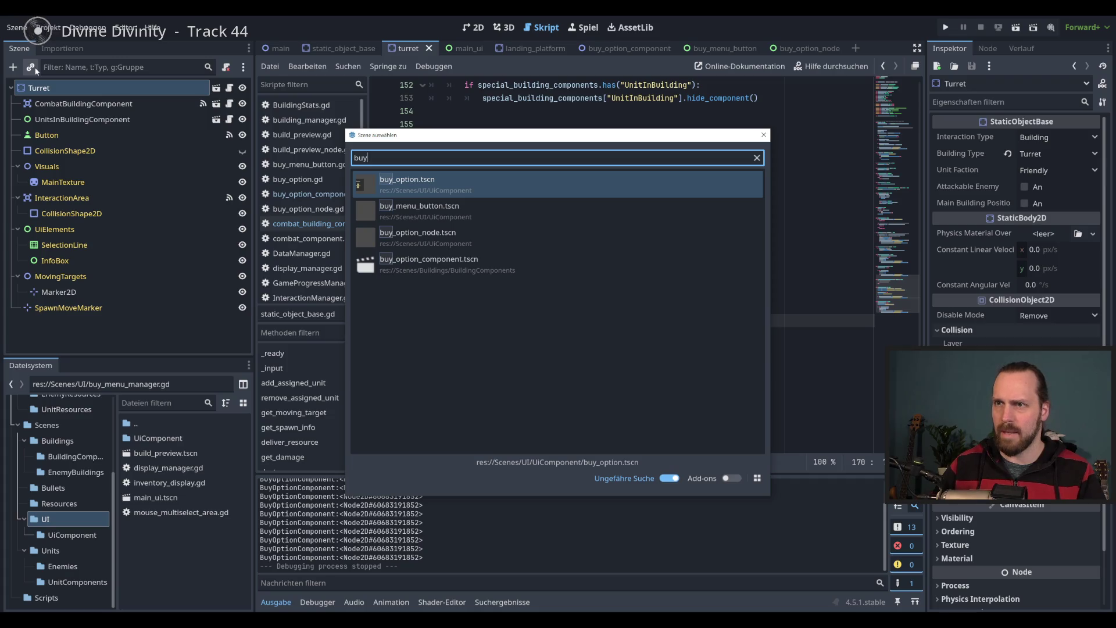
pyautogui.press('Down')
pyautogui.press('Down')
pyautogui.press('Down')
pyautogui.press('Return')
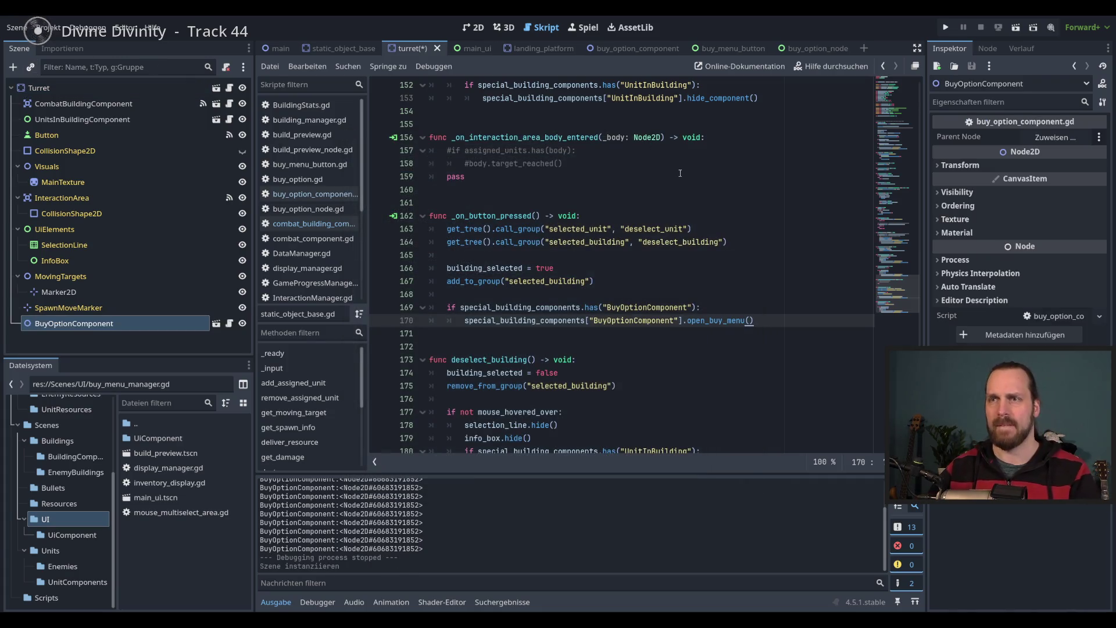
pyautogui.press('F5')
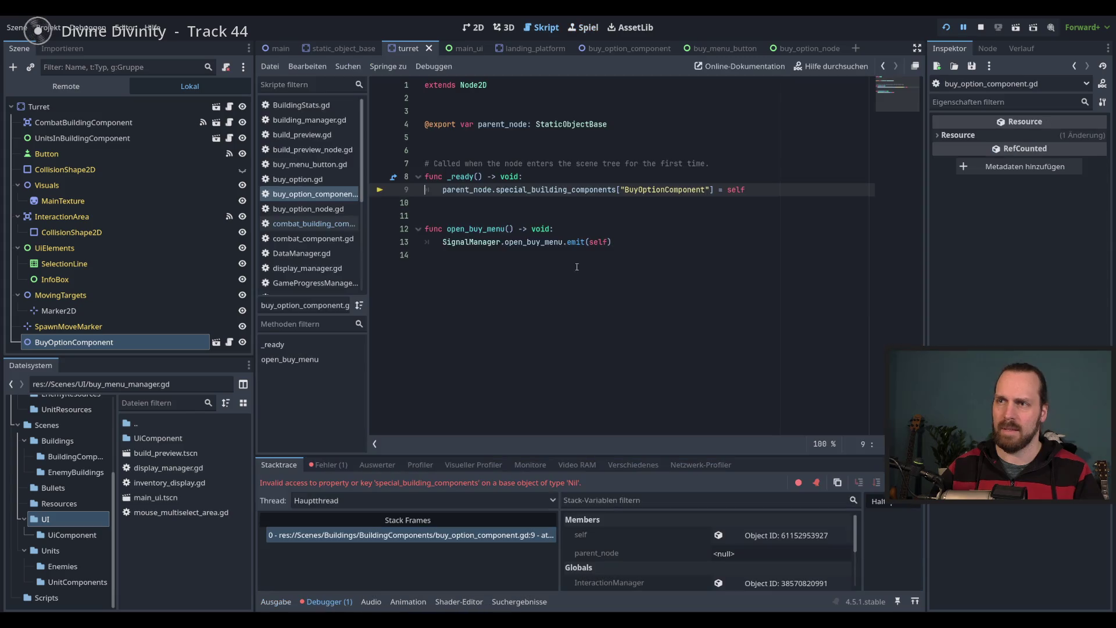
pyautogui.click(584, 291)
pyautogui.press('F8')
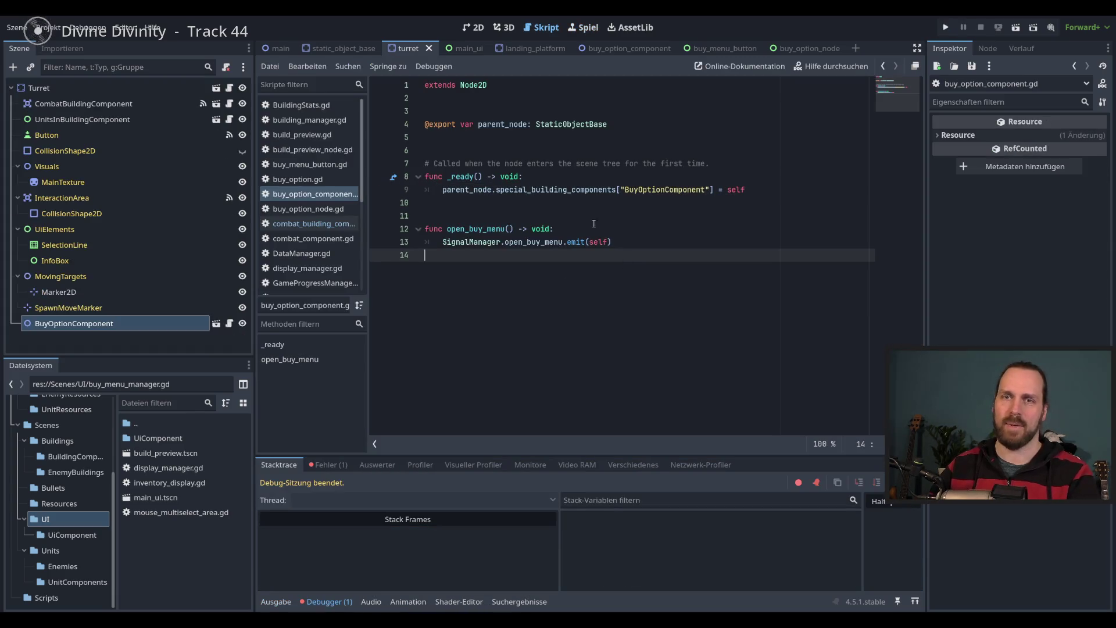
# Assign Turret as the BuyOptionComponent's Parent Node and run the game again
pyautogui.click(93, 323)
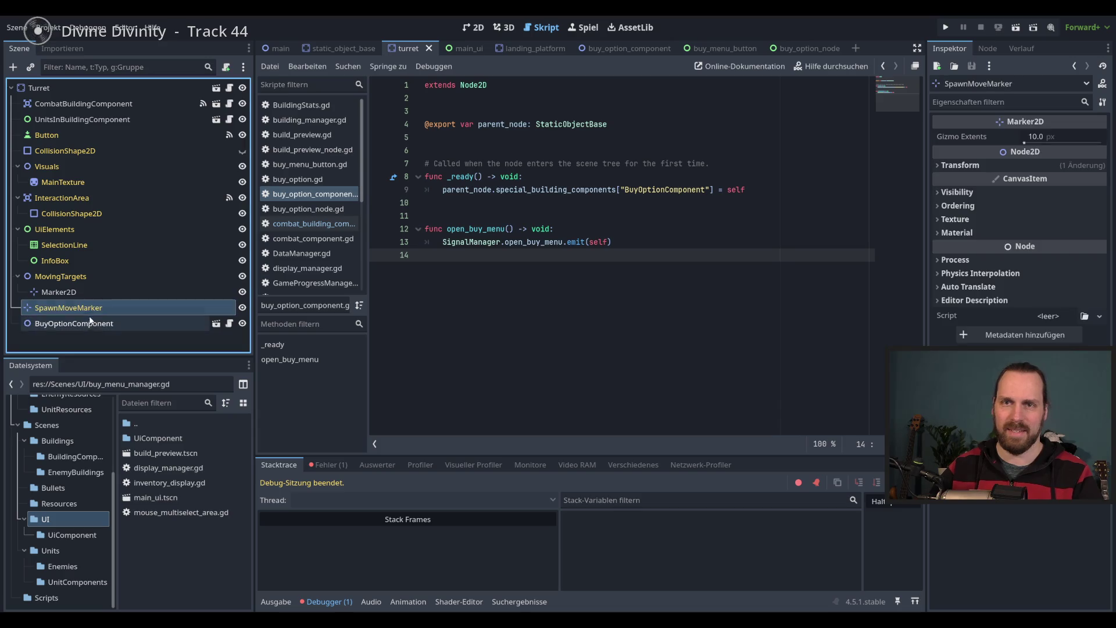
pyautogui.click(1055, 137)
pyautogui.click(504, 180)
pyautogui.doubleClick(504, 180)
pyautogui.click(659, 247)
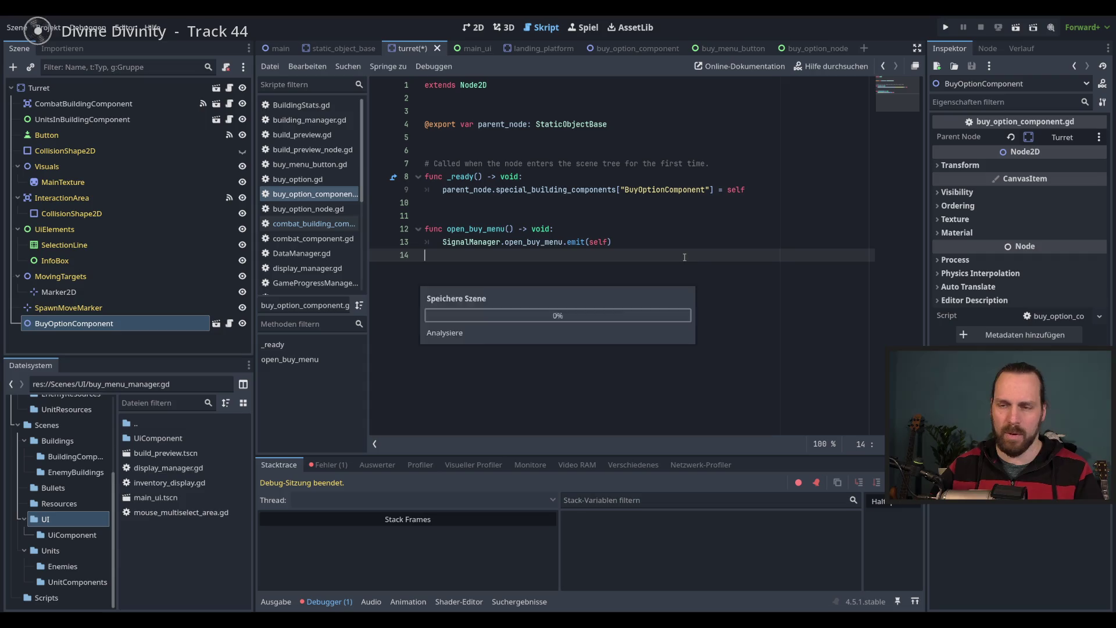
pyautogui.press('F5')
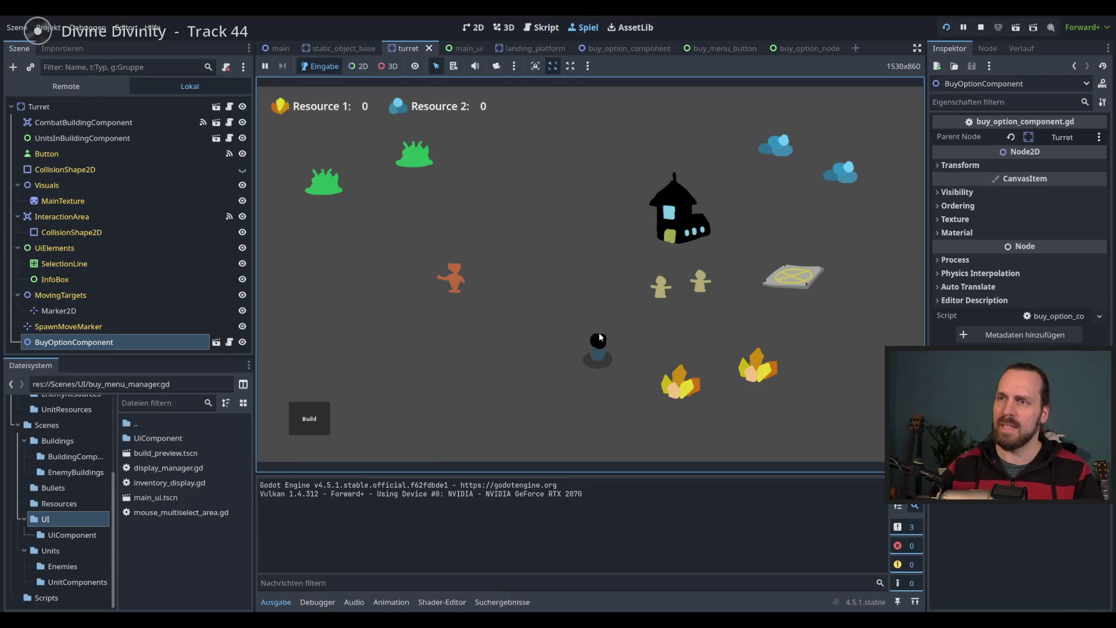
# Click the turret, landing platform and a bush, compare the printed component ids, then stop the game
pyautogui.click(602, 343)
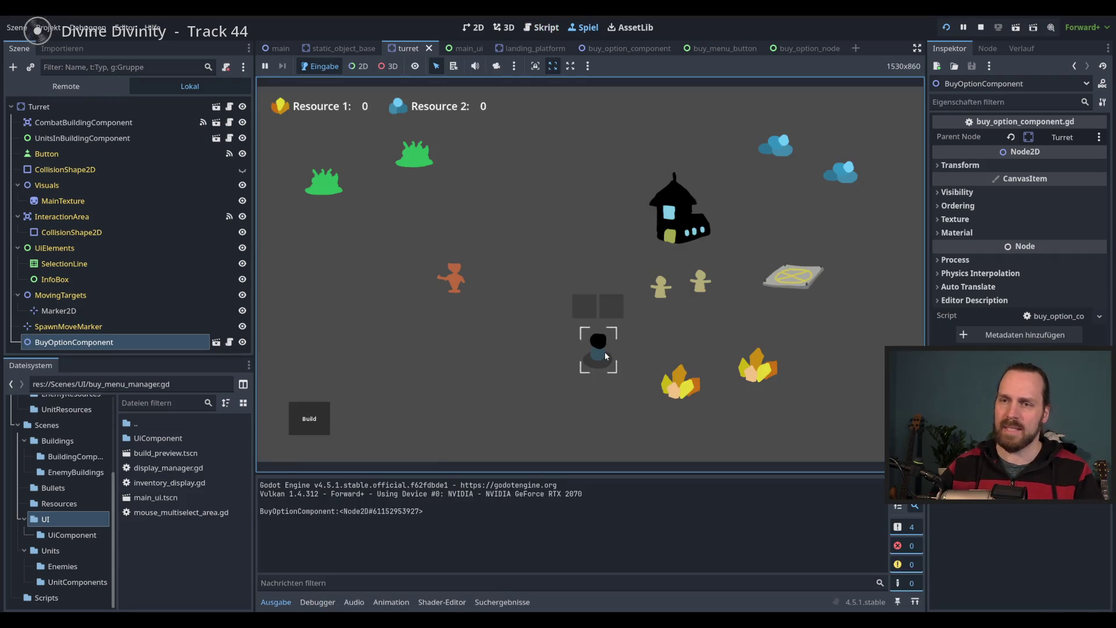
pyautogui.click(807, 275)
pyautogui.moveTo(376, 511); pyautogui.dragTo(411, 522)
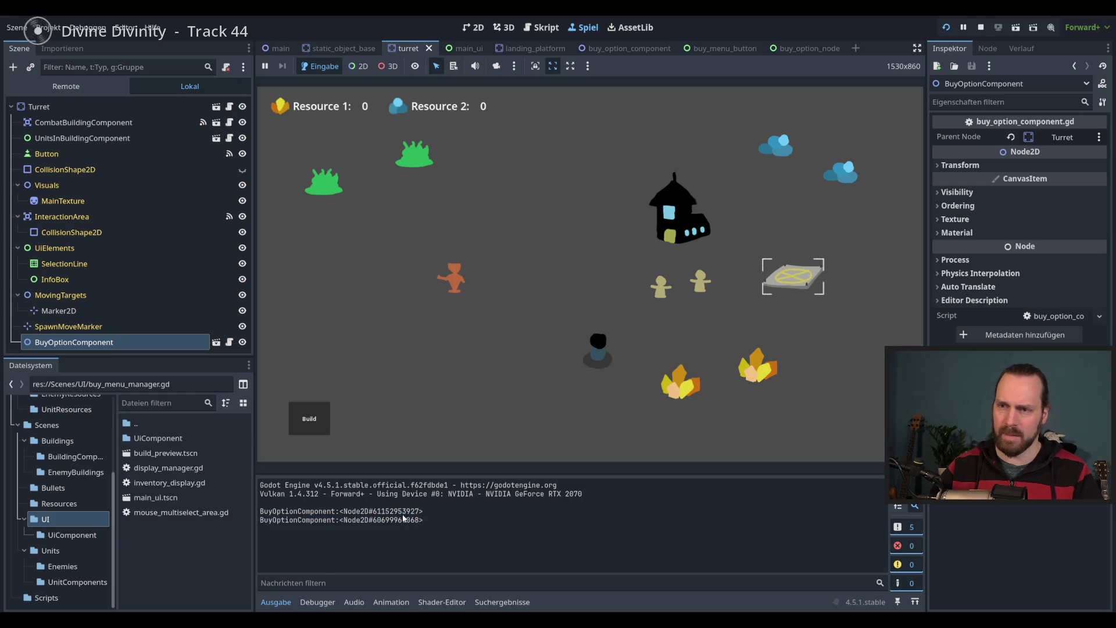
pyautogui.click(598, 349)
pyautogui.click(686, 221)
pyautogui.click(793, 278)
pyautogui.click(601, 348)
pyautogui.click(542, 282)
pyautogui.click(356, 186)
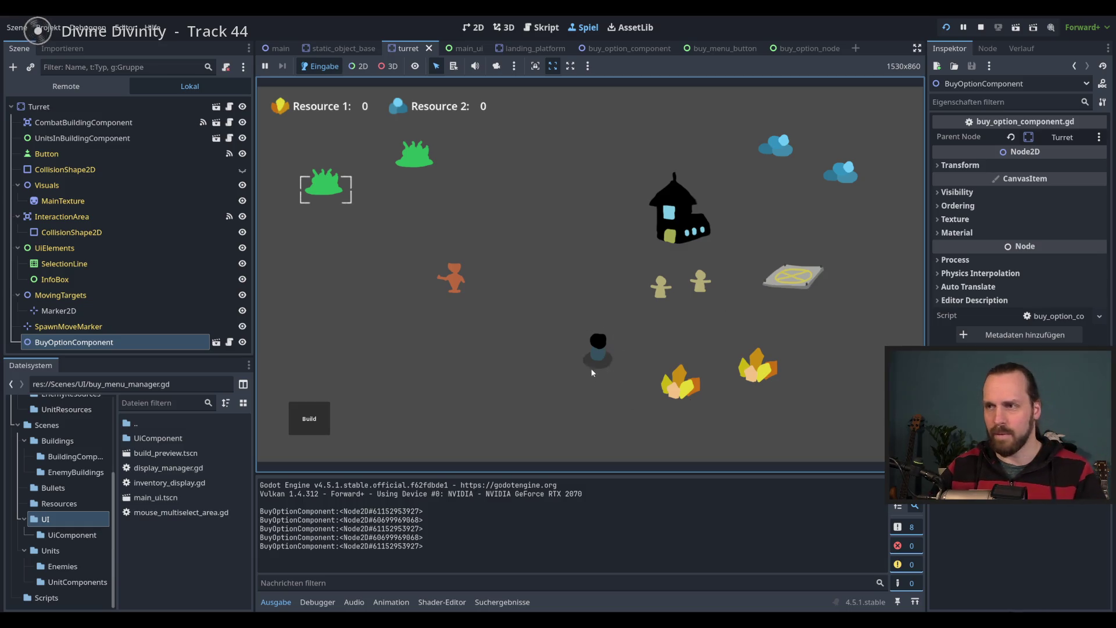
pyautogui.click(831, 343)
pyautogui.press('F8')
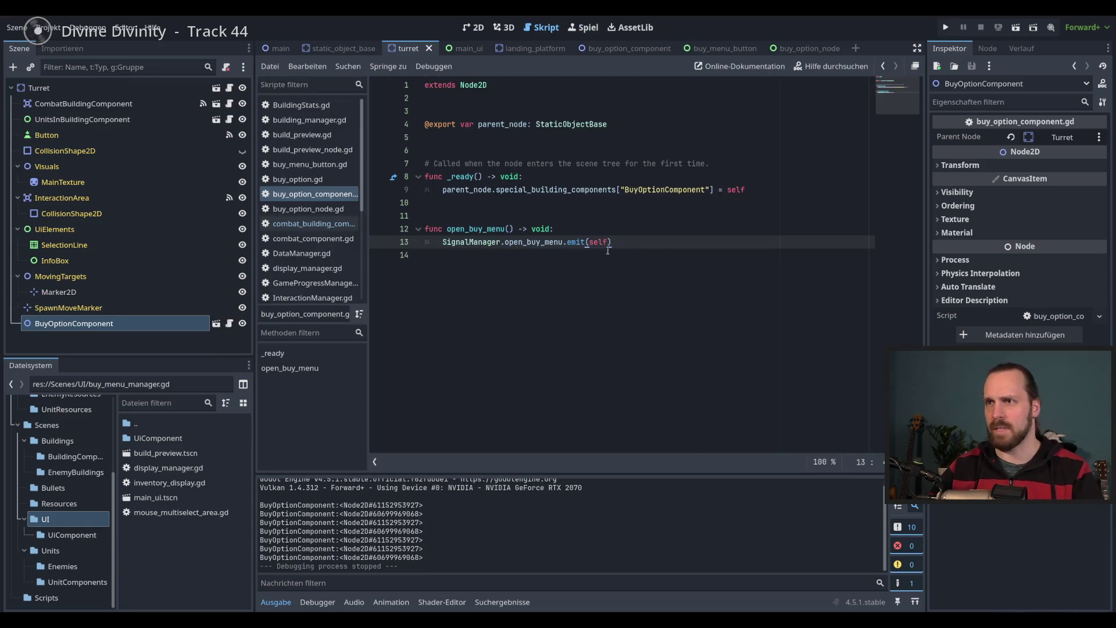
# Delete the BuyOptionComponent node from the Turret scene and test-run the game
pyautogui.click(175, 323)
pyautogui.press('Delete')
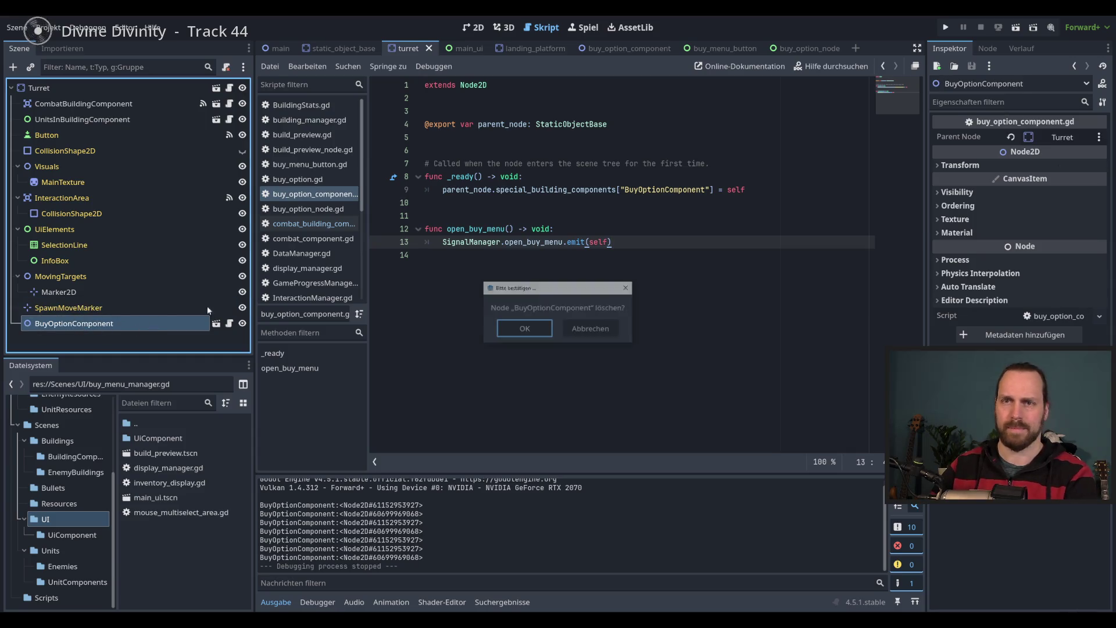
pyautogui.press('Return')
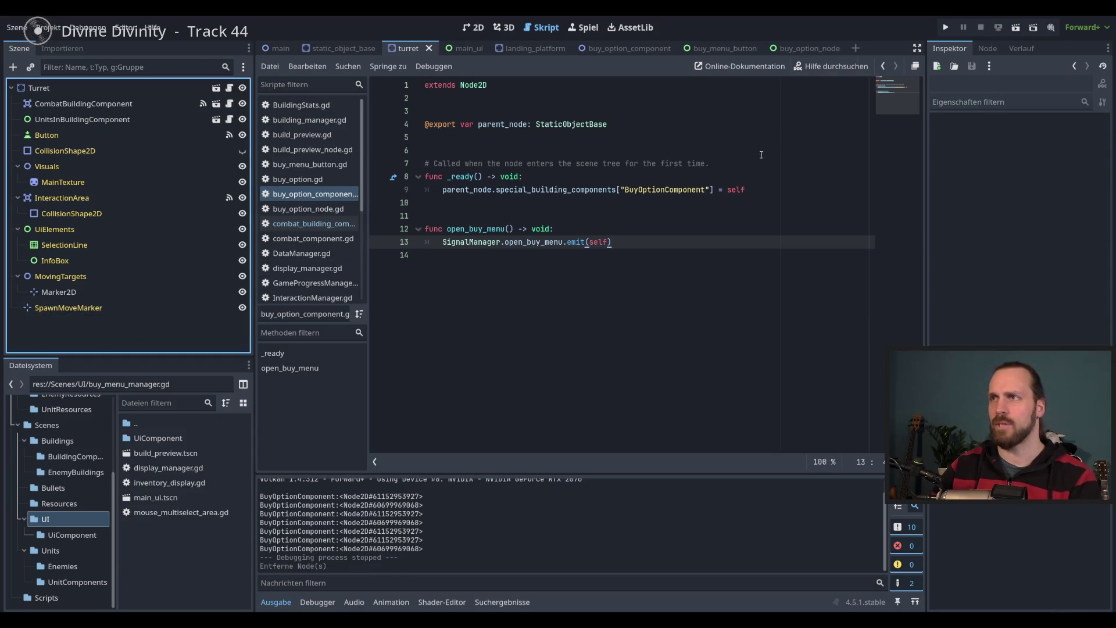
pyautogui.press('F5')
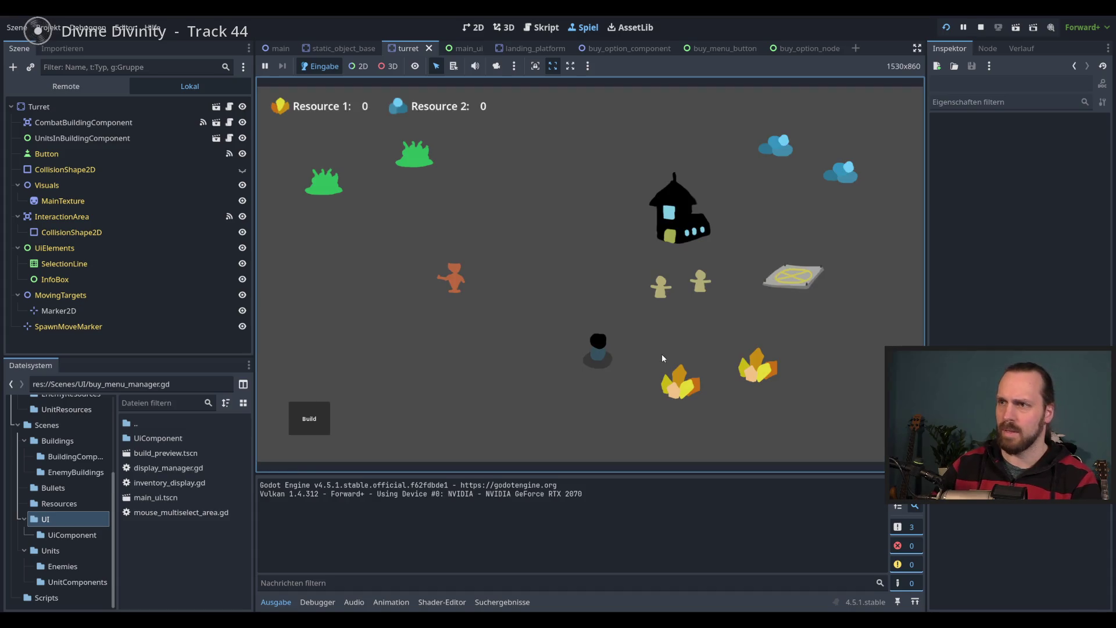
pyautogui.click(595, 362)
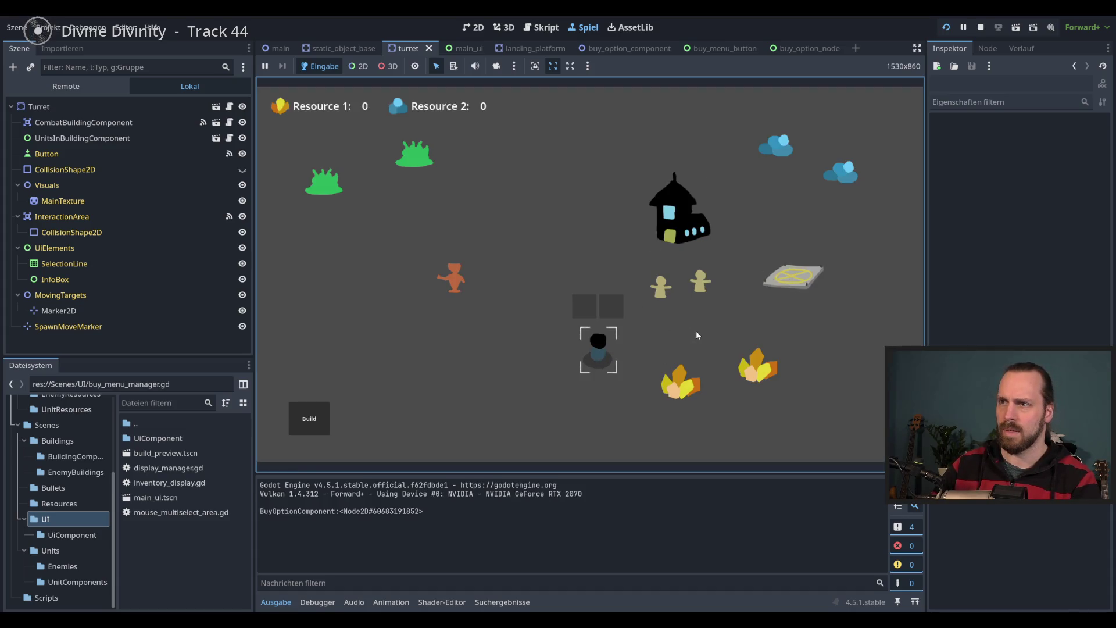
pyautogui.click(776, 295)
pyautogui.press('F8')
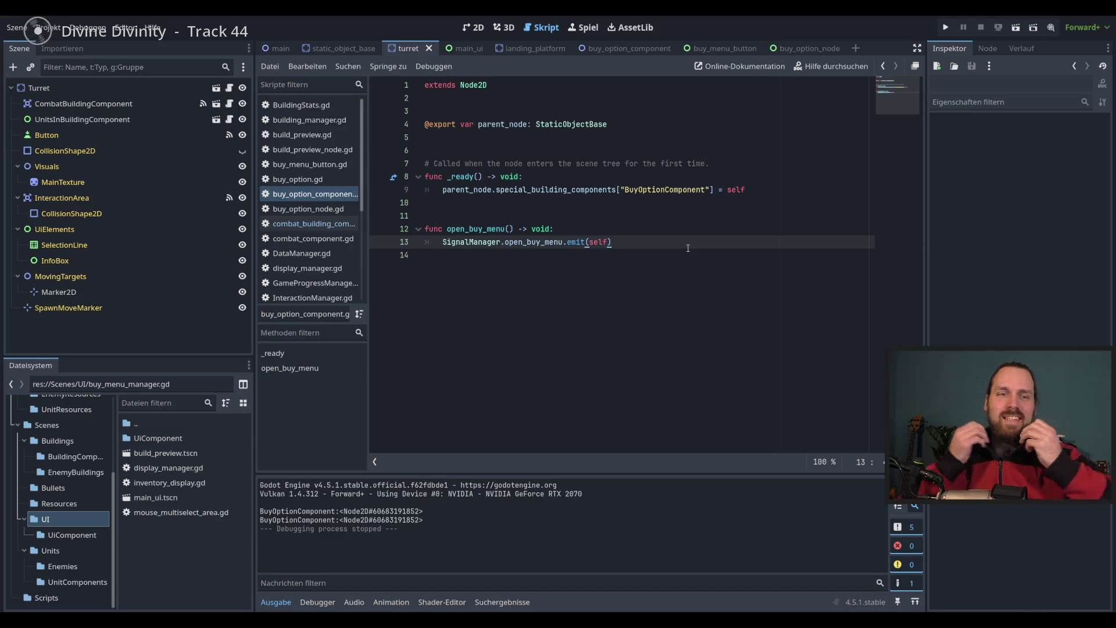
# Look over open_buy_menu in the script, then switch to the main_ui scene
pyautogui.click(630, 232)
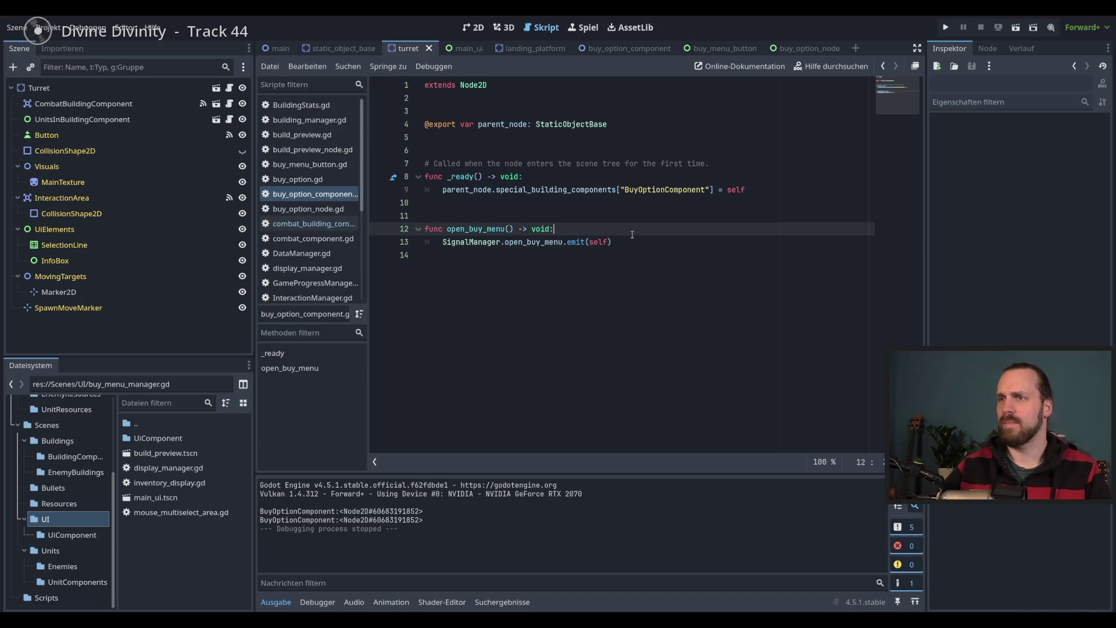
pyautogui.doubleClick(534, 241)
pyautogui.click(656, 228)
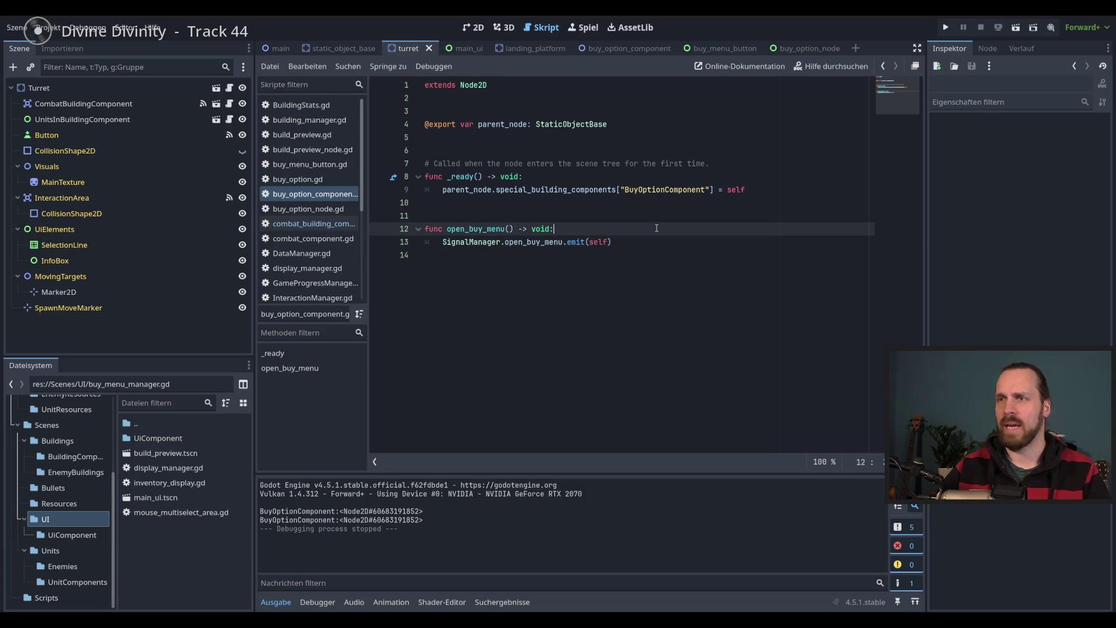
pyautogui.click(459, 48)
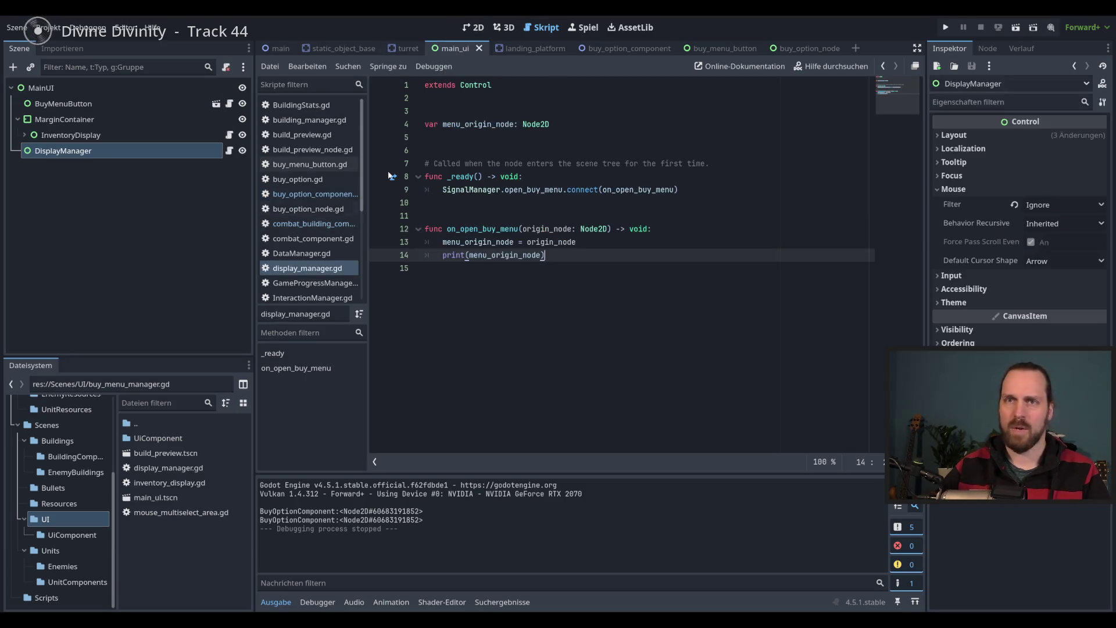
# Make line 14 print menu_origin_node.global_position, then run the game
pyautogui.doubleClick(551, 242)
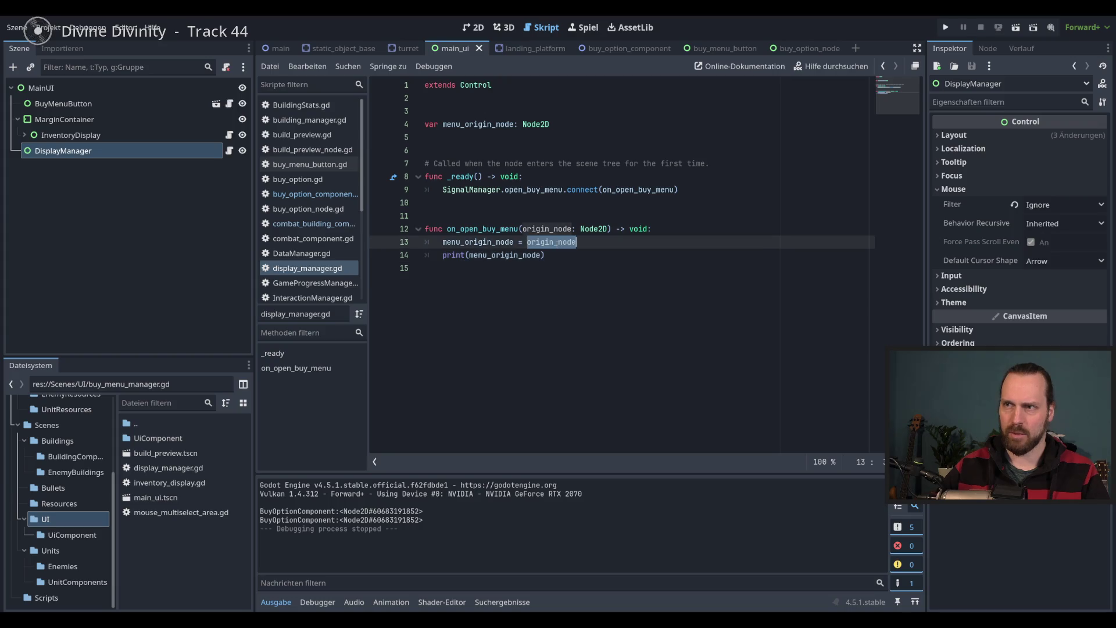
pyautogui.click(534, 229)
pyautogui.click(576, 256)
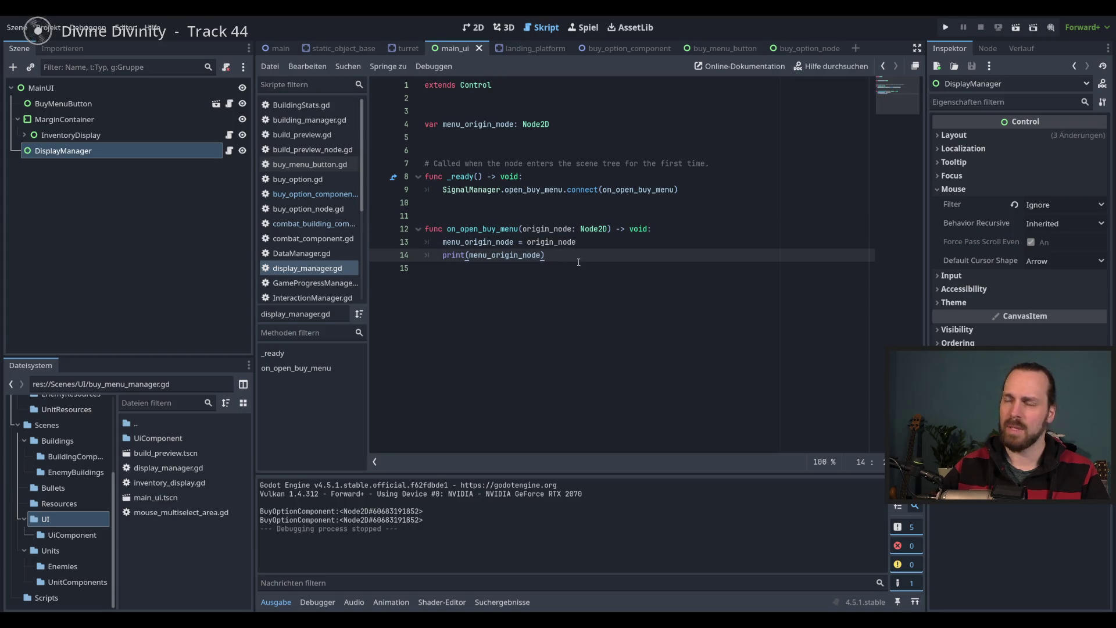
pyautogui.doubleClick(517, 255)
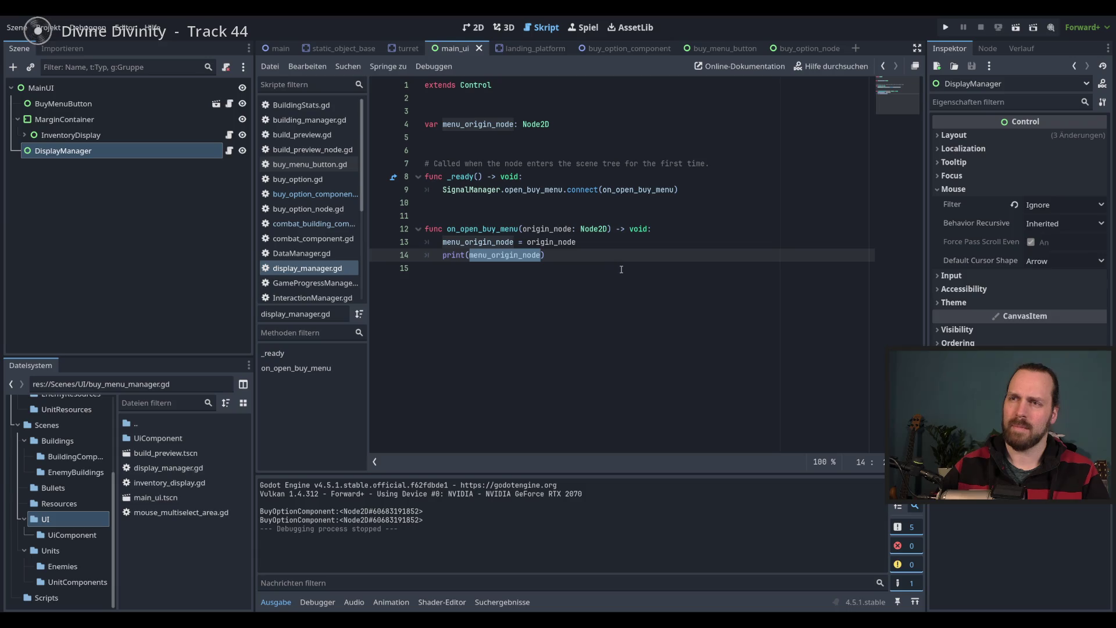
pyautogui.click(542, 254)
pyautogui.write('.')
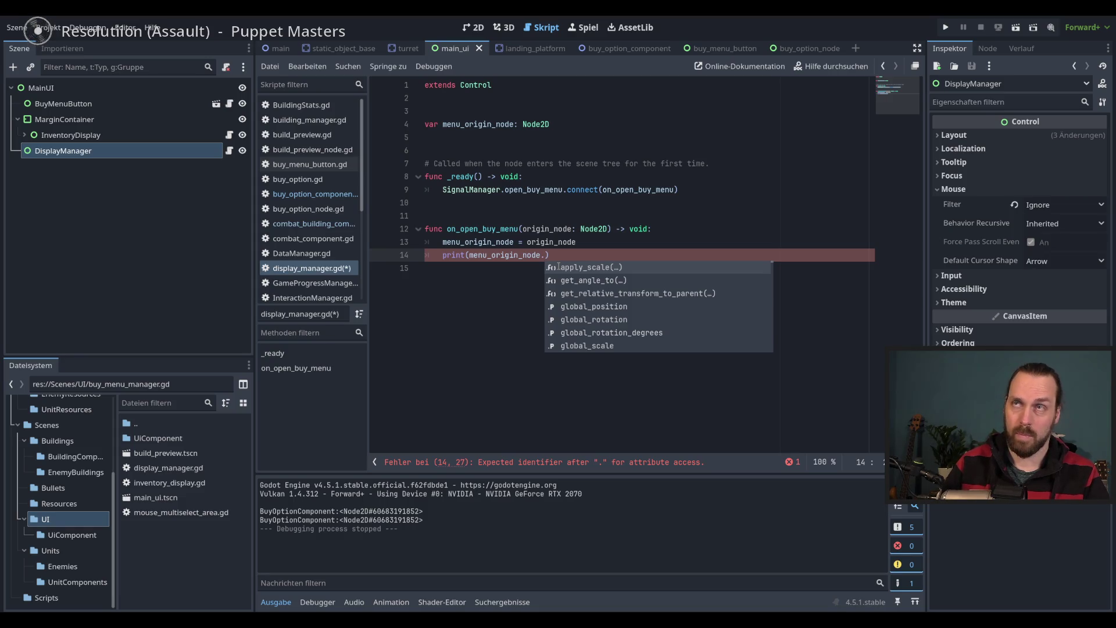
pyautogui.write('glo')
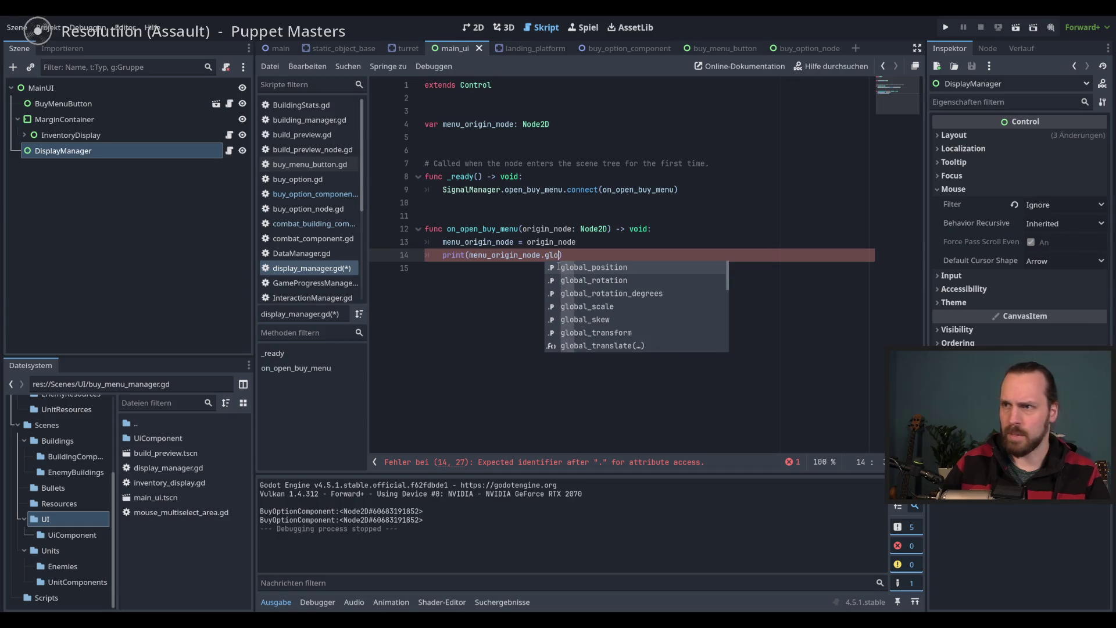
pyautogui.press('Return')
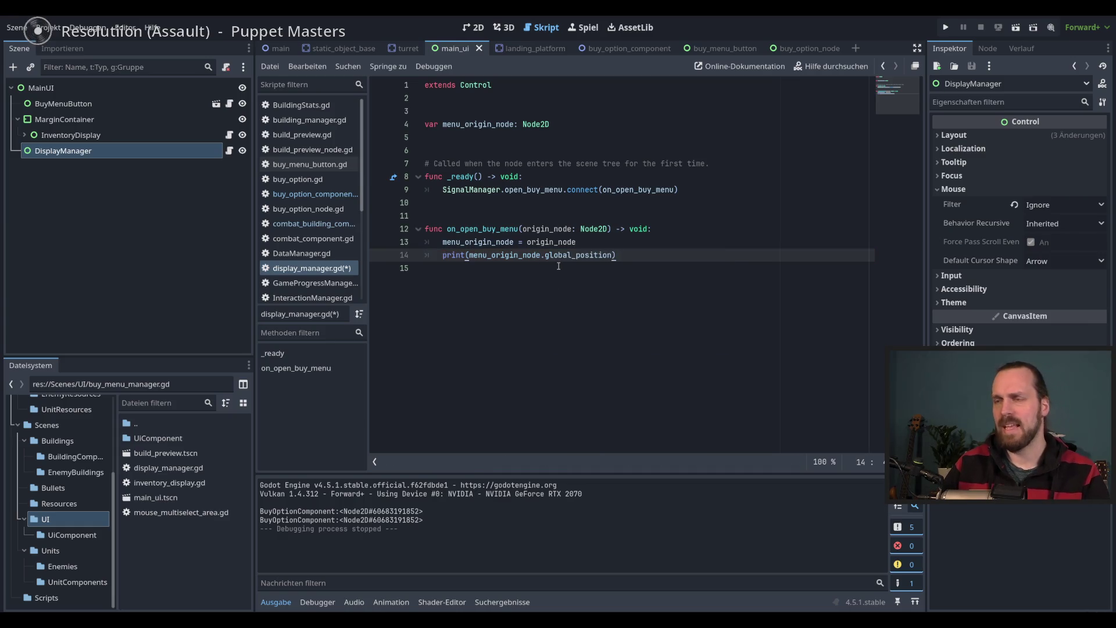
pyautogui.press('F5')
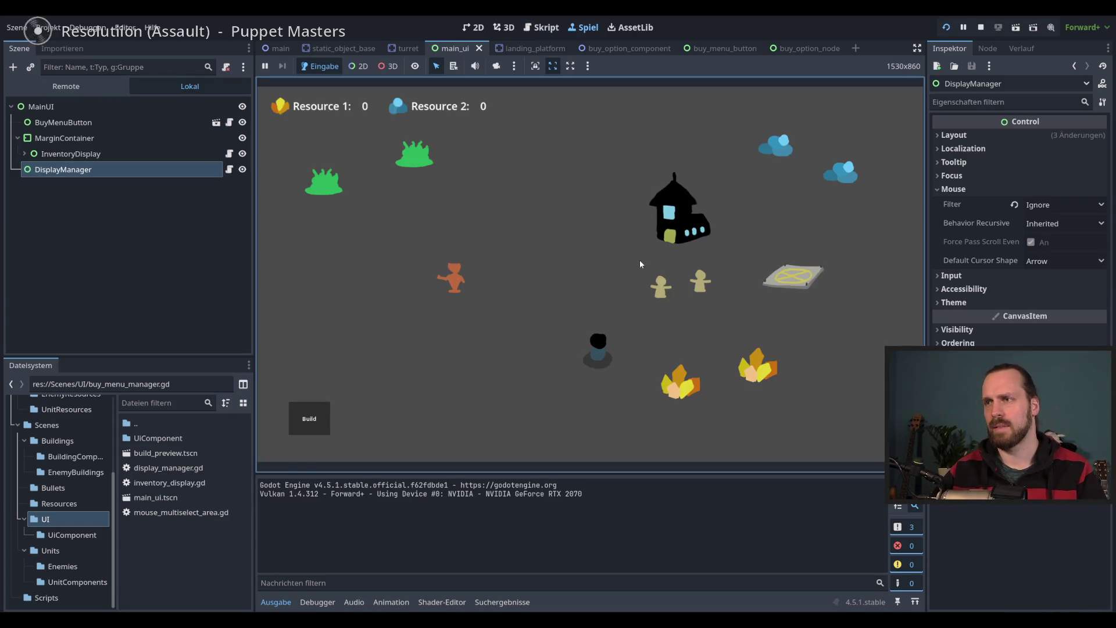
# Click the landing platform, confirm Output prints (1545.0, 557.0), then stop the game
pyautogui.click(596, 353)
pyautogui.click(791, 282)
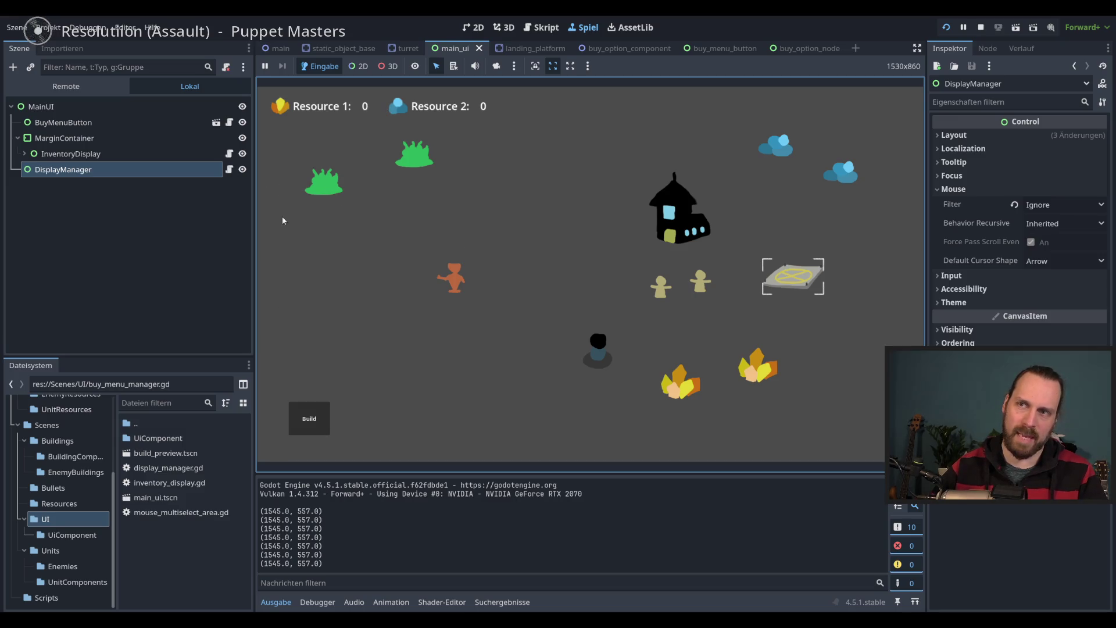
pyautogui.press('F8')
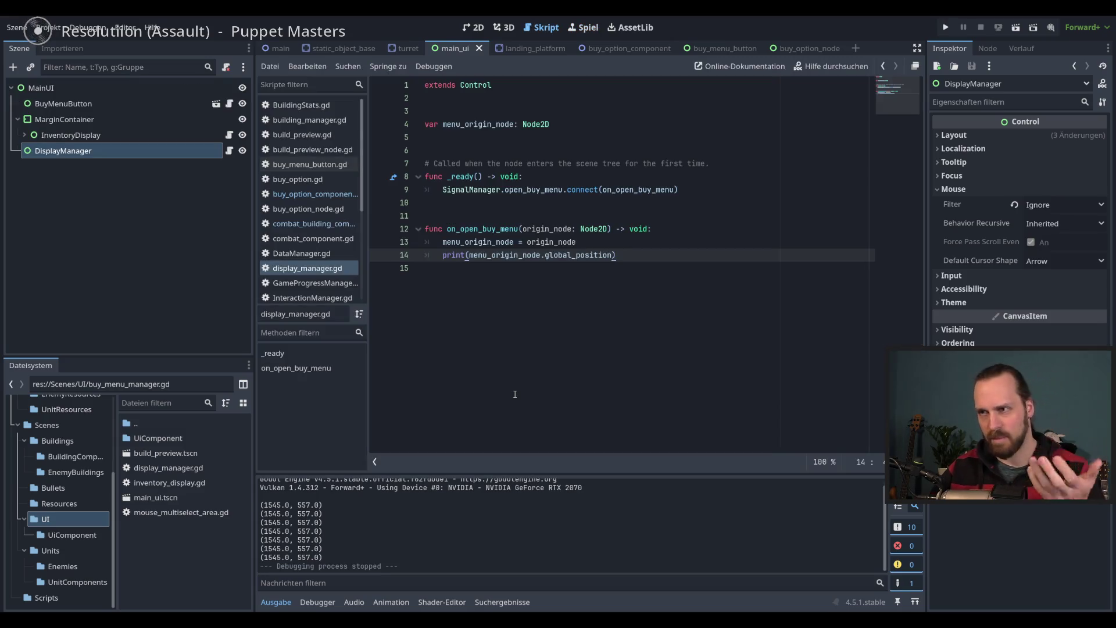
# Review lines 12–14 of display_manager.gd's handler, then switch to the main scene showing main.gd
pyautogui.click(658, 243)
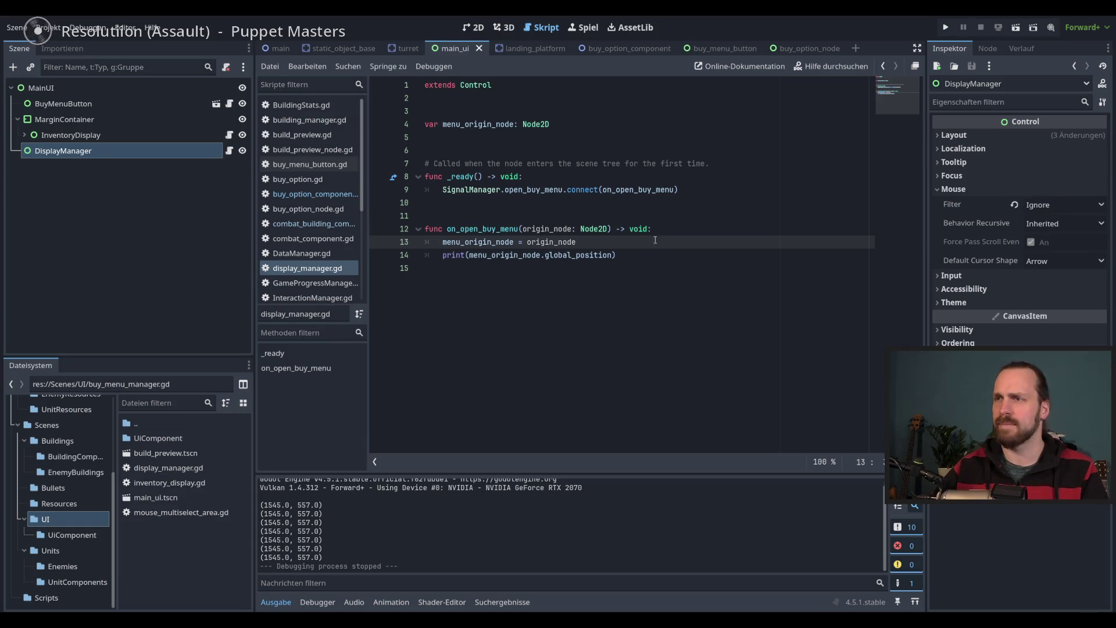
pyautogui.click(689, 255)
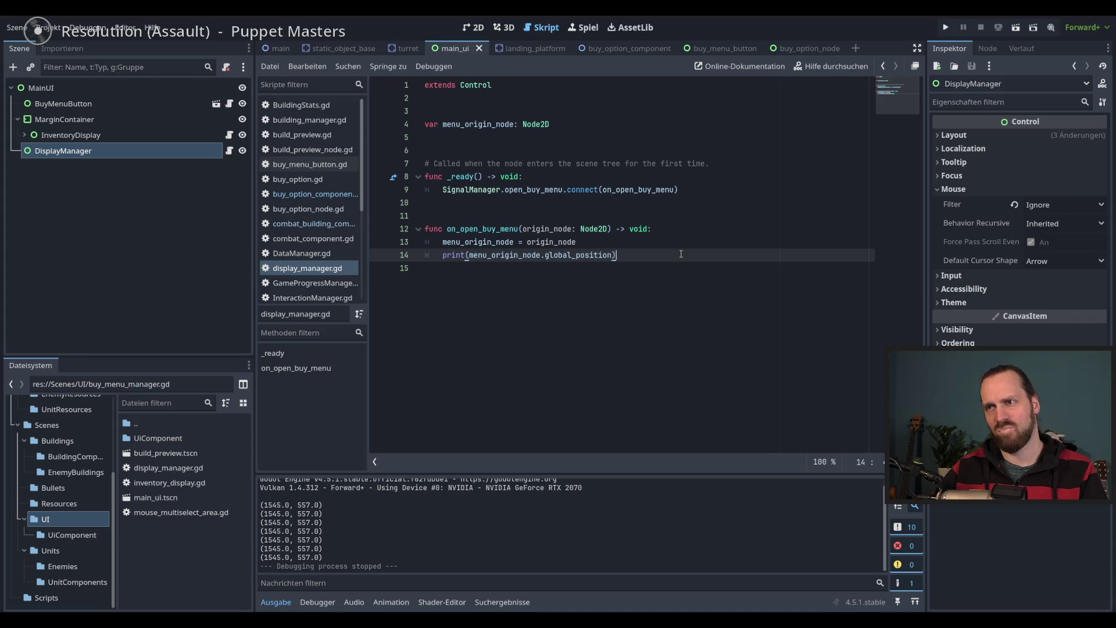
pyautogui.moveTo(447, 228); pyautogui.dragTo(668, 255)
pyautogui.click(671, 261)
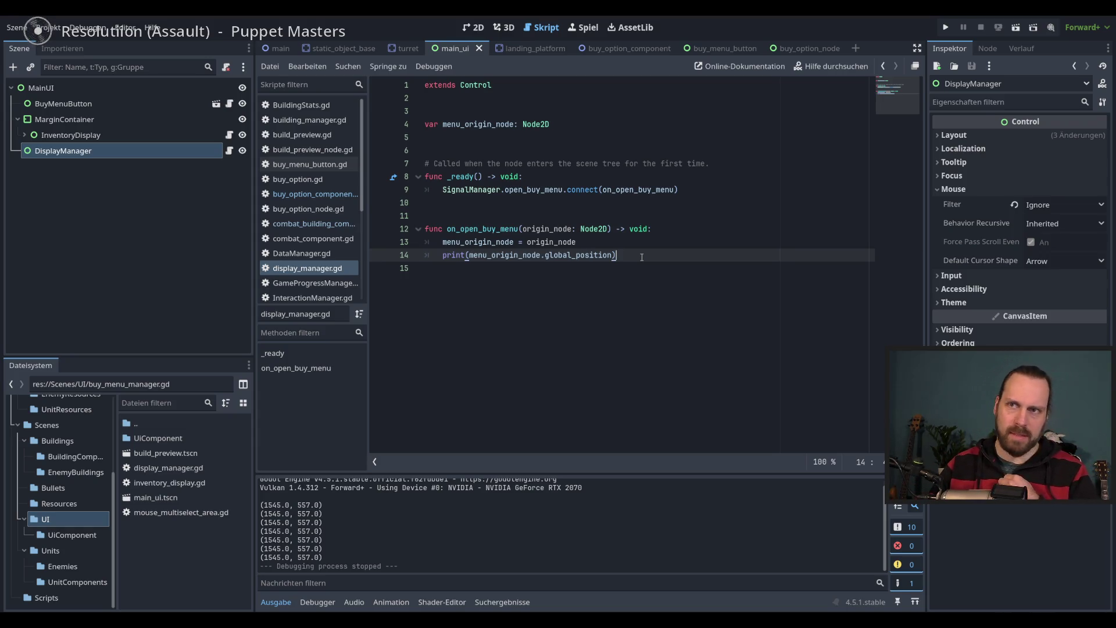
pyautogui.click(281, 49)
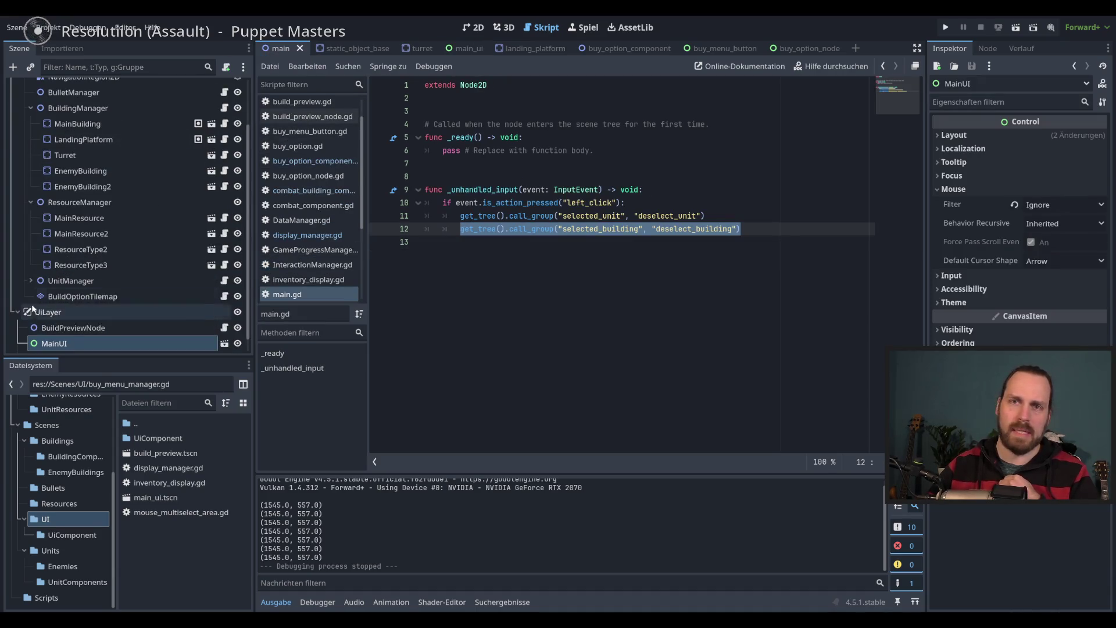
# Collapse CanvasLayer, expand UiLayer in the scene tree, and open display_manager.gd
pyautogui.scroll(5, 53, 318)
pyautogui.click(18, 103)
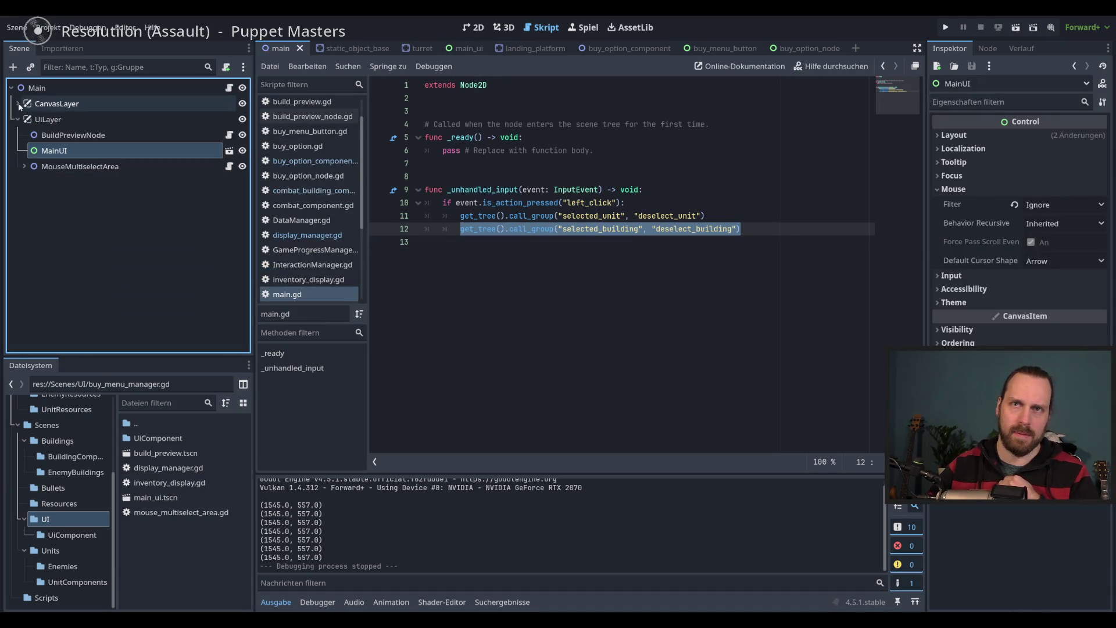
pyautogui.click(19, 120)
pyautogui.click(19, 119)
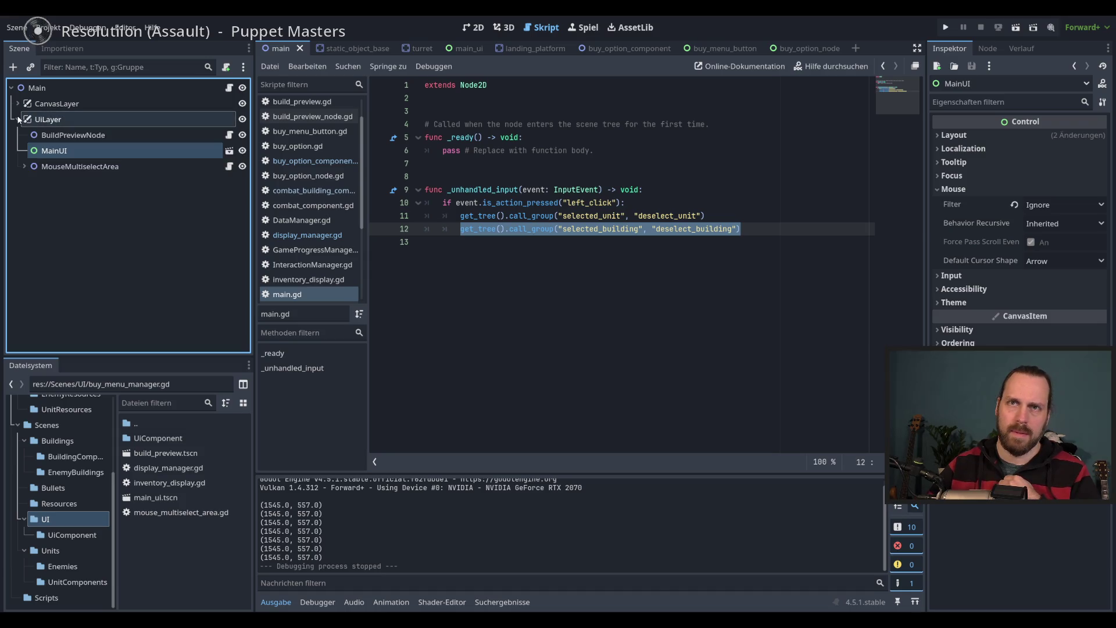
pyautogui.click(802, 229)
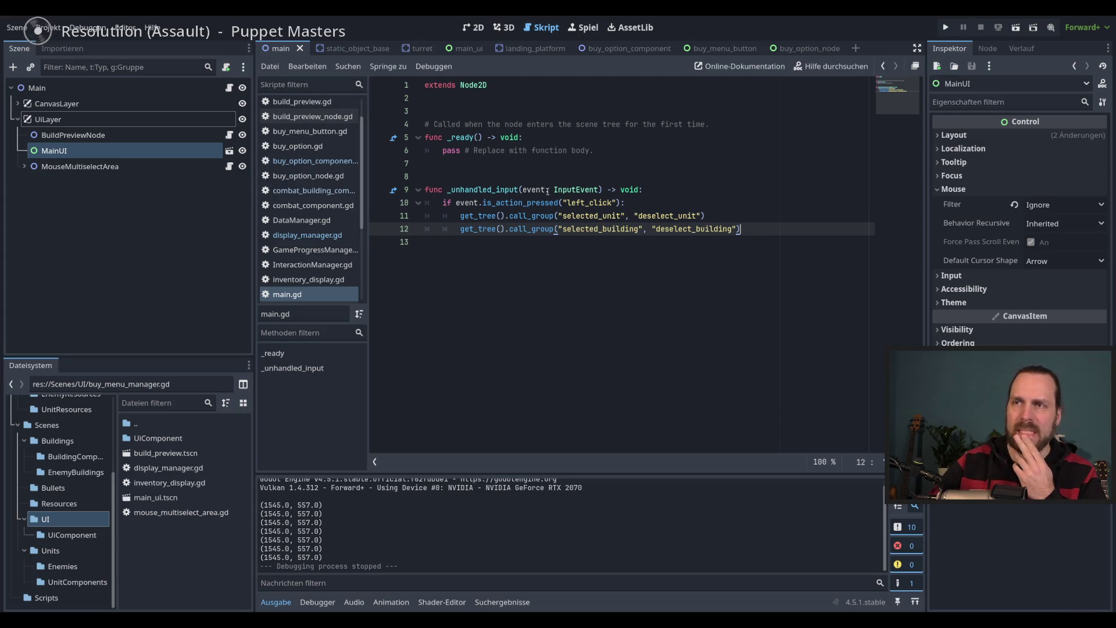
pyautogui.click(307, 235)
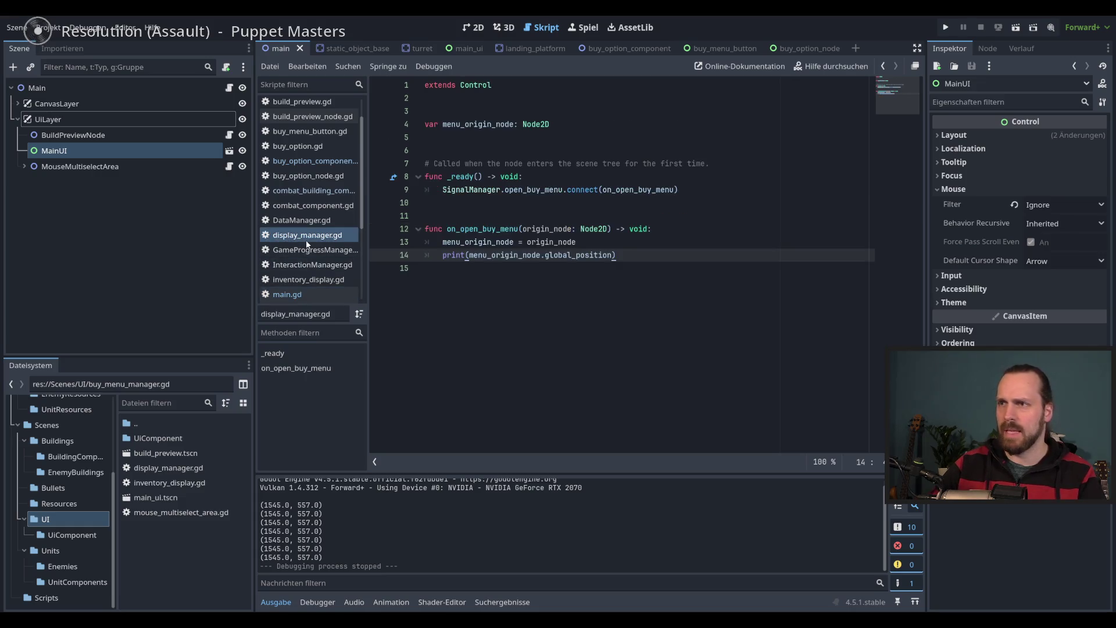
# Look up the global_position documentation on line 14 of display_manager.gd
pyautogui.click(644, 242)
pyautogui.click(646, 256)
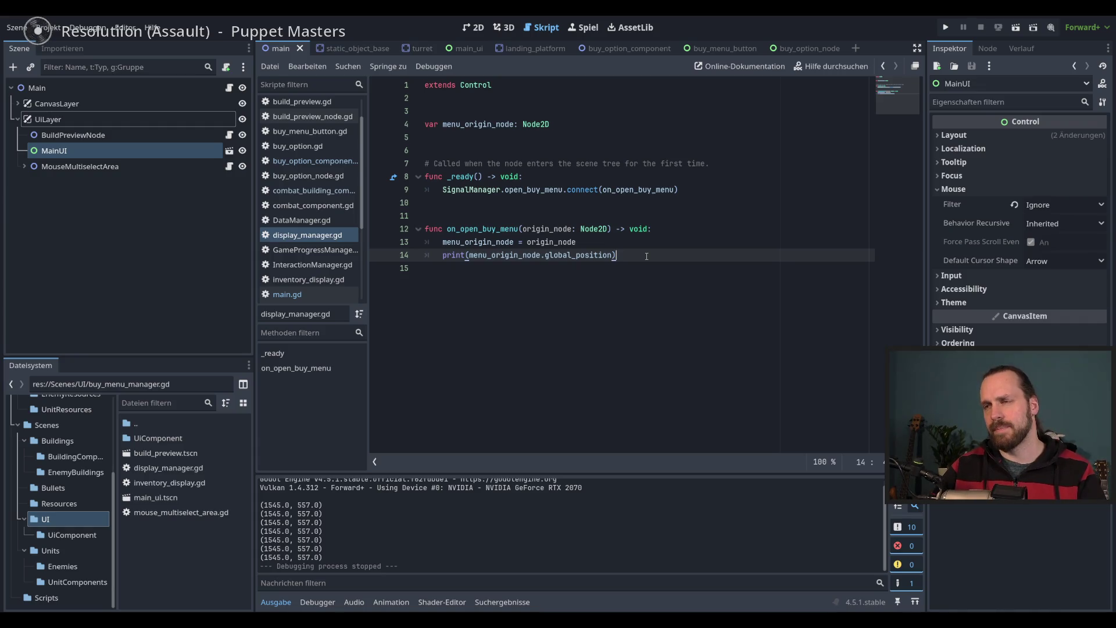
pyautogui.moveTo(613, 256)
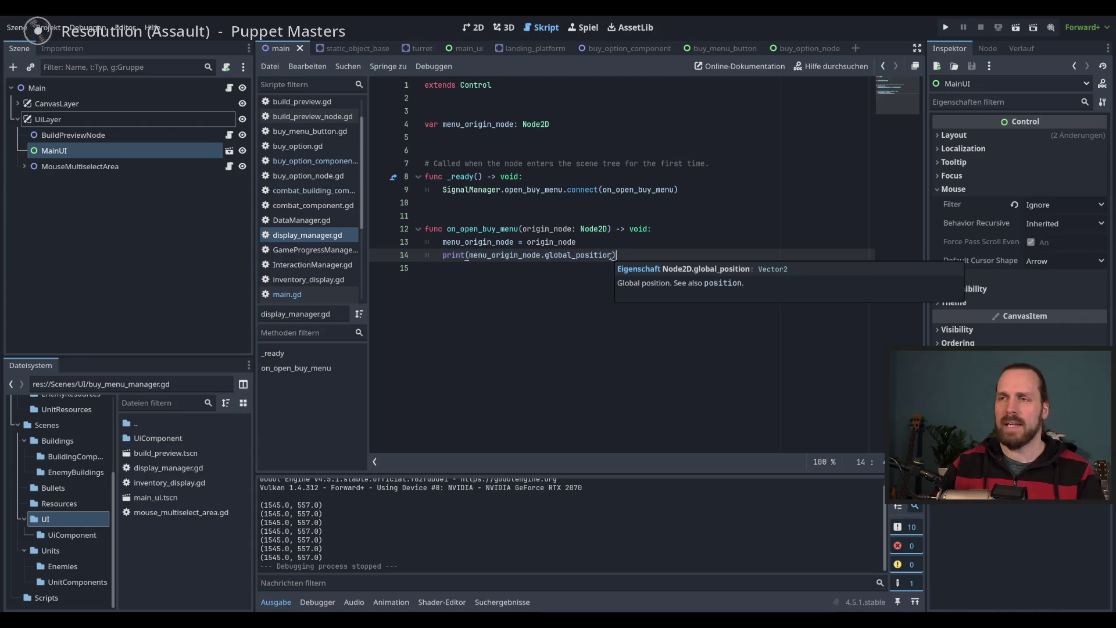
pyautogui.click(673, 242)
pyautogui.click(672, 255)
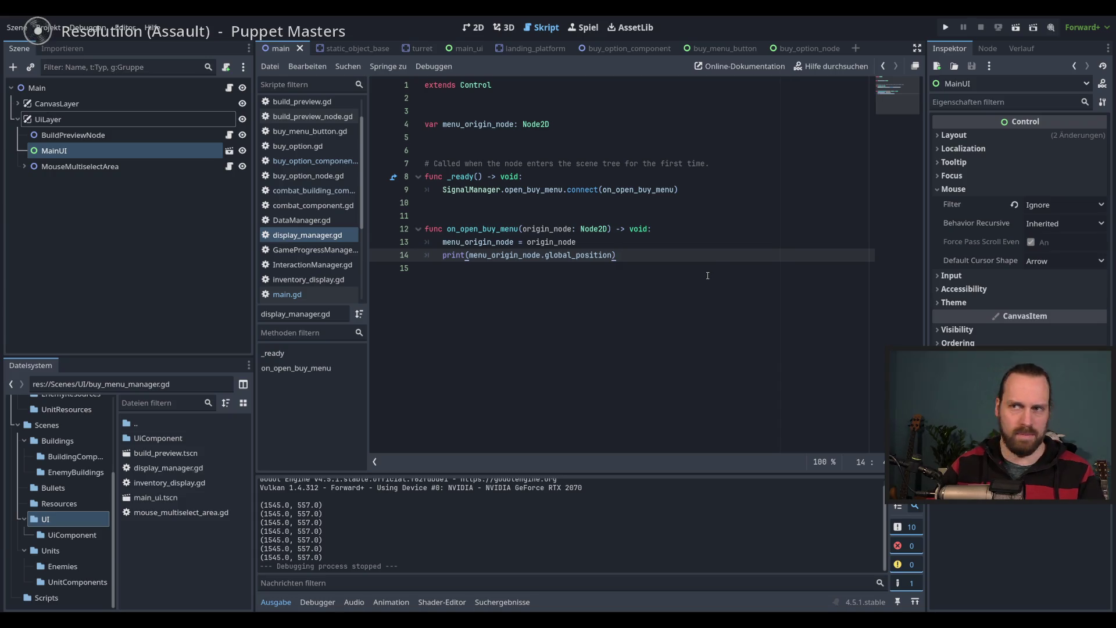
# Save display_manager.gd unchanged and switch to the buy_option_component script
pyautogui.click(711, 355)
pyautogui.press('Return')
pyautogui.press('Return')
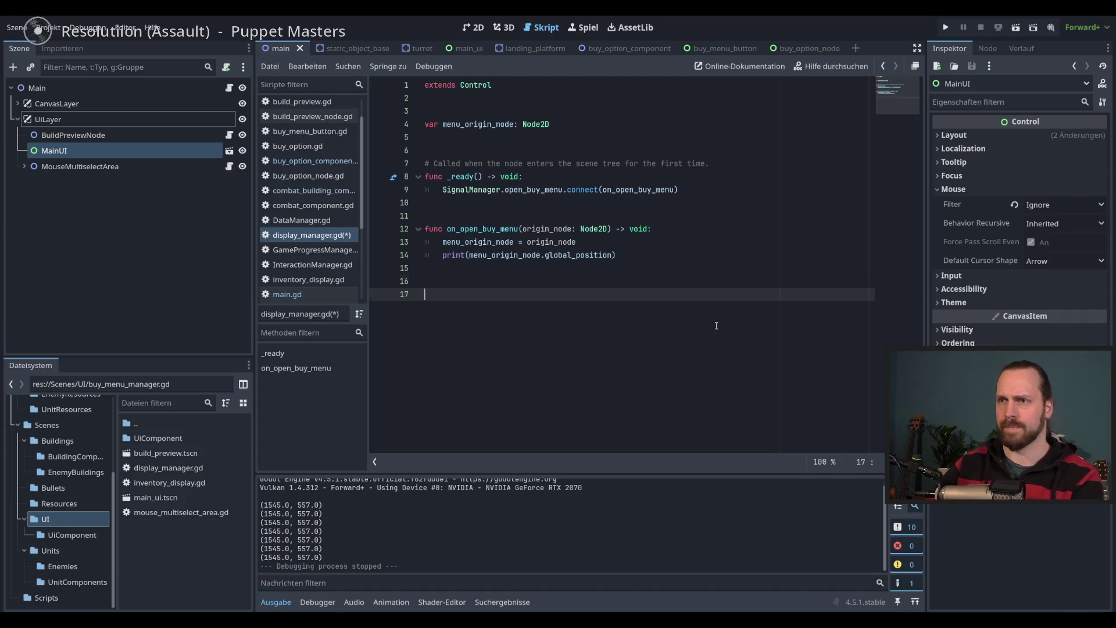
pyautogui.press('BackSpace')
pyautogui.press('BackSpace')
pyautogui.press('BackSpace')
pyautogui.hotkey('ctrl', 's')
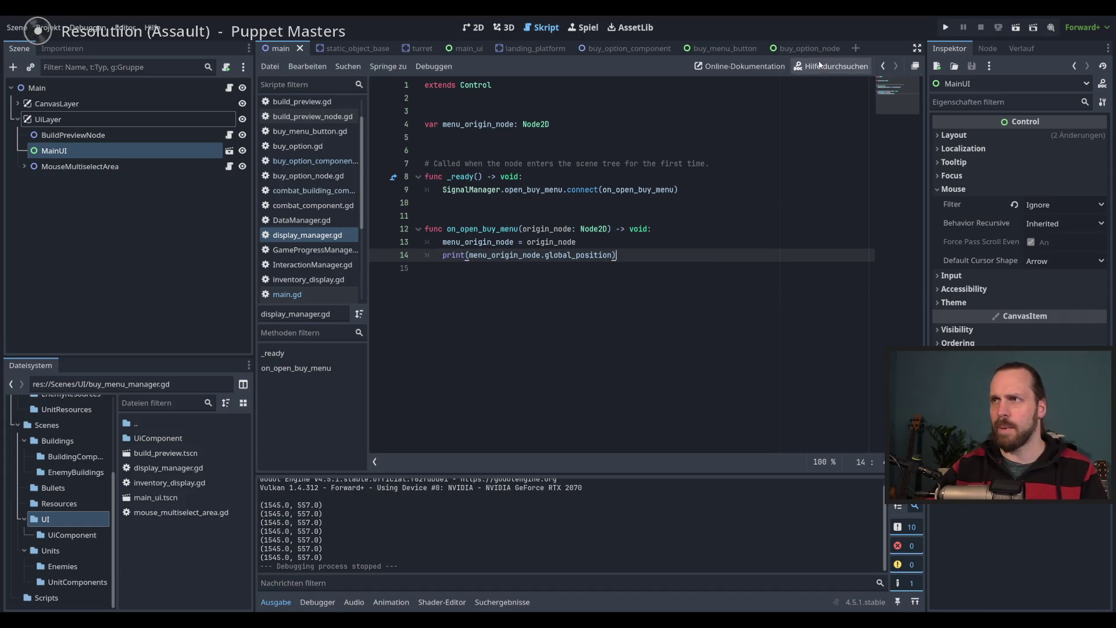
pyautogui.click(633, 50)
pyautogui.click(139, 92)
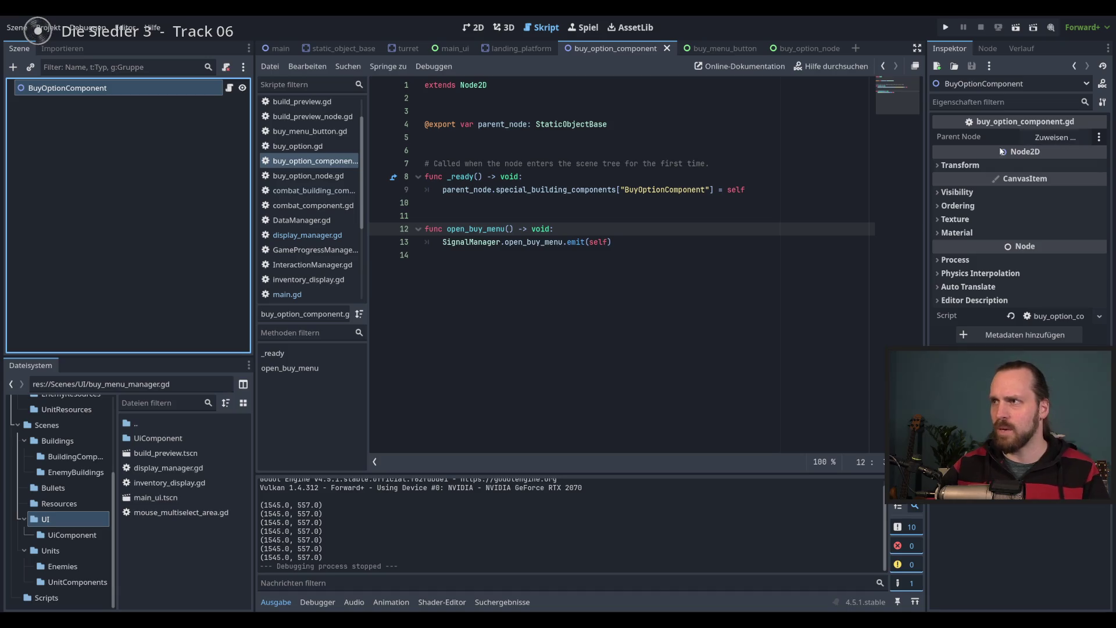
# Start a new export line for buy_option_type below the parent_node export in buy_option_component.gd
pyautogui.click(231, 88)
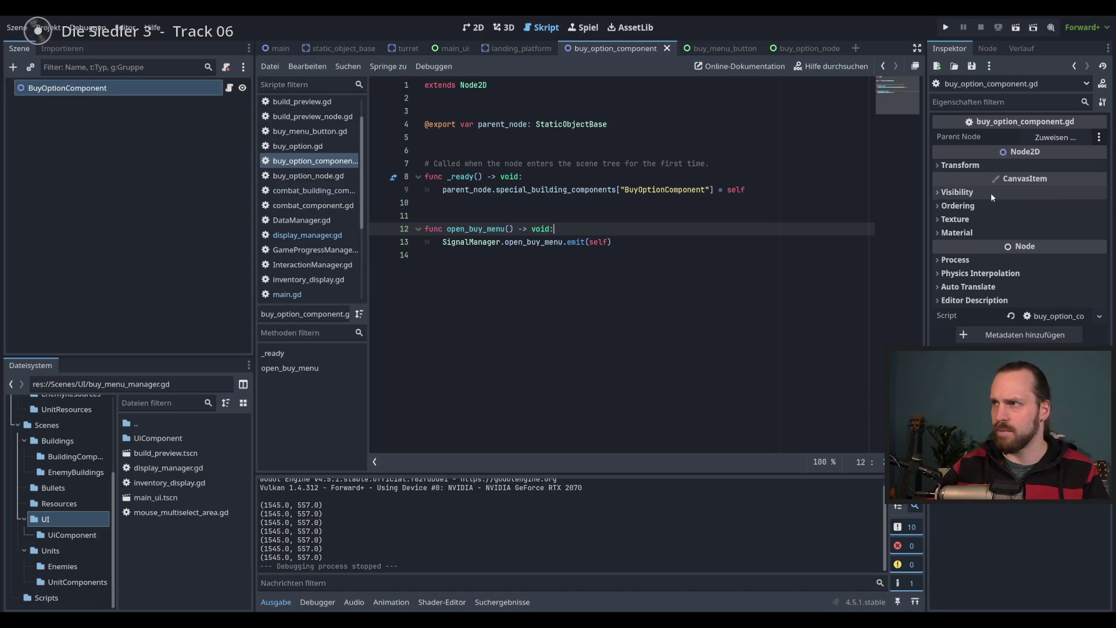
pyautogui.click(511, 140)
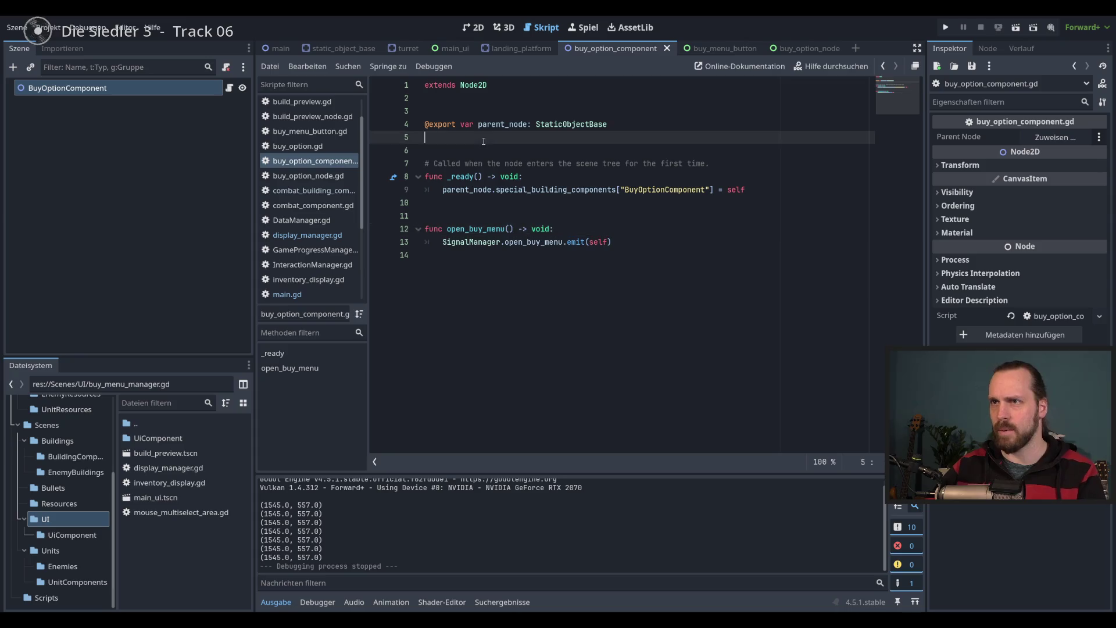
pyautogui.press('Return')
pyautogui.press('Return')
pyautogui.press('Up')
pyautogui.write('export')
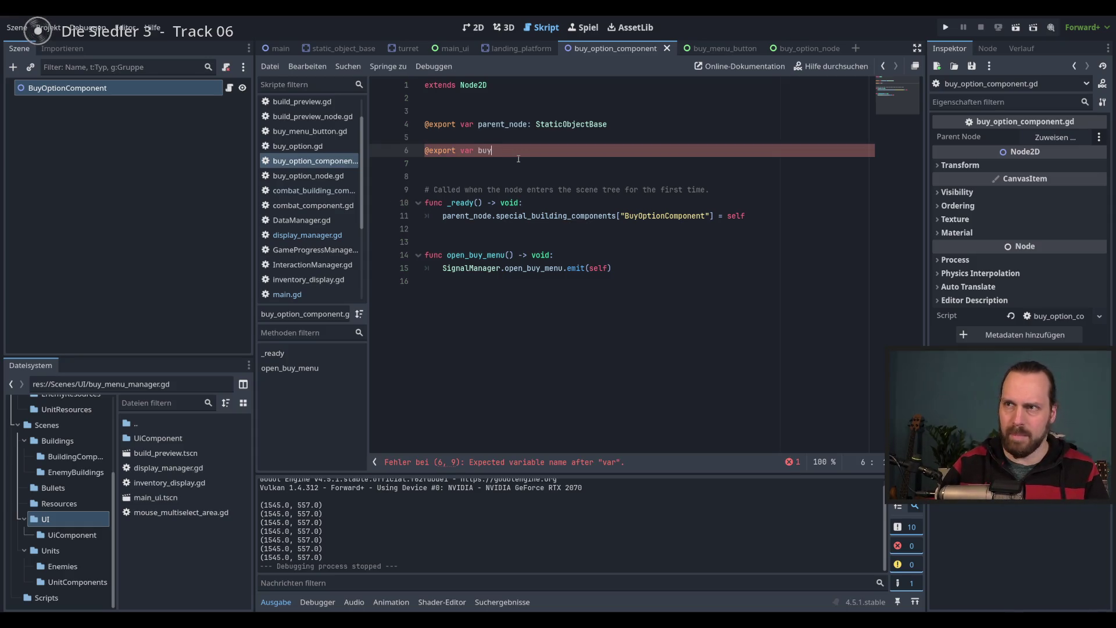
pyautogui.write('option_:ty')
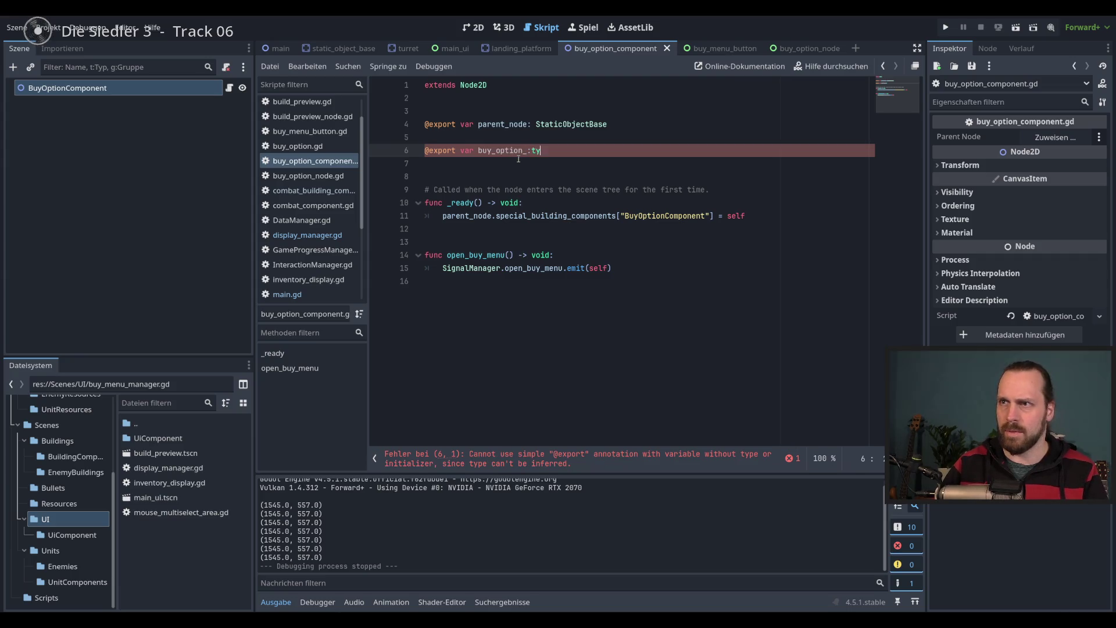
pyautogui.press('BackSpace')
pyautogui.press('BackSpace')
pyautogui.press('BackSpace')
pyautogui.write('type:')
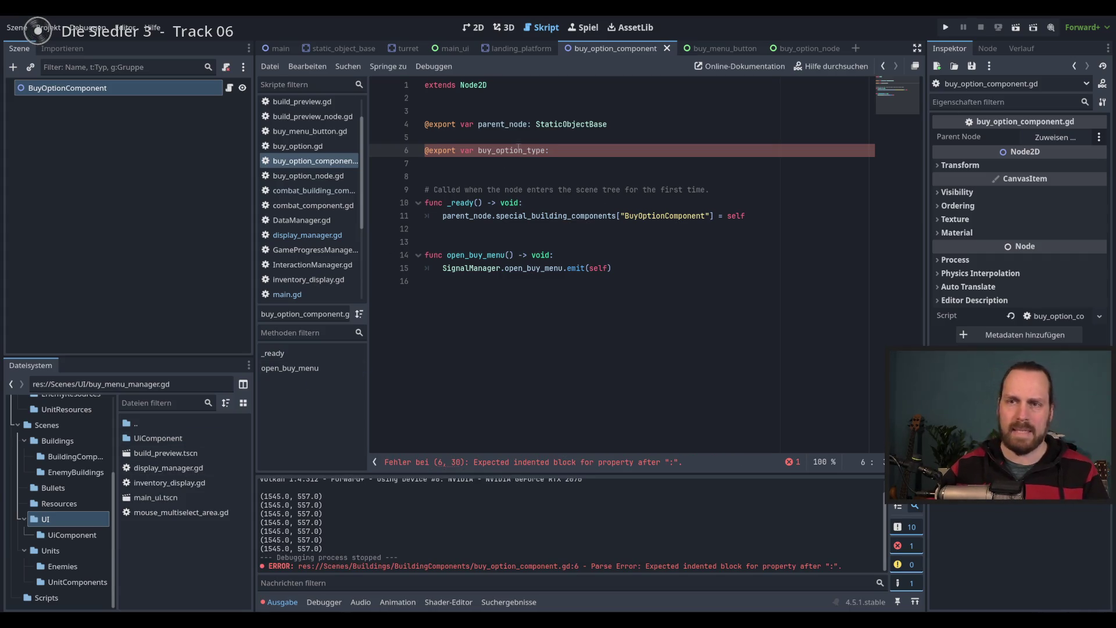
# Paste the BuyOption.ButtonEventType type from buy_menu_button.gd line 4, then confirm the Inspector shows Buy Unit
pyautogui.click(718, 51)
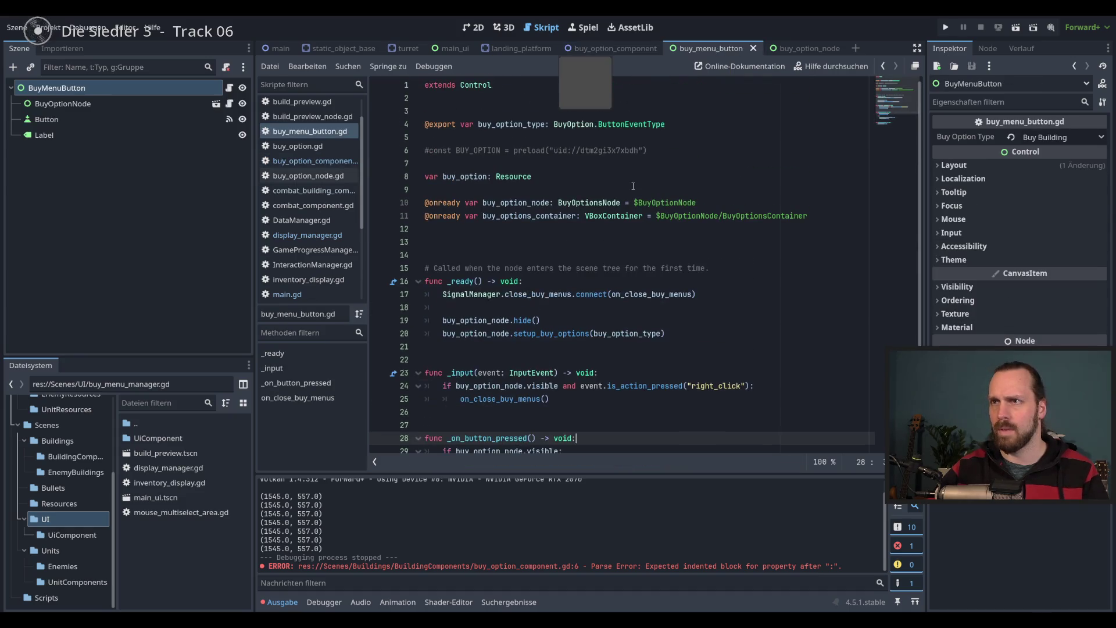
pyautogui.click(675, 122)
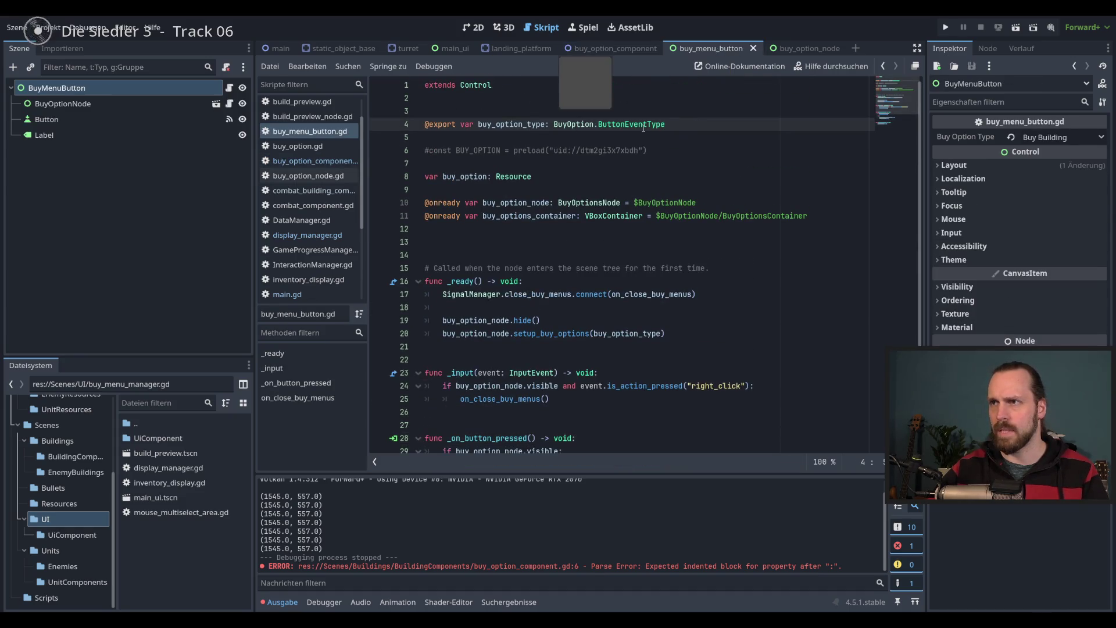
pyautogui.moveTo(666, 123); pyautogui.dragTo(429, 123)
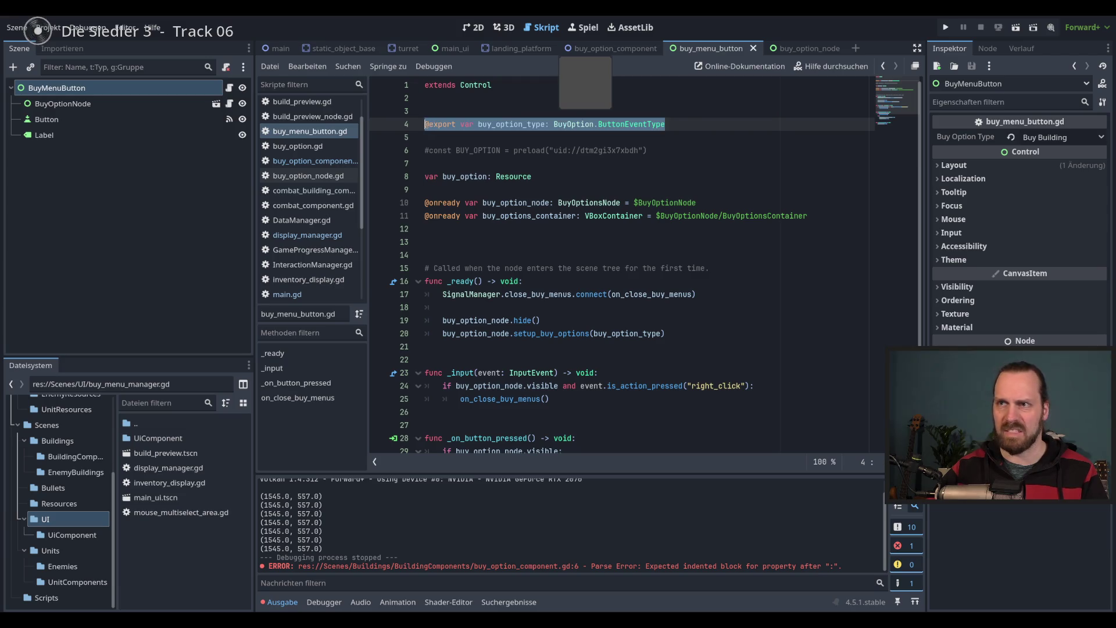
pyautogui.click(606, 49)
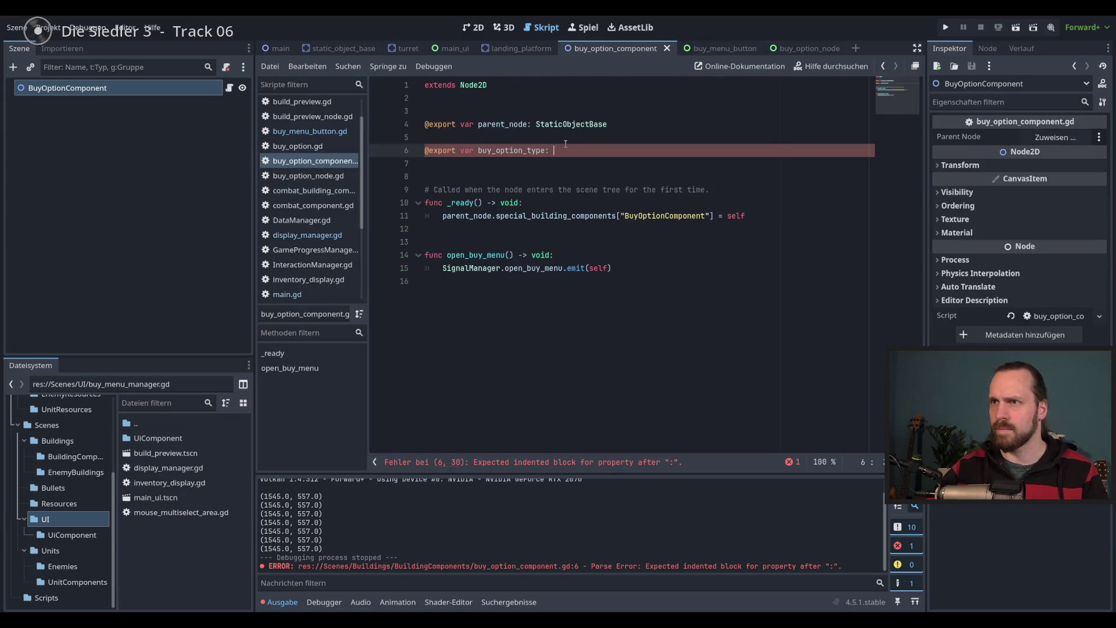
pyautogui.hotkey('ctrl', 'v')
pyautogui.press('Return')
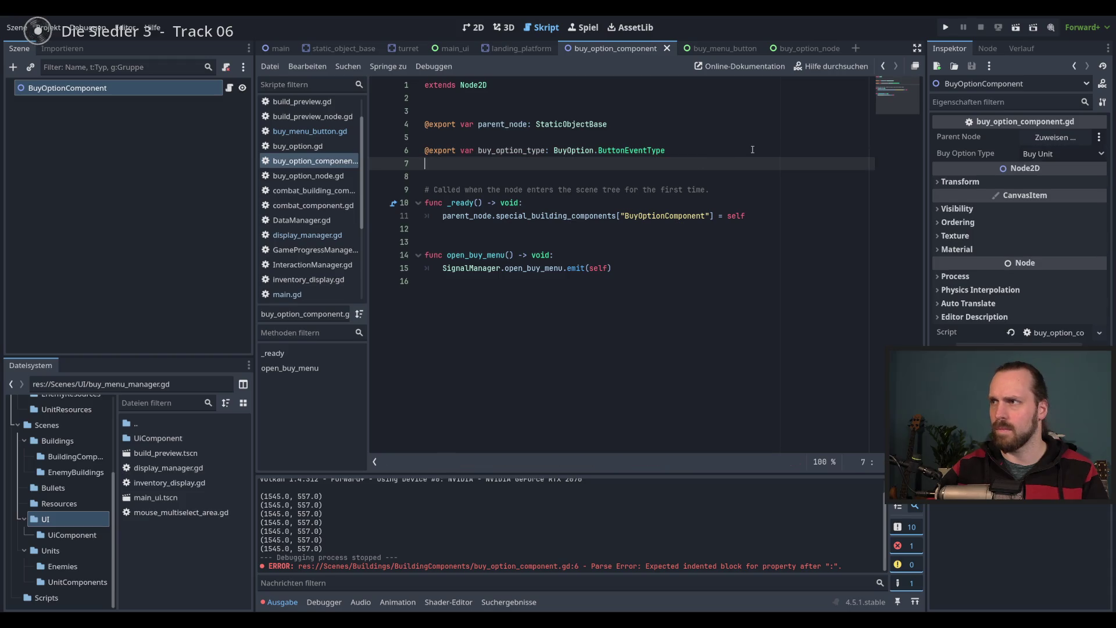
pyautogui.click(1059, 153)
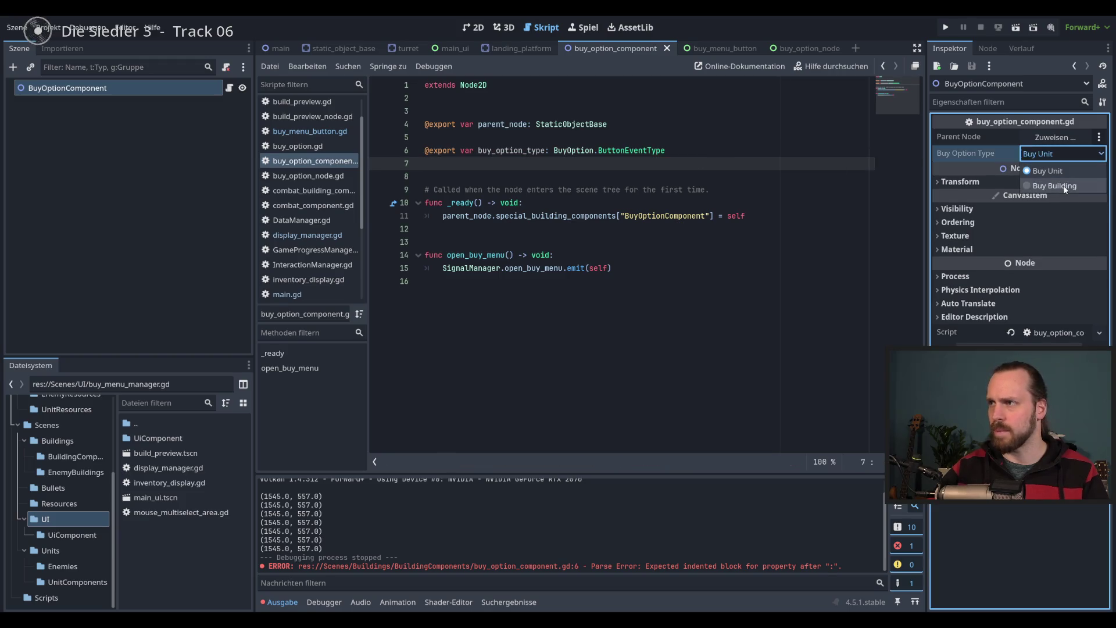
pyautogui.click(1069, 156)
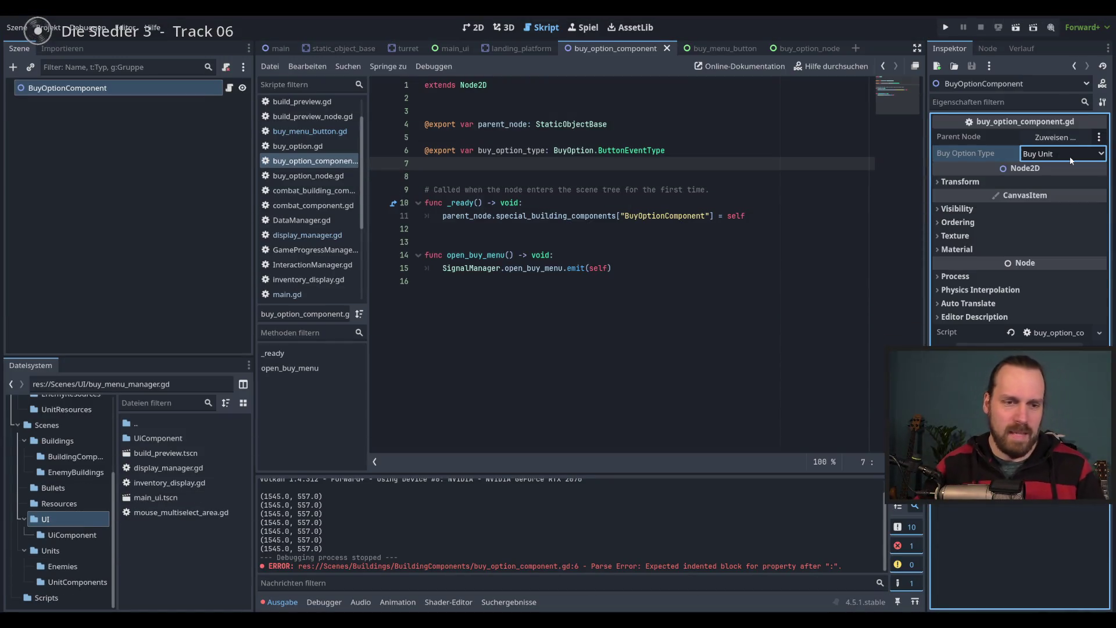
# Select the buy_option_type name and its BuyOption.ButtonEventType type on line 6
pyautogui.click(759, 243)
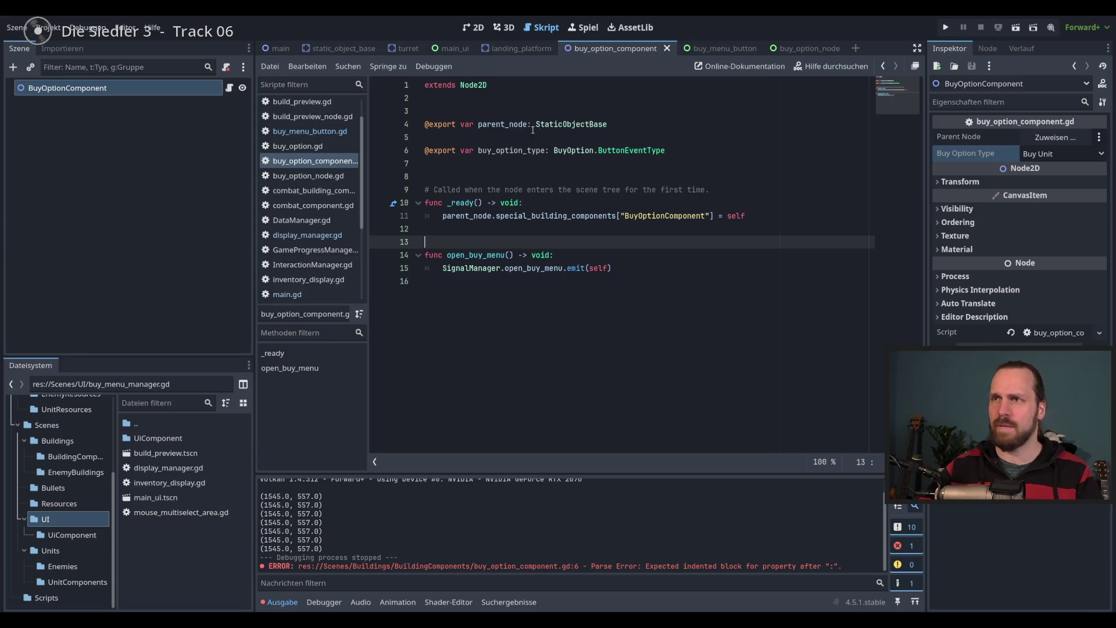
pyautogui.doubleClick(511, 150)
pyautogui.press('End')
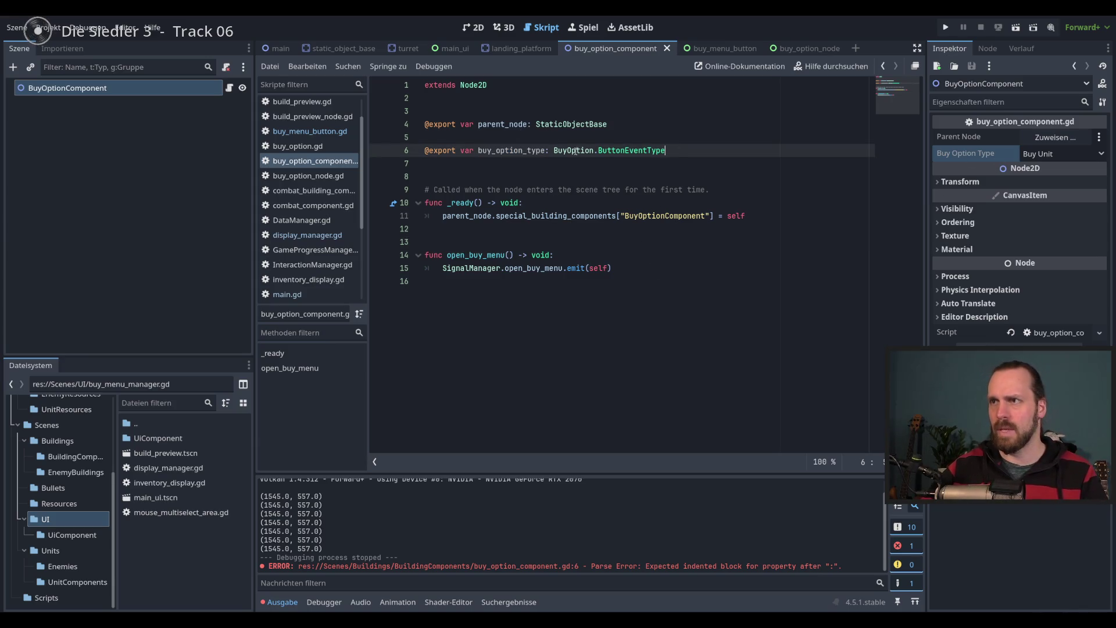
pyautogui.moveTo(554, 150); pyautogui.dragTo(665, 151)
pyautogui.click(654, 255)
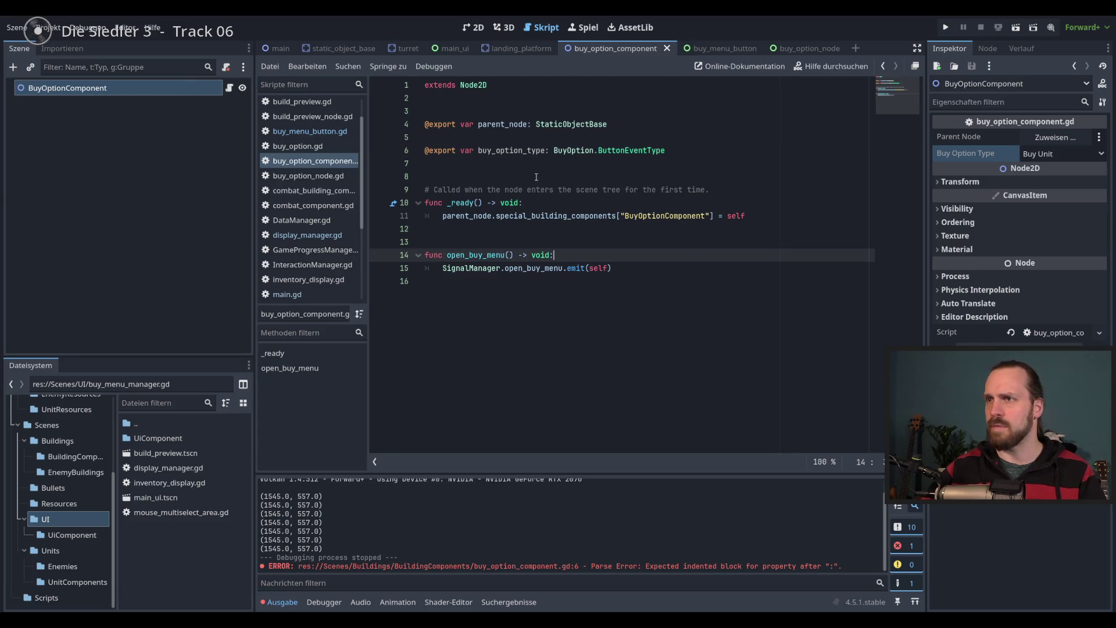
# Open the BuyOption definition to view BUY_UNIT and BUY_BUILDING, then switch to the main_ui scene
pyautogui.keyDown('ctrl'); pyautogui.click(570, 156); pyautogui.keyUp('ctrl')
pyautogui.scroll(10, 664, 183)
pyautogui.scroll(2, 664, 184)
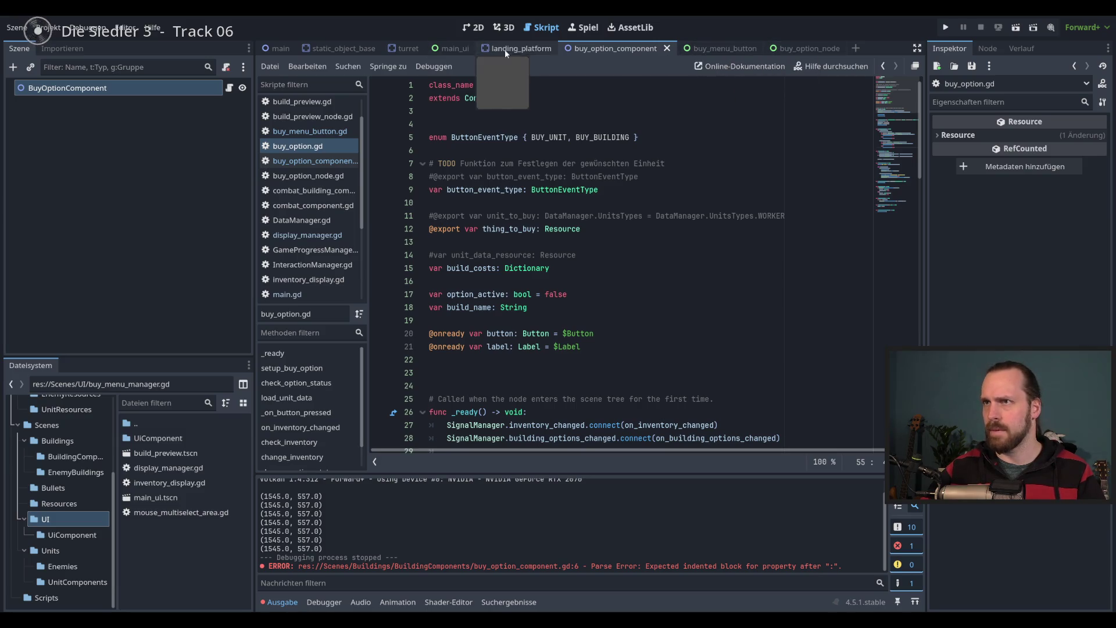
pyautogui.click(817, 51)
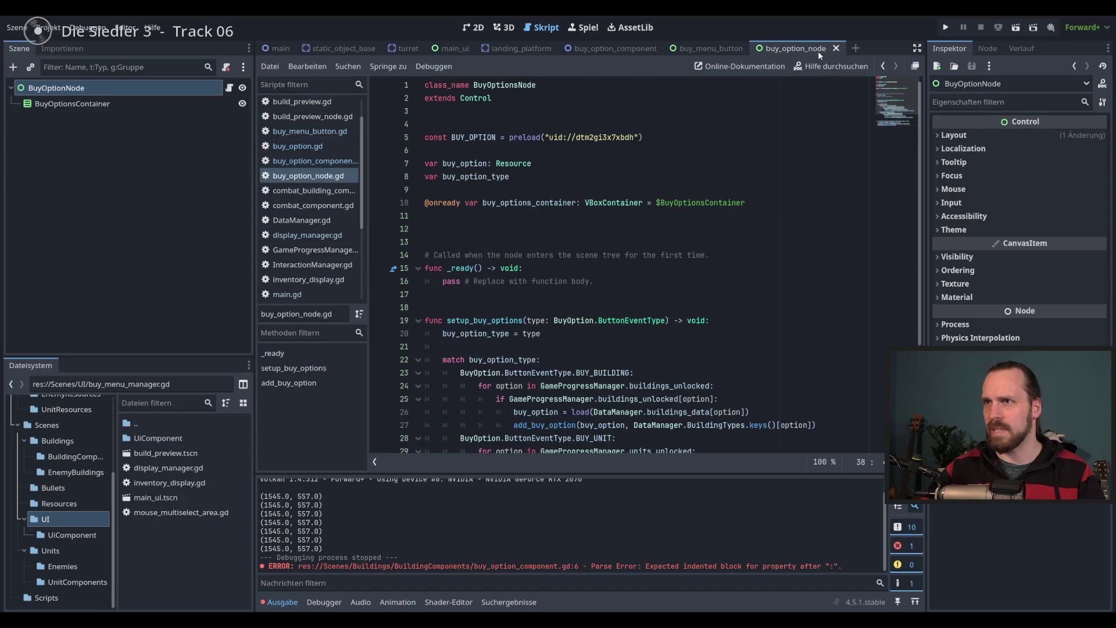
pyautogui.click(724, 50)
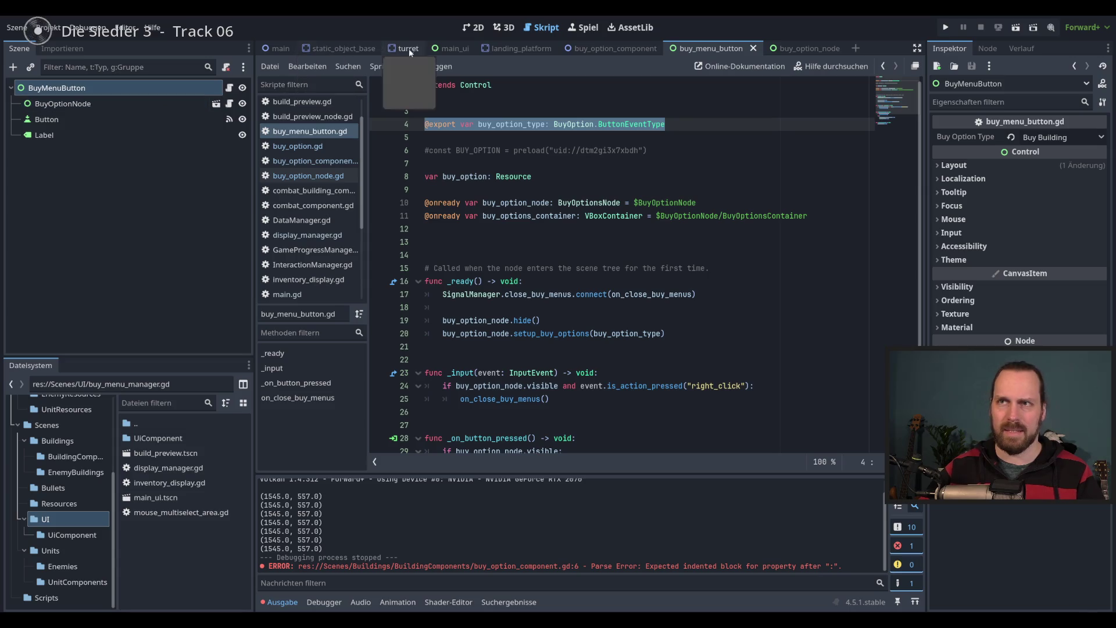
pyautogui.click(454, 49)
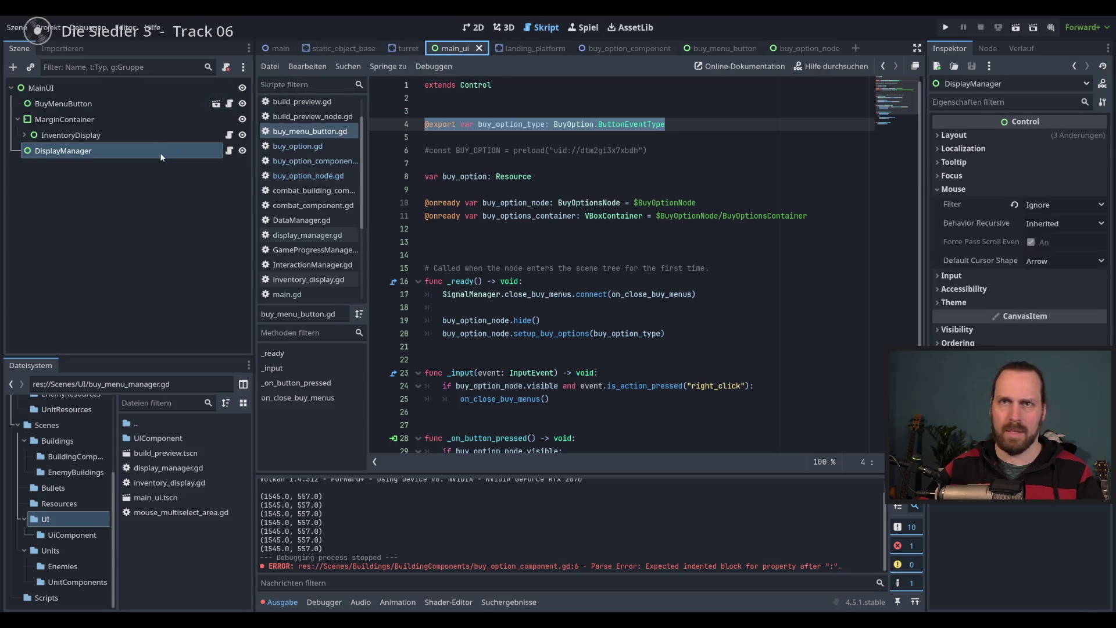
# In display_manager.gd's handler, begin 'var menu_type: BuyOption.ButtonEventType = origin_node.' on a new line
pyautogui.click(229, 151)
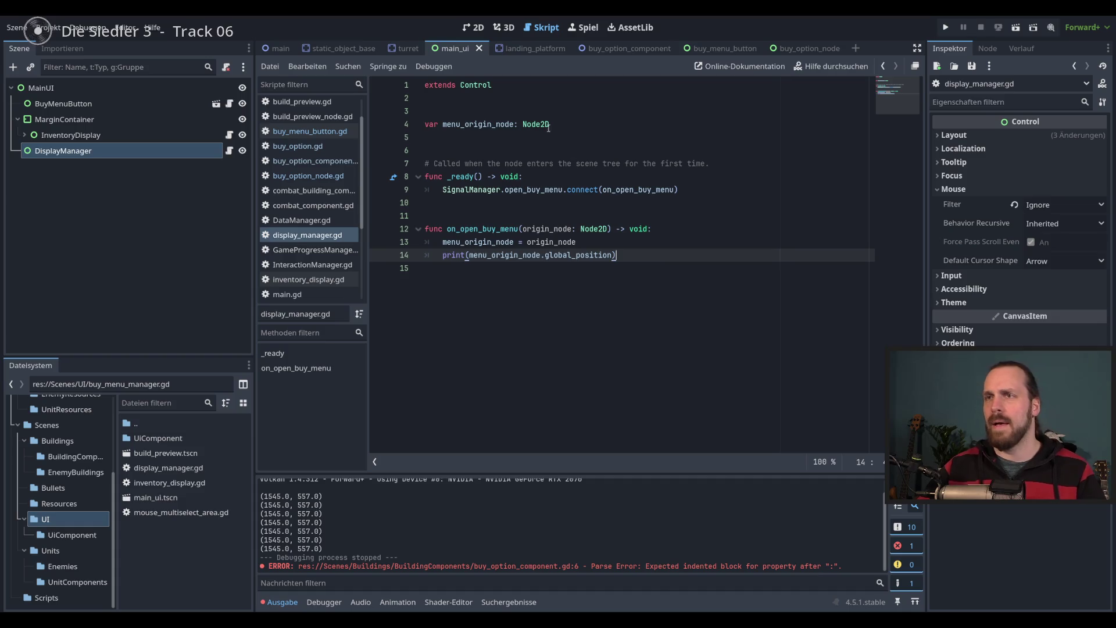
pyautogui.click(523, 137)
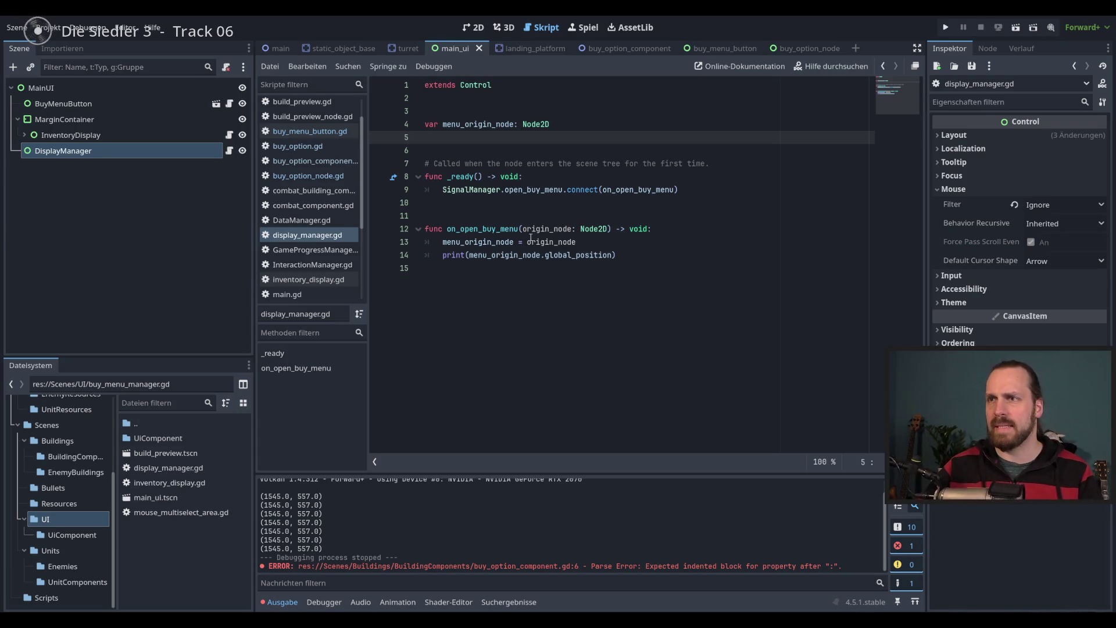
pyautogui.click(632, 255)
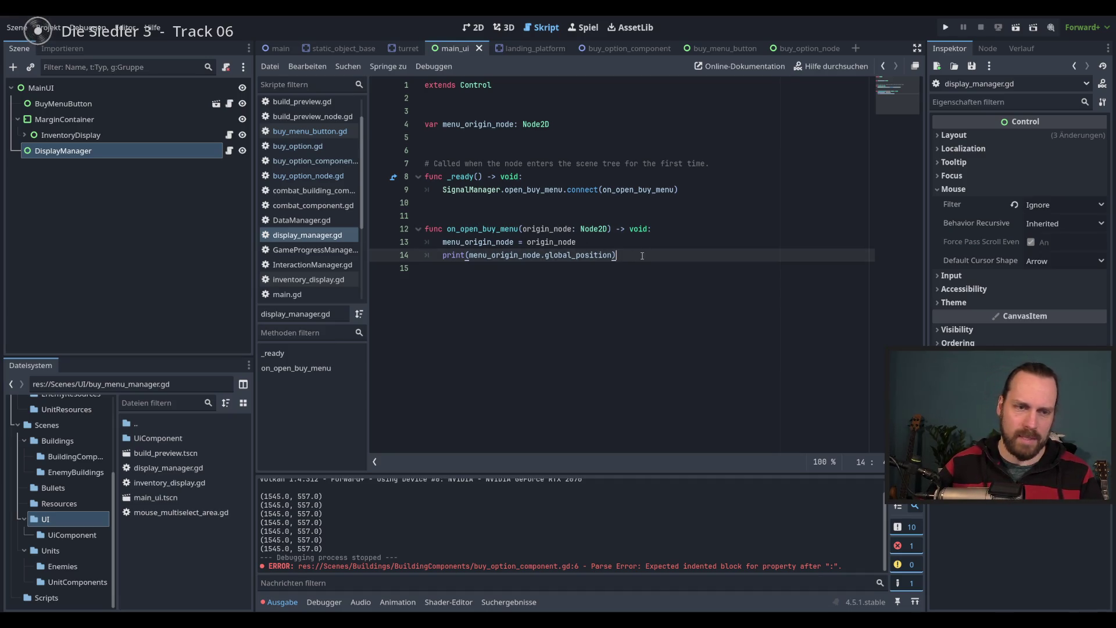
pyautogui.press('Return')
pyautogui.press('Return')
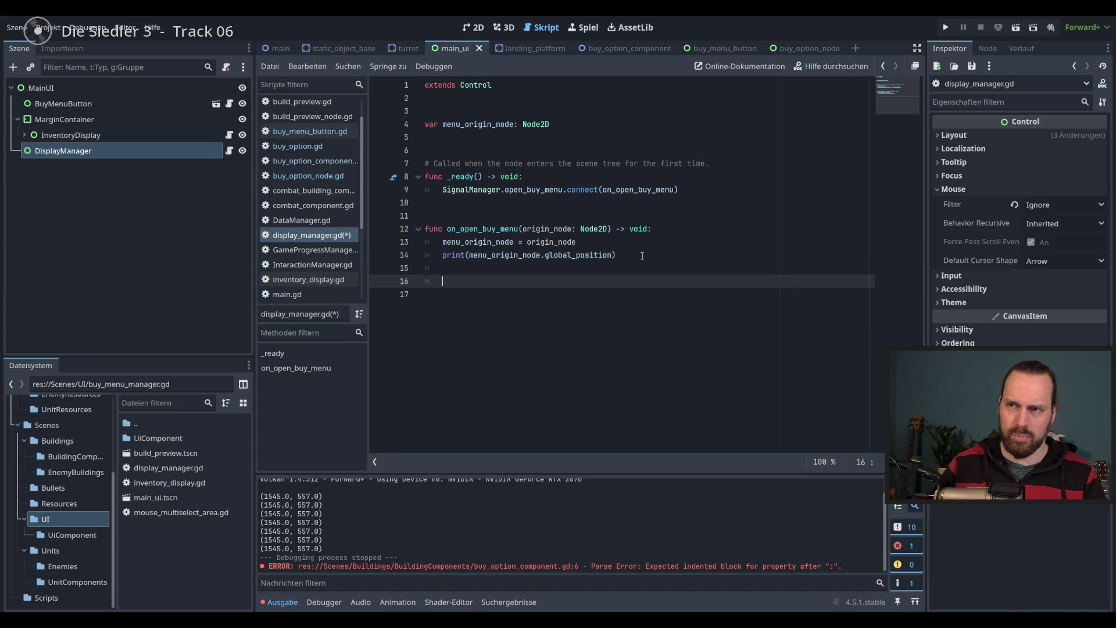
pyautogui.write('var menu_type =')
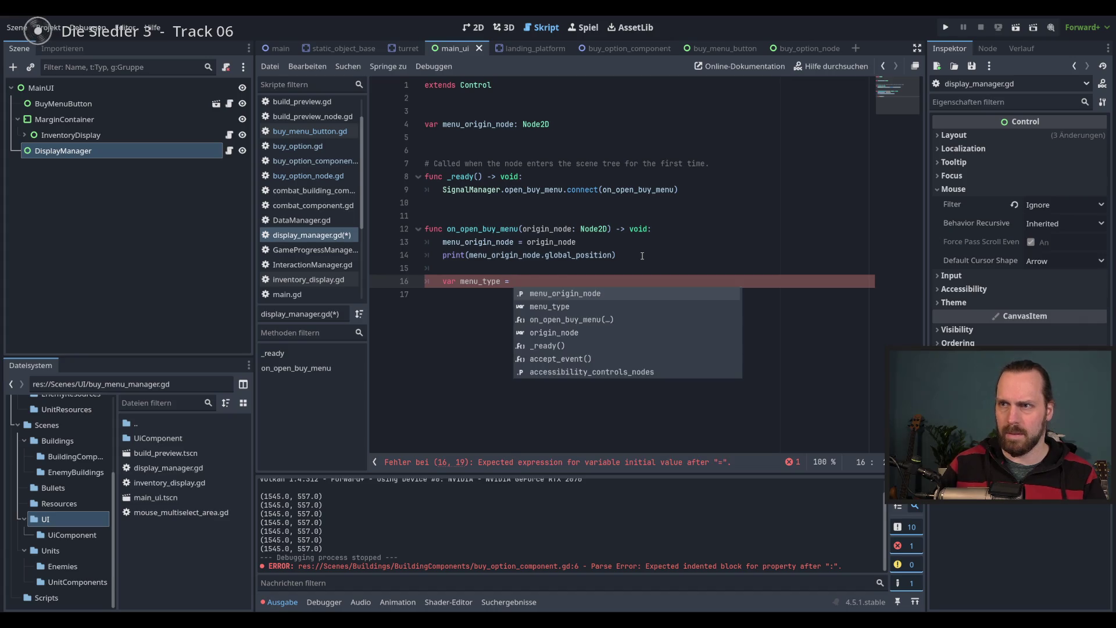
pyautogui.press('BackSpace')
pyautogui.press('BackSpace')
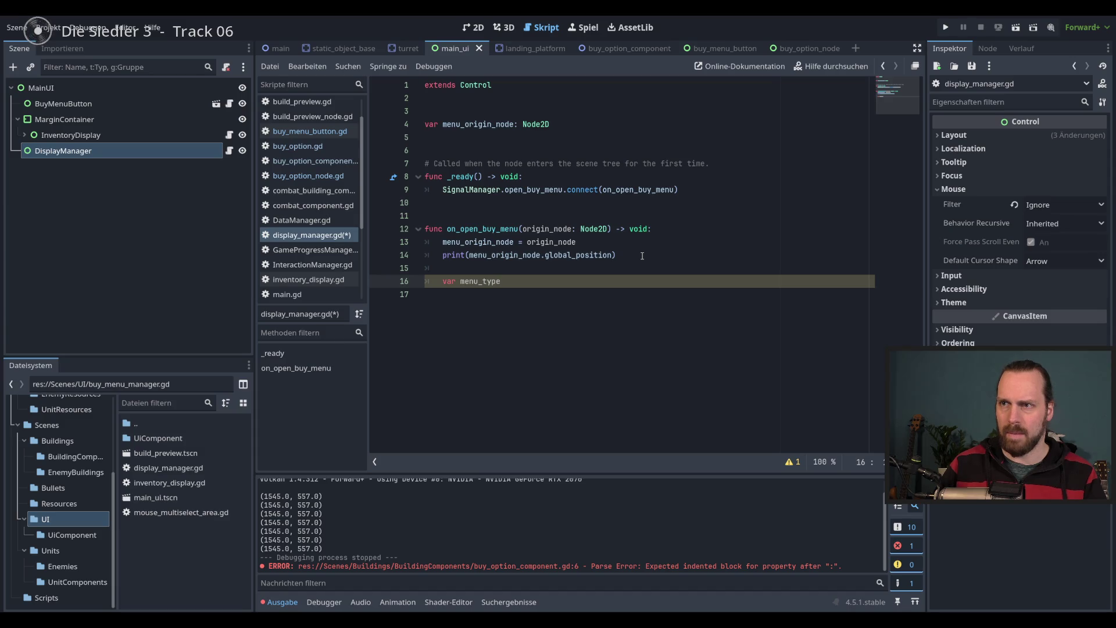
pyautogui.write(': BuyOption.ButtonEventType =')
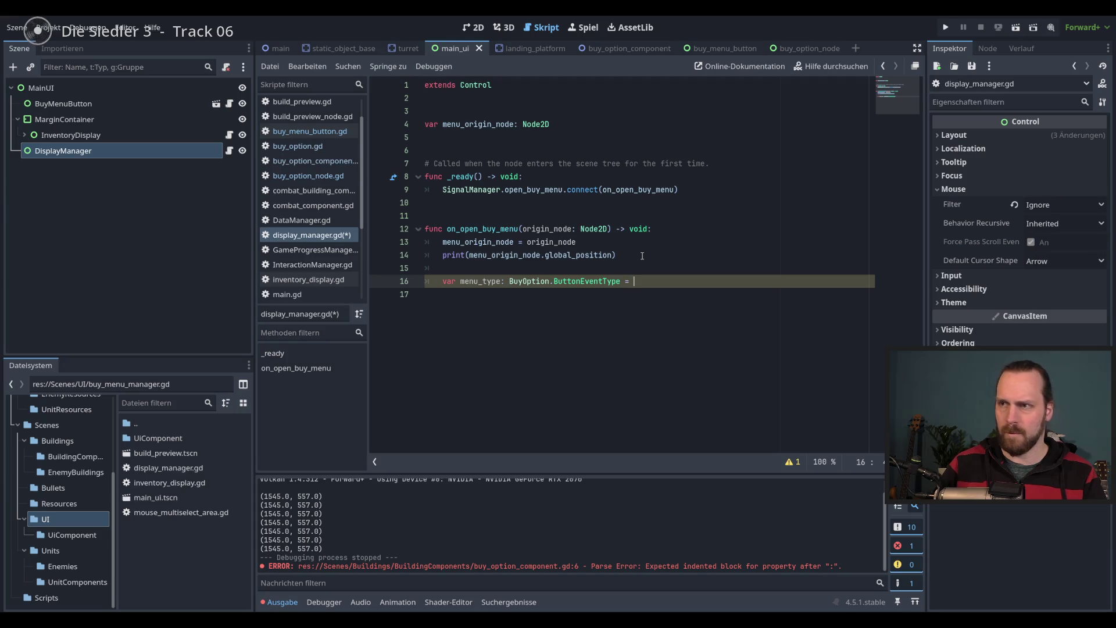
pyautogui.hotkey('ctrl', 'space')
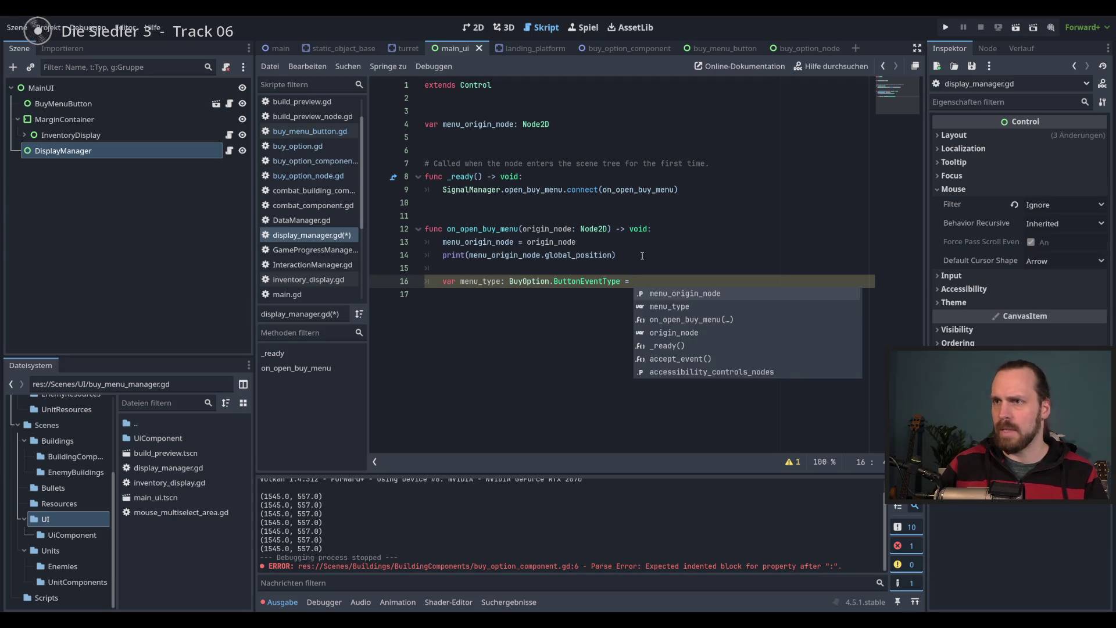
pyautogui.write('origin_node.')
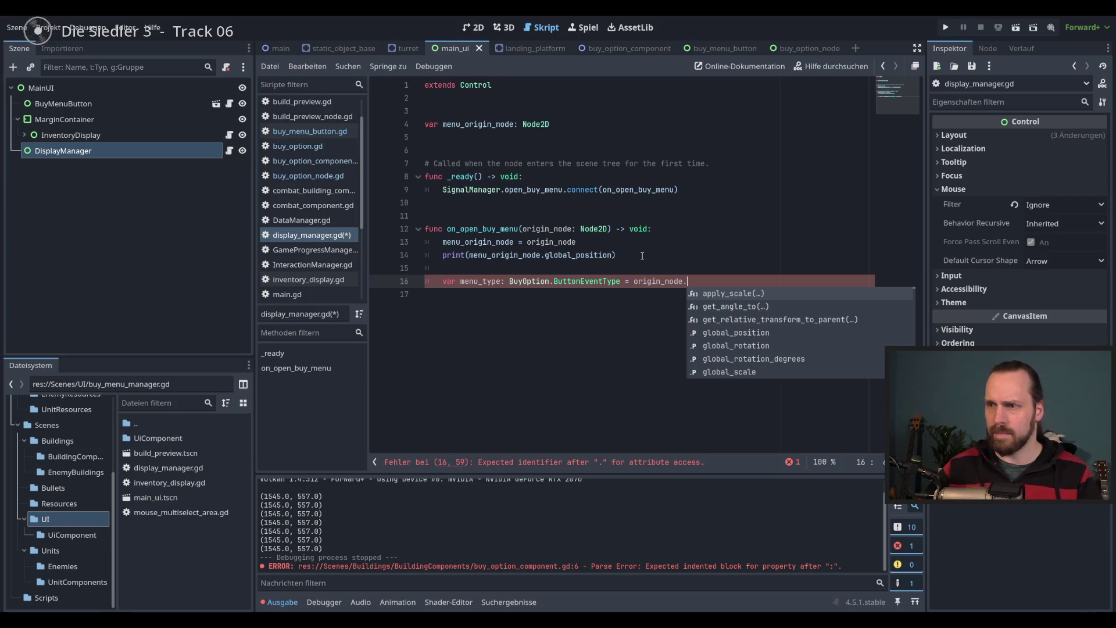
pyautogui.write('bu')
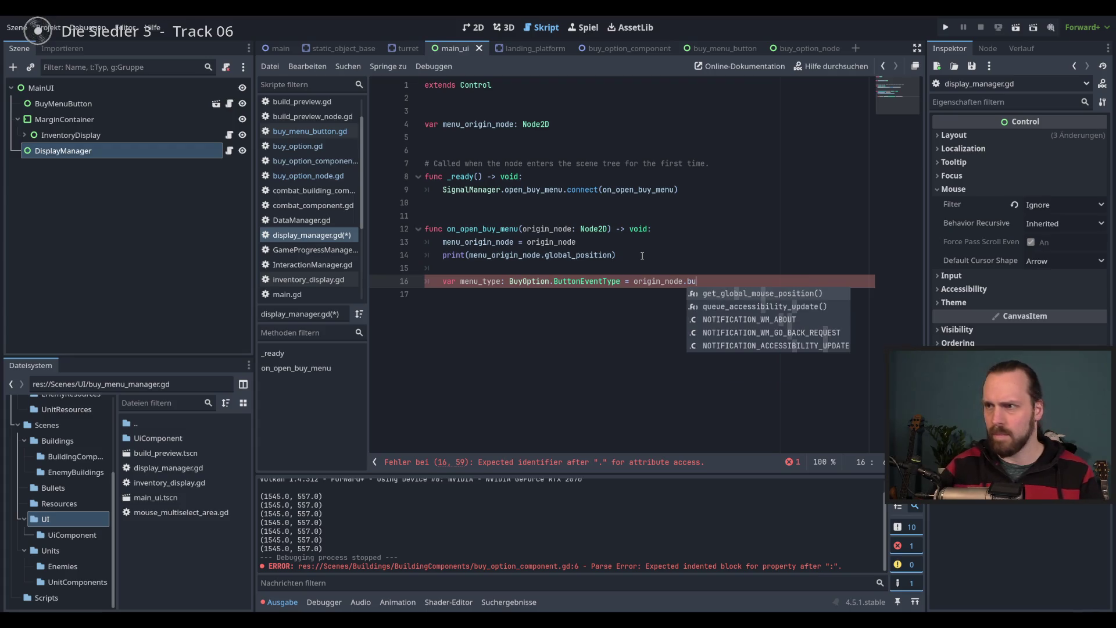
# Verify the export name in buy_menu_button.gd, complete the assignment with buy_option_type, and save
pyautogui.click(805, 48)
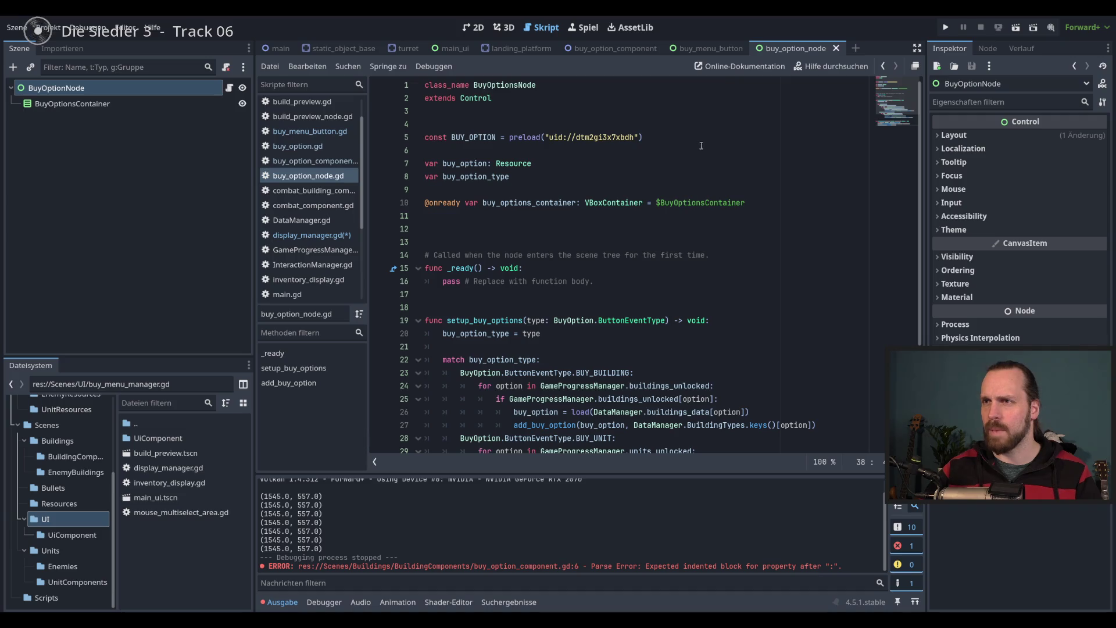
pyautogui.click(706, 48)
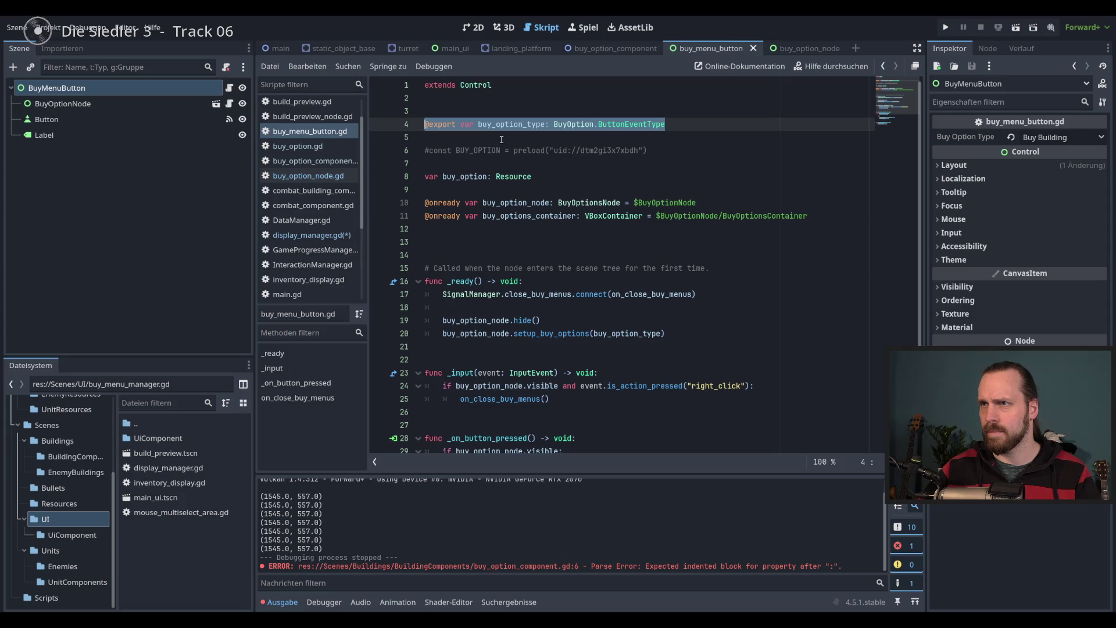
pyautogui.doubleClick(516, 123)
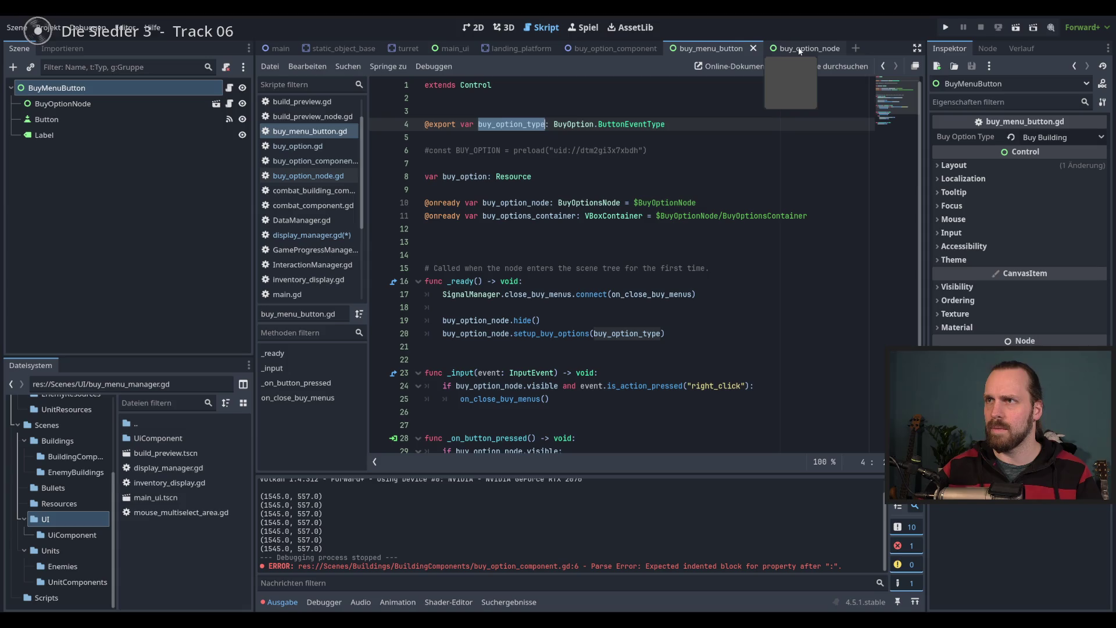
pyautogui.click(308, 235)
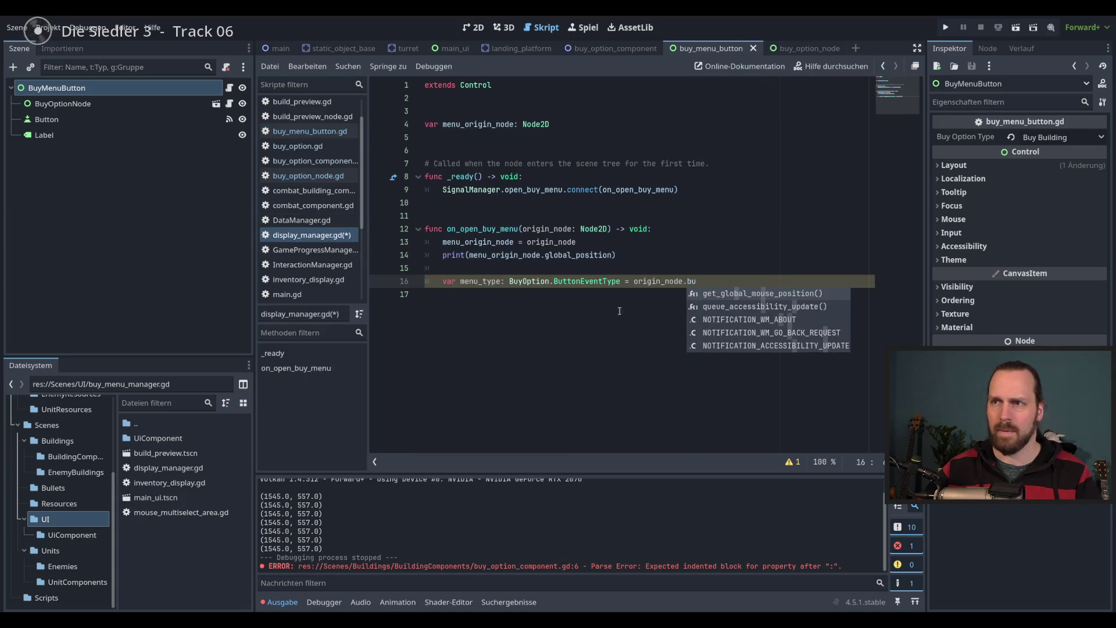
pyautogui.press('BackSpace')
pyautogui.press('BackSpace')
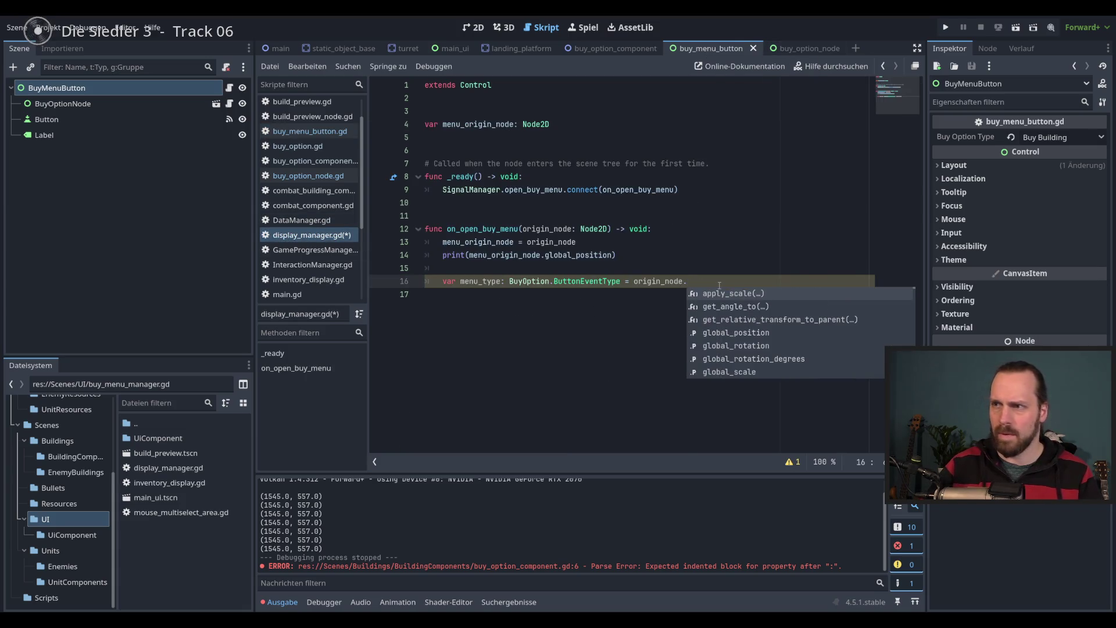
pyautogui.write('buy_option_type')
pyautogui.press('Escape')
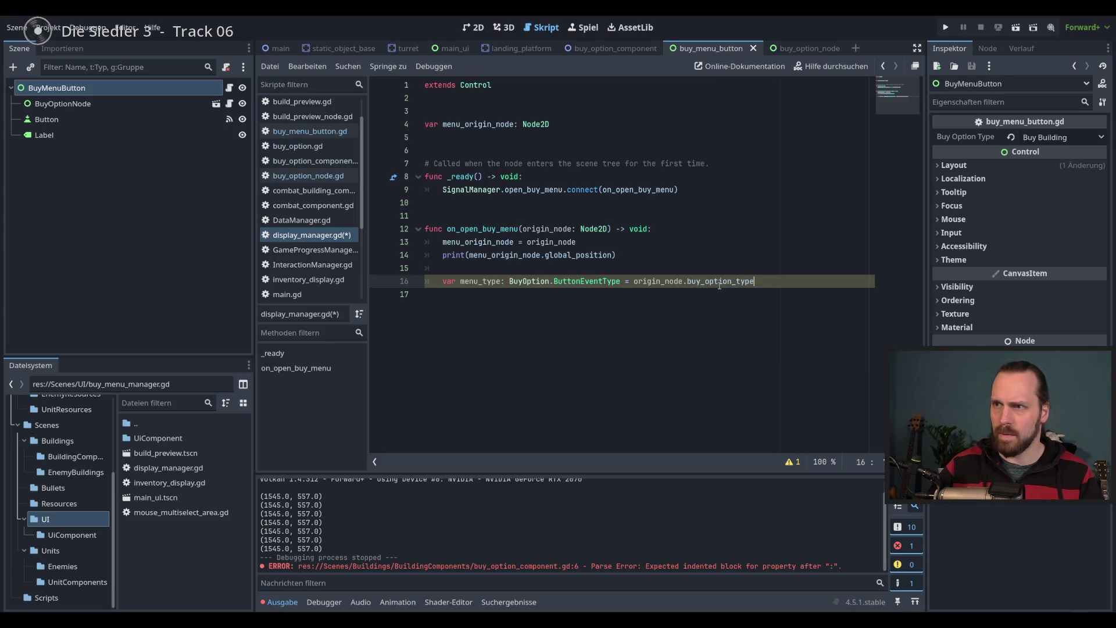
pyautogui.hotkey('ctrl', 's')
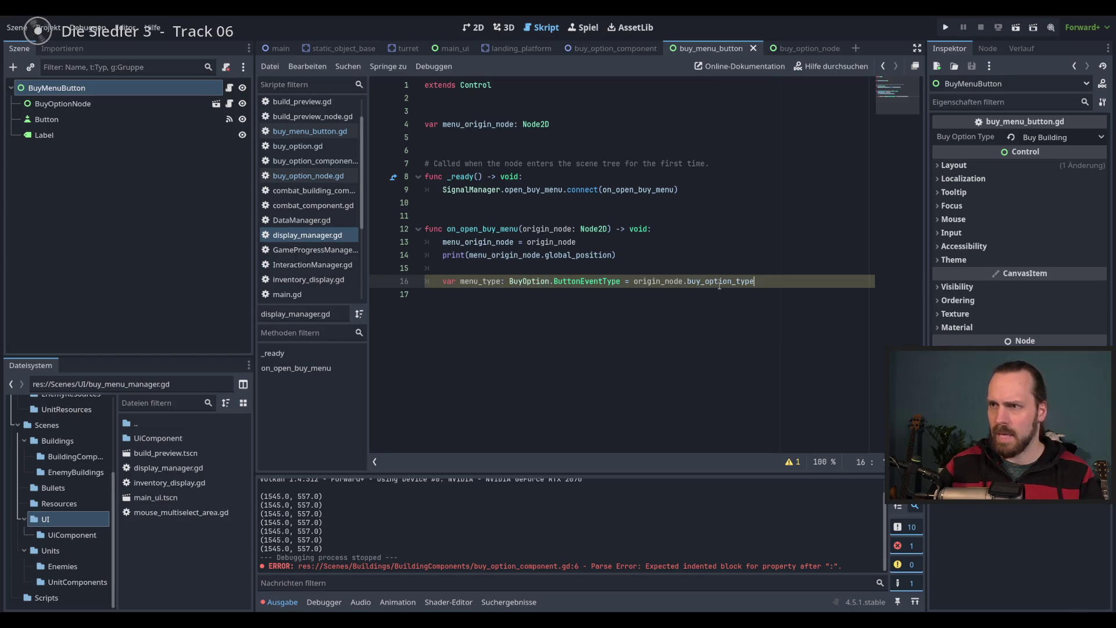
# Add an indented print(menu_type) line to the handler and run the game with F5
pyautogui.doubleClick(475, 279)
pyautogui.click(752, 296)
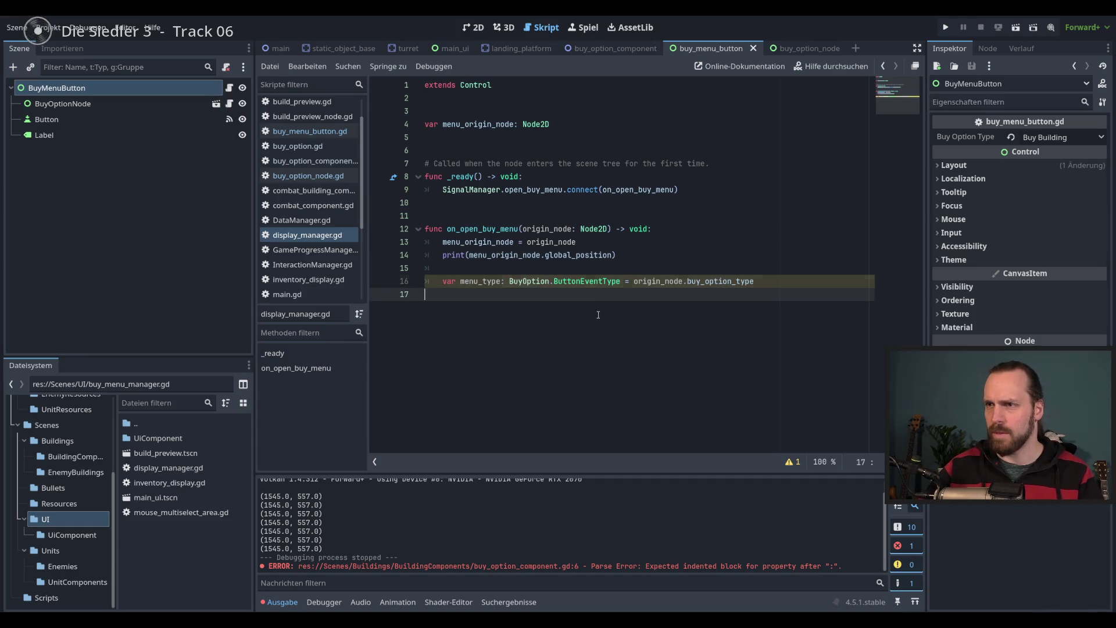
pyautogui.press('Tab')
pyautogui.write('print(menu_type')
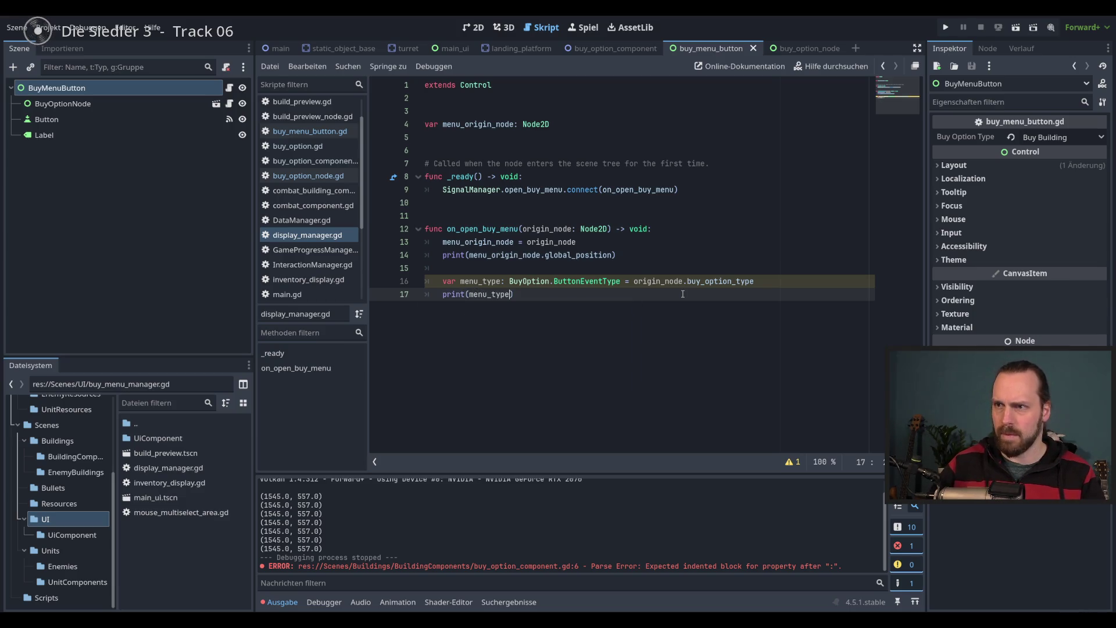
pyautogui.press('F5')
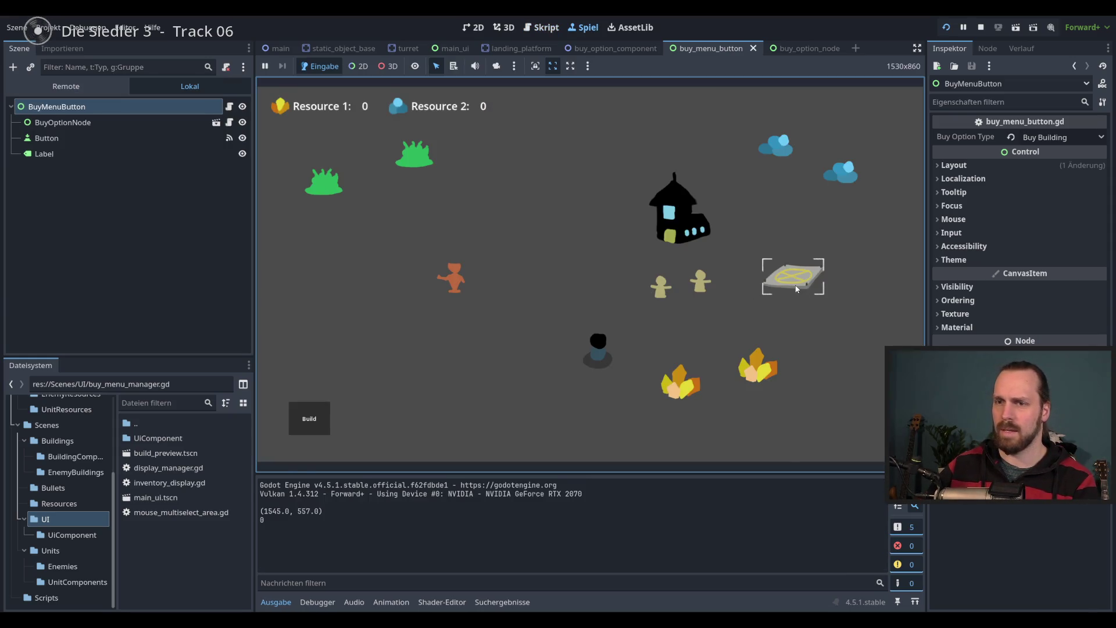
# Open the buy menu to confirm menu type 0 prints, stop the game, and open landing_platform
pyautogui.click(796, 289)
pyautogui.click(797, 288)
pyautogui.click(796, 289)
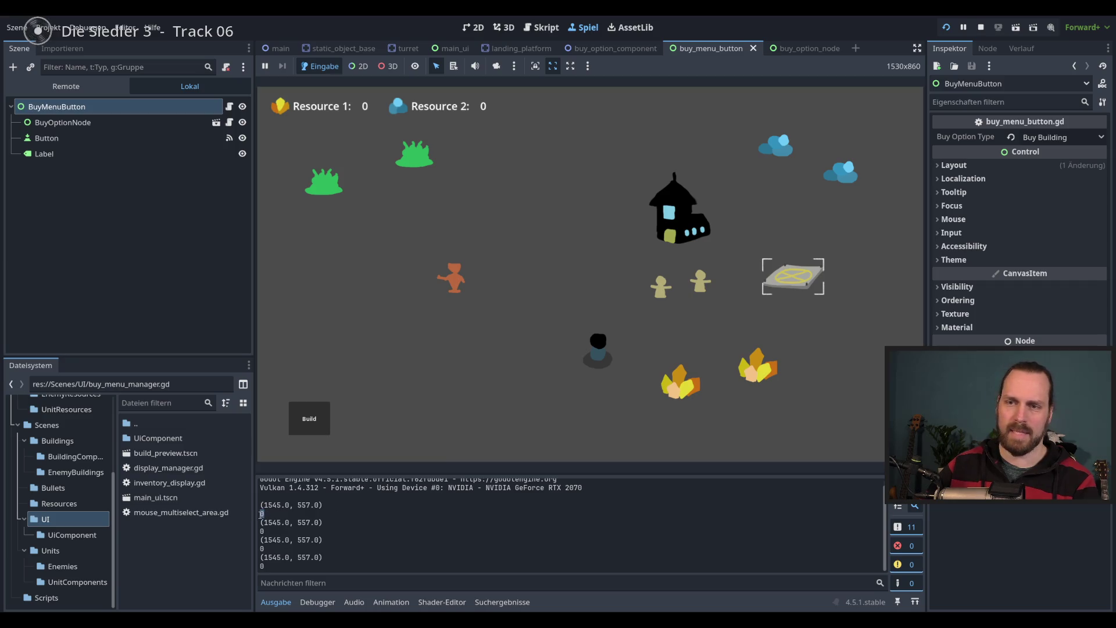
pyautogui.press('F8')
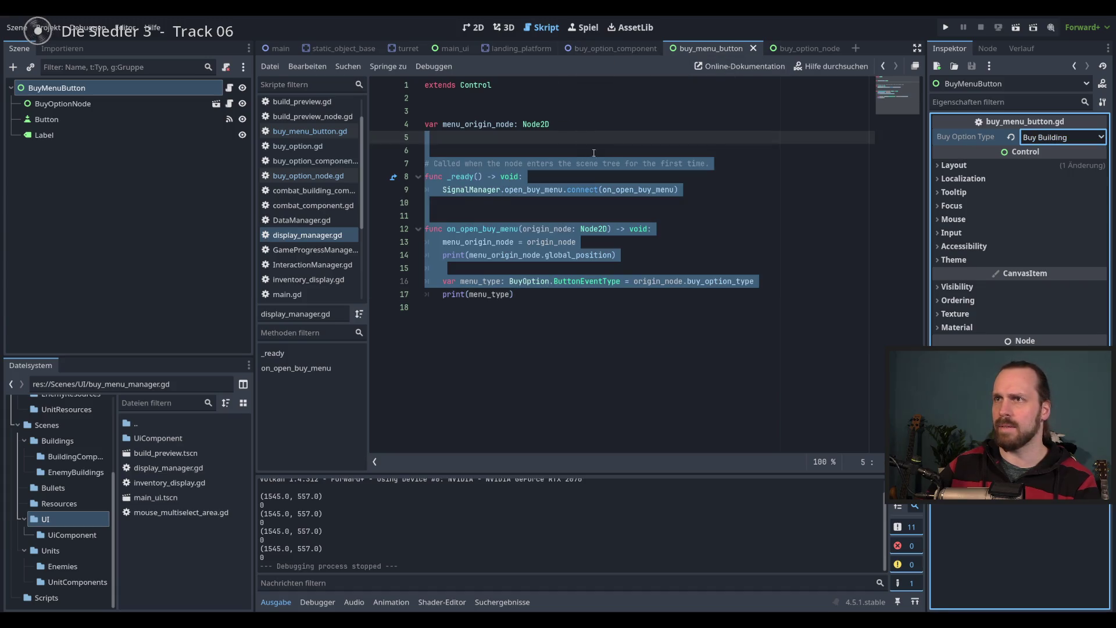
pyautogui.click(519, 48)
# Set the BuyOptionComponent's Buy Option Type to Buy Building in the Inspector
pyautogui.click(118, 103)
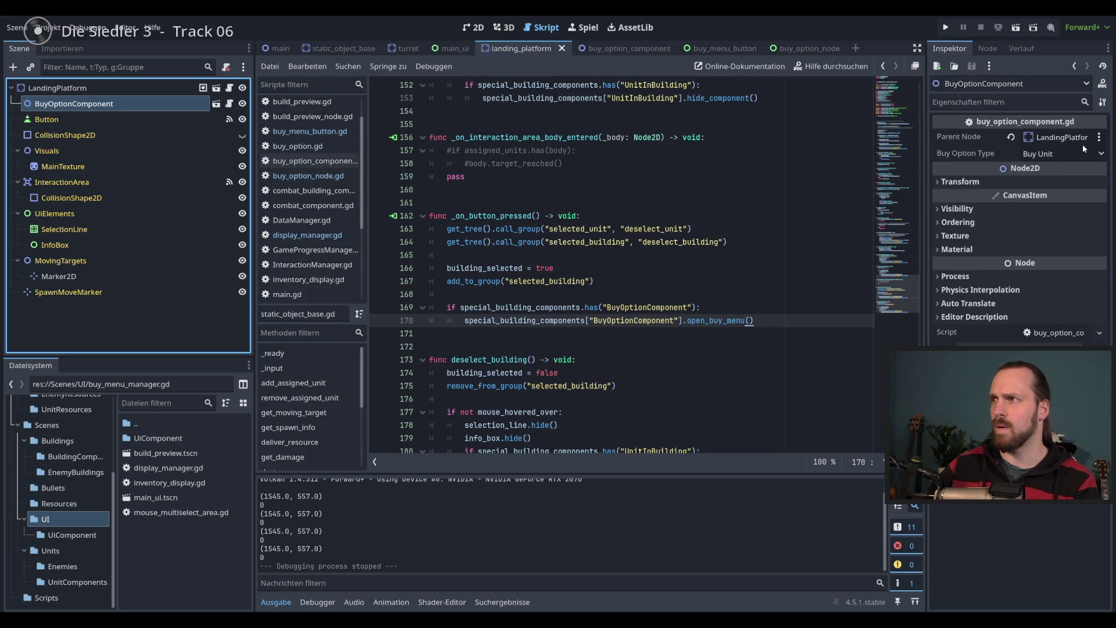
pyautogui.click(1057, 155)
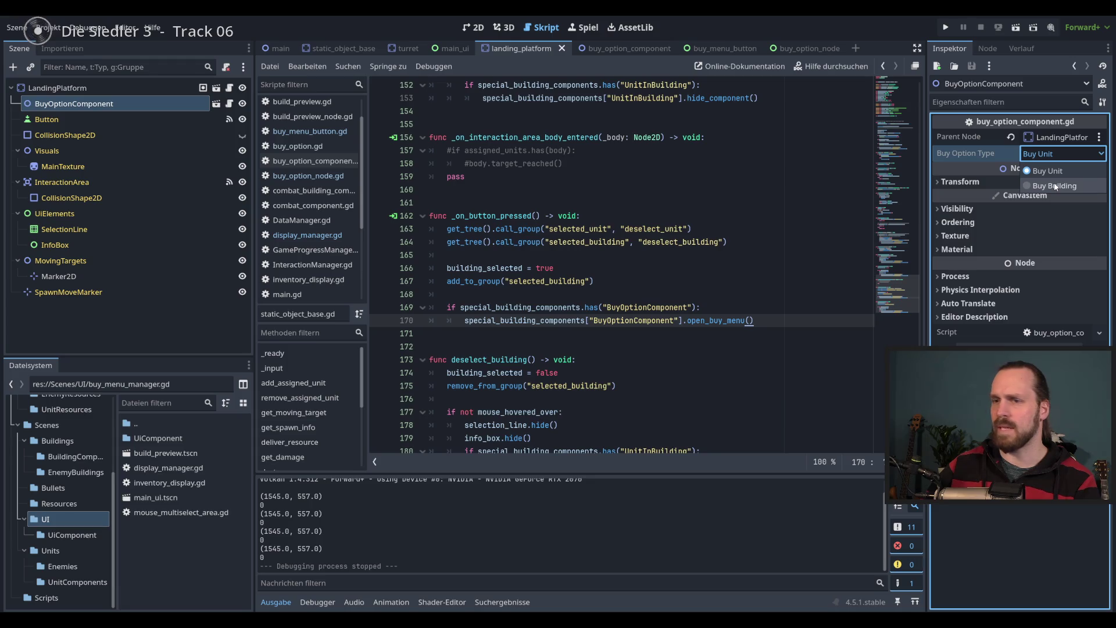
pyautogui.click(1054, 186)
# Run the game, open the landing platform's buy menu to confirm menu type 1 prints, then stop
pyautogui.press('F5')
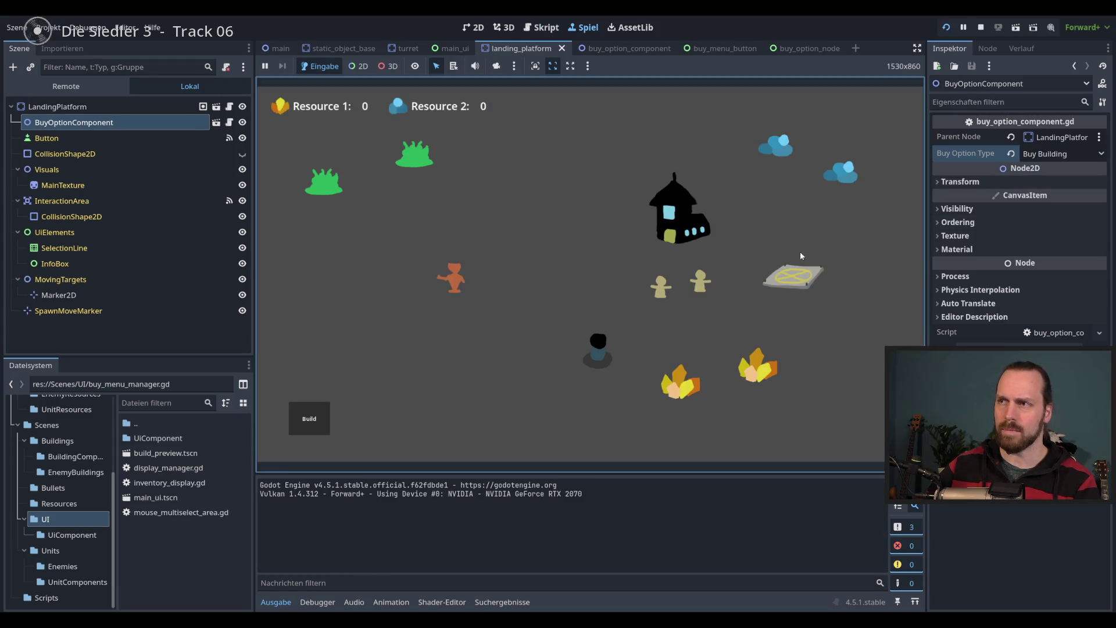
pyautogui.click(800, 251)
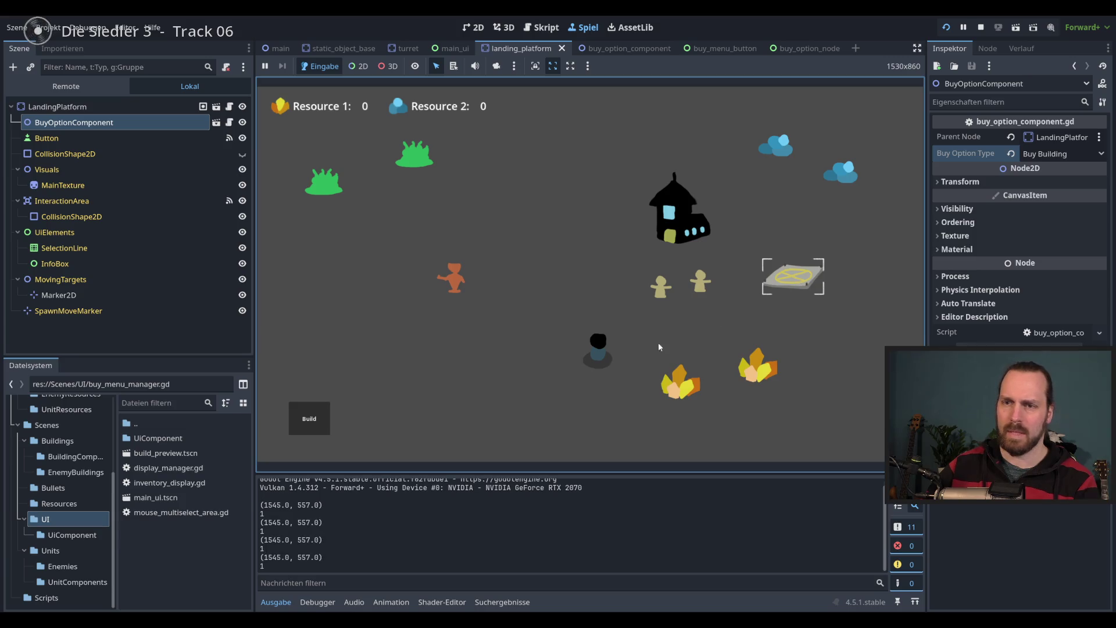
pyautogui.doubleClick(261, 514)
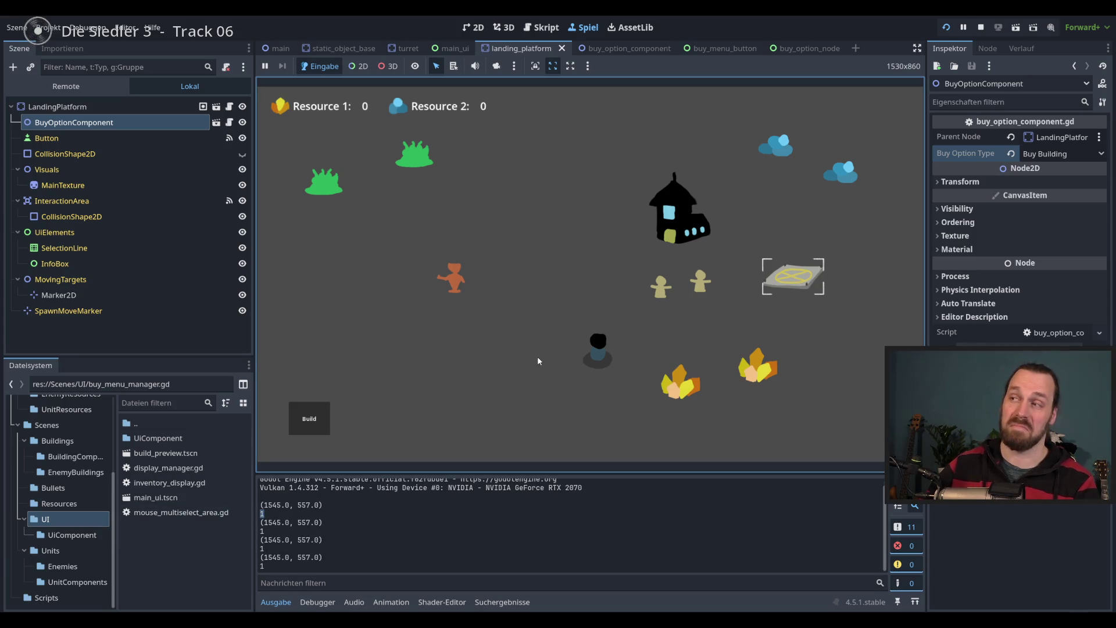
pyautogui.press('F8')
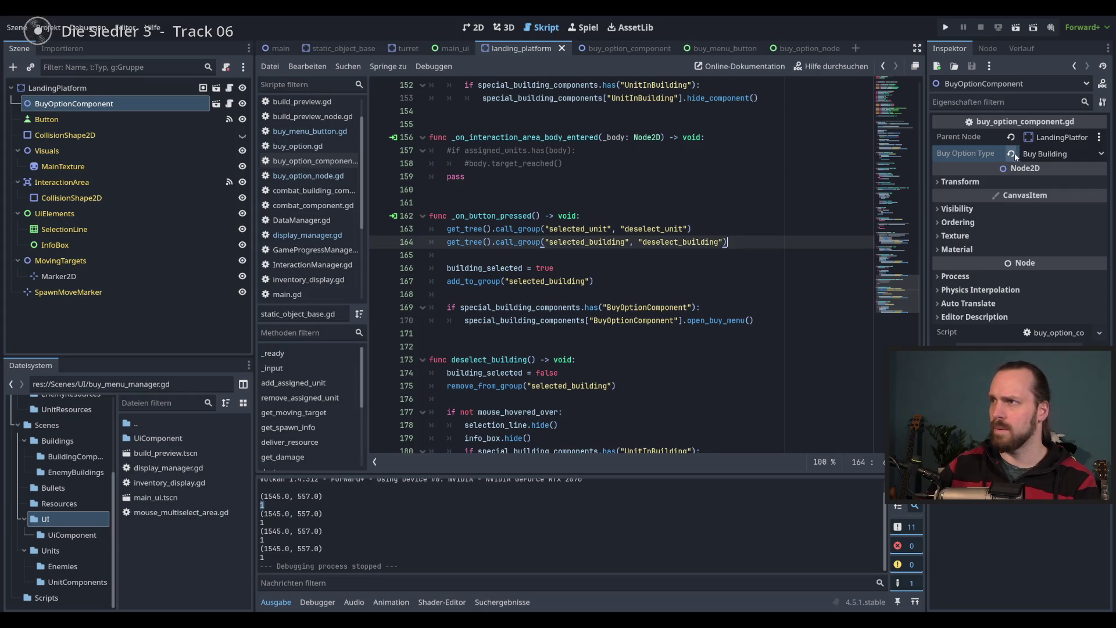
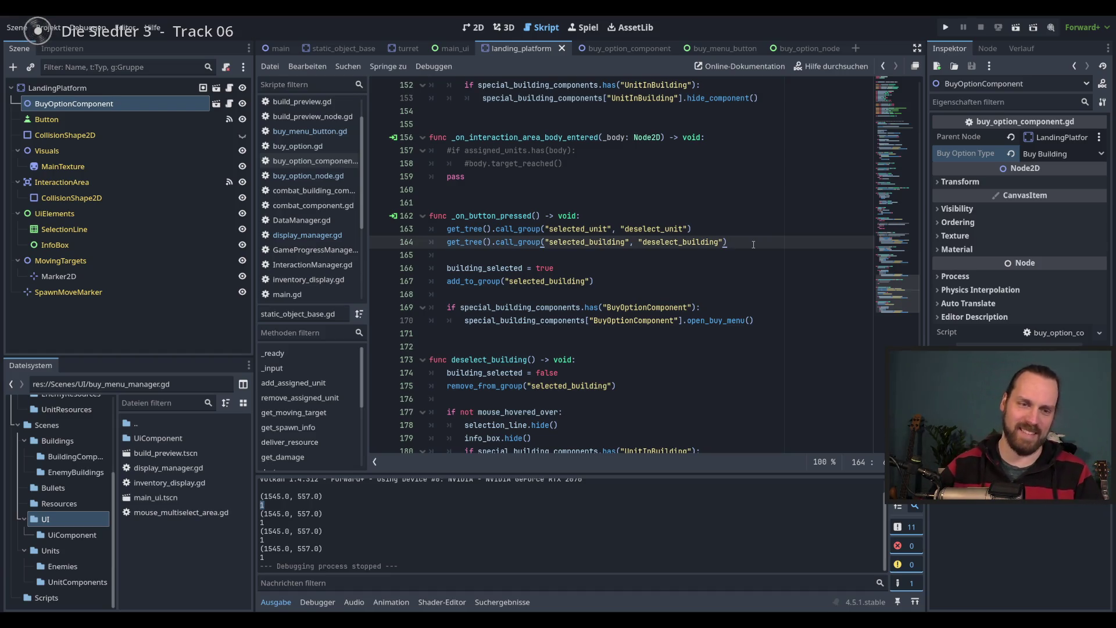
pyautogui.scroll(-1, 748, 258)
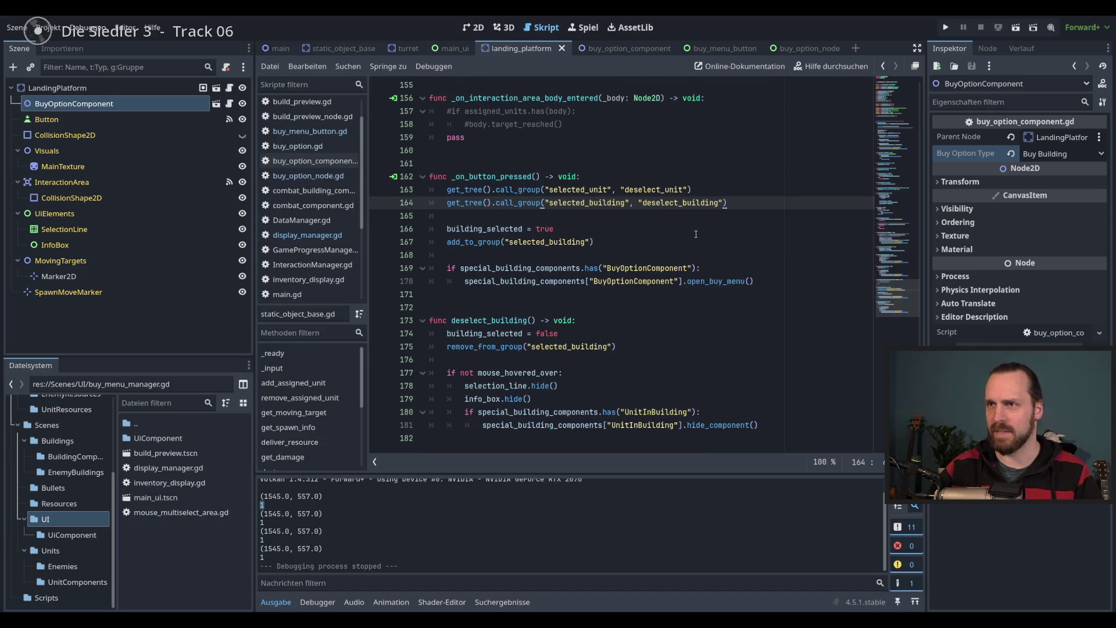
pyautogui.scroll(2, 697, 227)
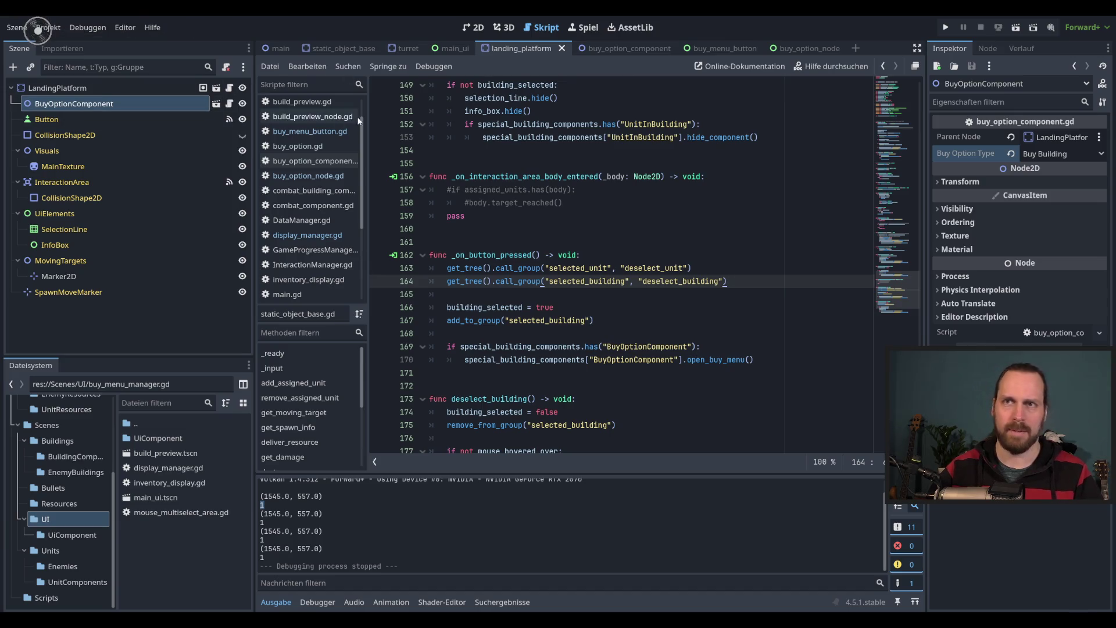
pyautogui.click(215, 103)
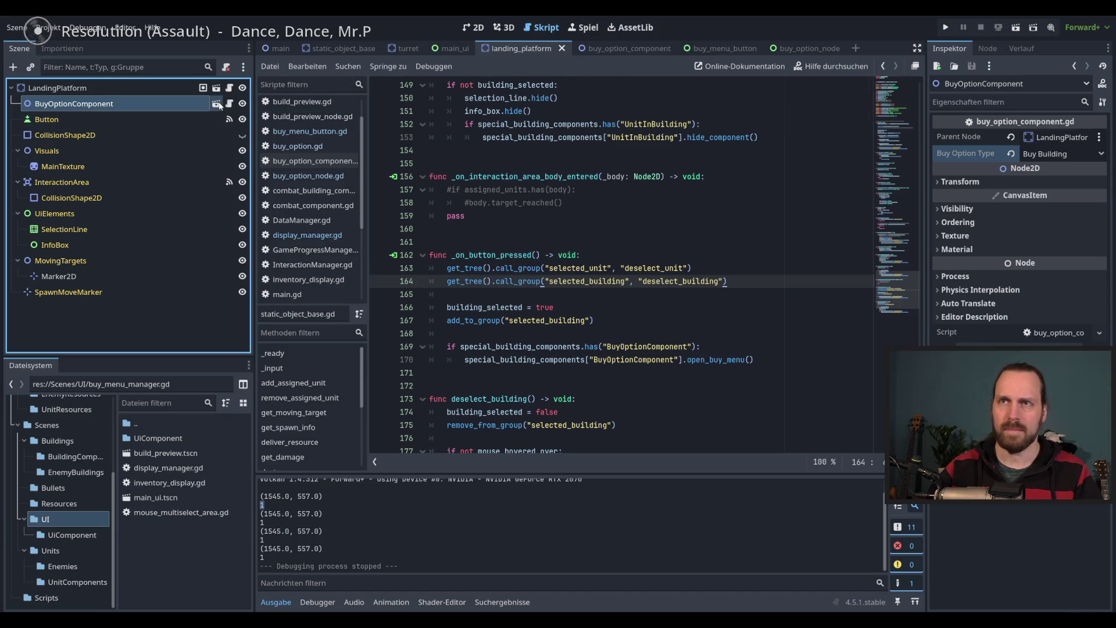
pyautogui.click(746, 255)
pyautogui.click(738, 281)
pyautogui.click(733, 150)
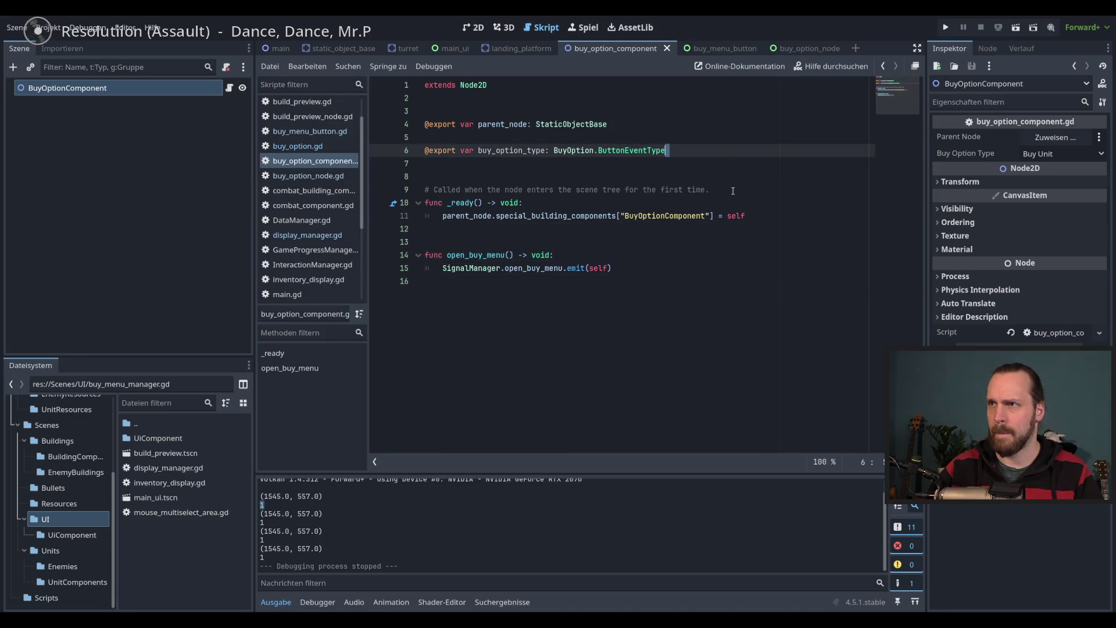
pyautogui.click(601, 124)
pyautogui.press('Down')
pyautogui.press('BackSpace')
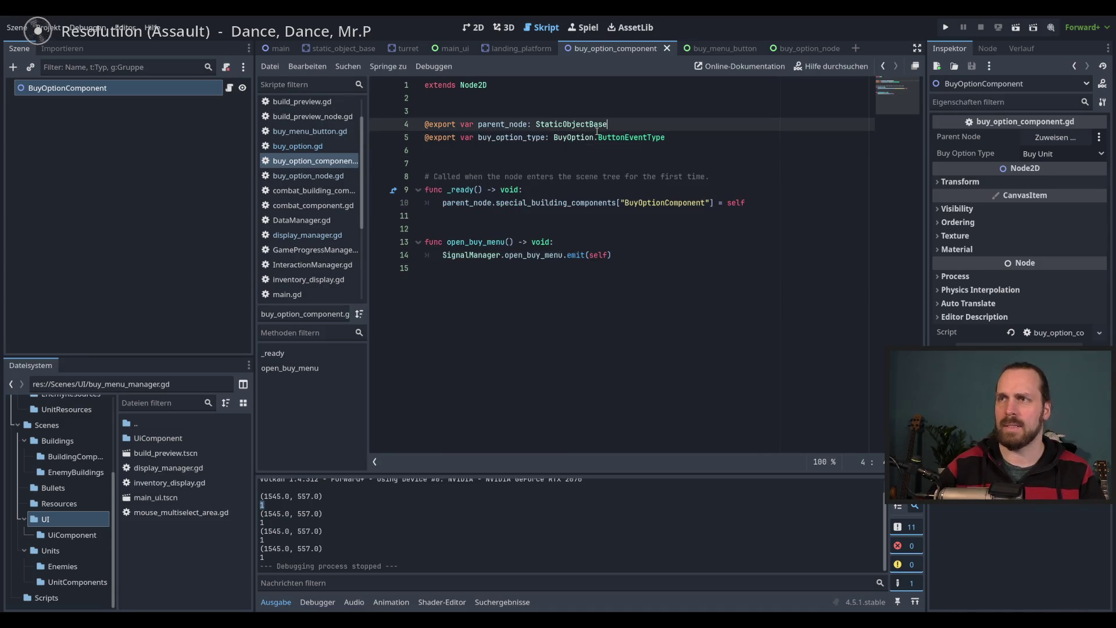
# Check the _ready registration and open_buy_menu emit lines, then switch to main_ui's display_manager.gd
pyautogui.click(765, 205)
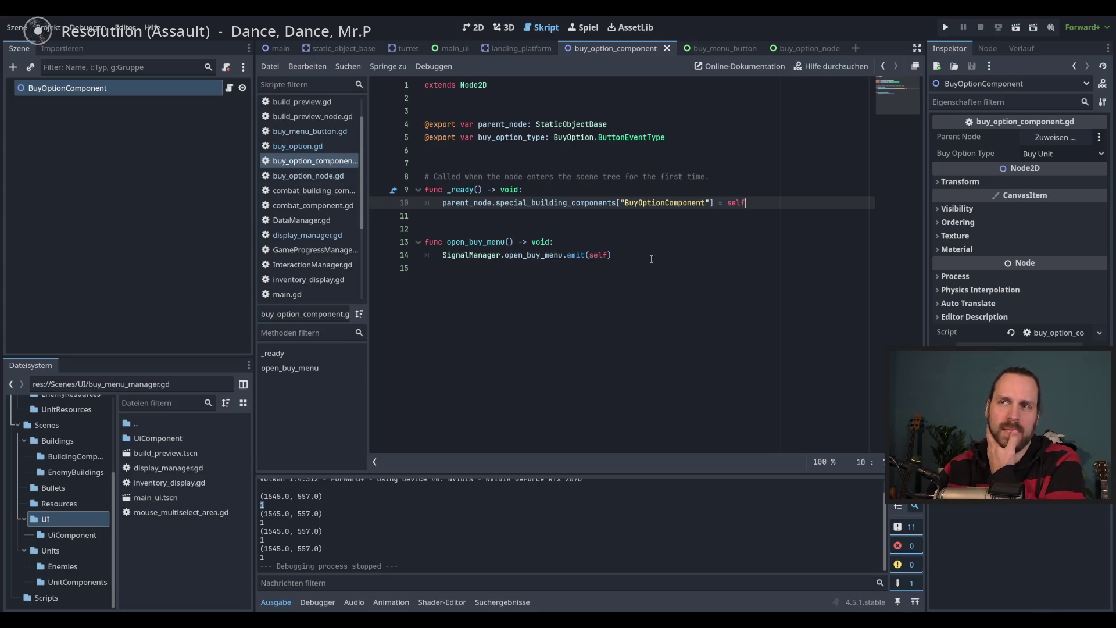
pyautogui.click(626, 254)
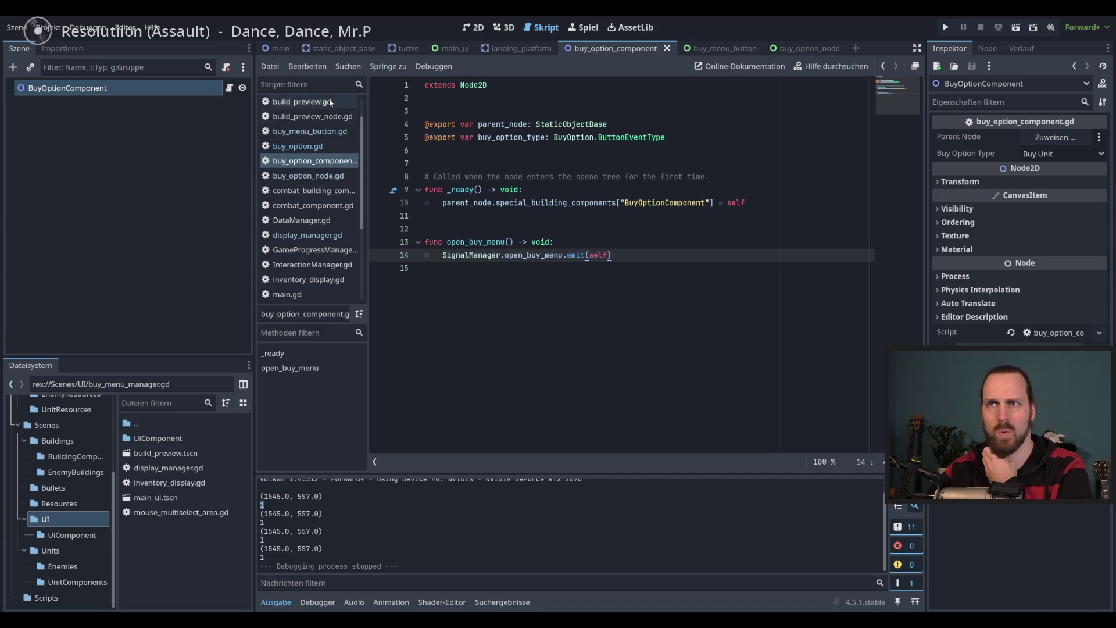
pyautogui.click(448, 49)
pyautogui.click(230, 152)
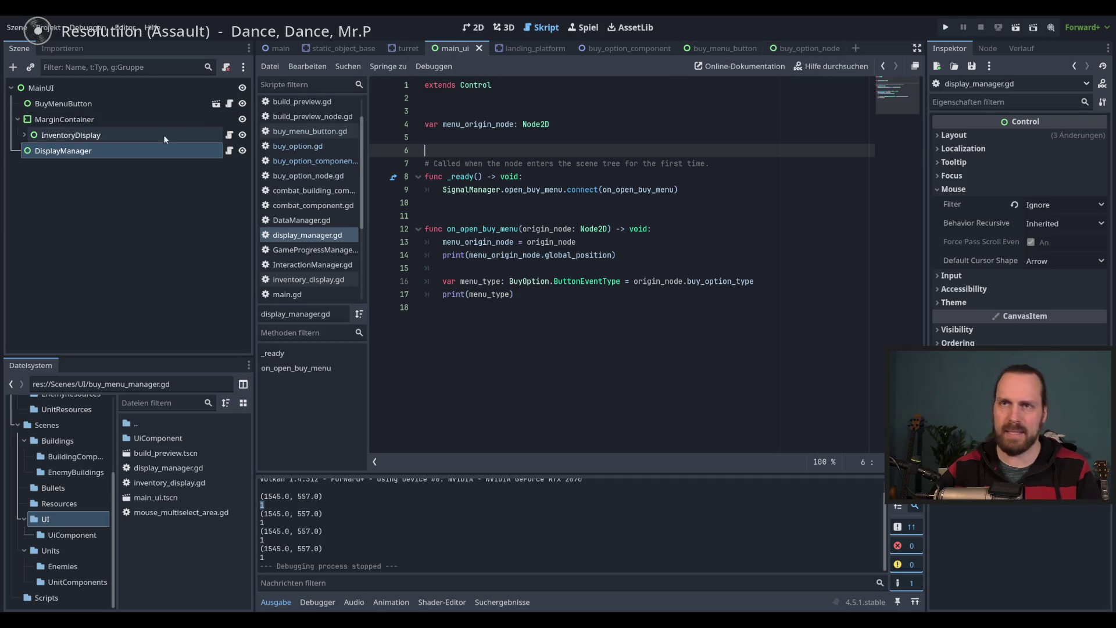
# Add blank lines above menu_origin_node and locate the buy option scene in the UiComponent folder
pyautogui.click(474, 30)
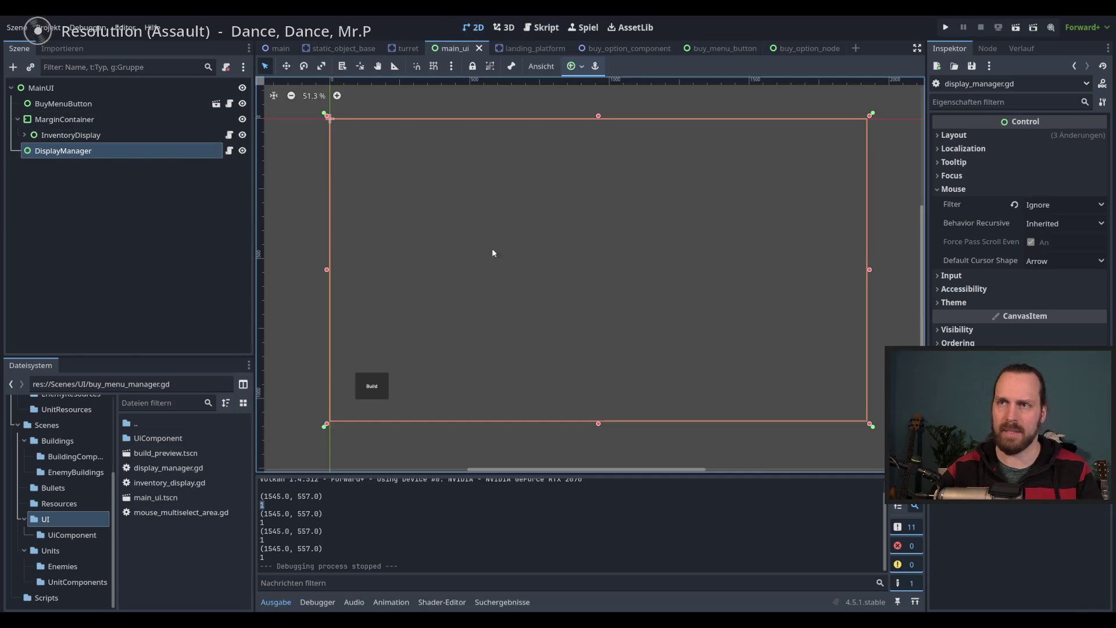
pyautogui.click(229, 151)
pyautogui.click(628, 235)
pyautogui.click(612, 299)
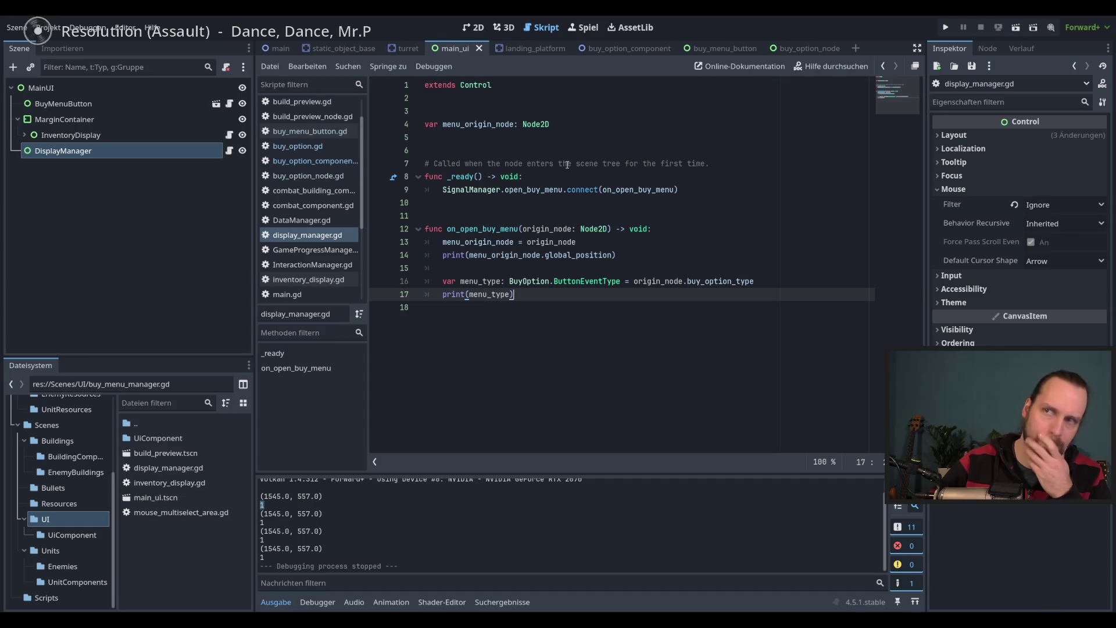
pyautogui.click(524, 120)
pyautogui.hotkey('ctrl', 'shift', 'Return')
pyautogui.hotkey('ctrl', 'shift', 'Return')
pyautogui.hotkey('ctrl', 'shift', 'Return')
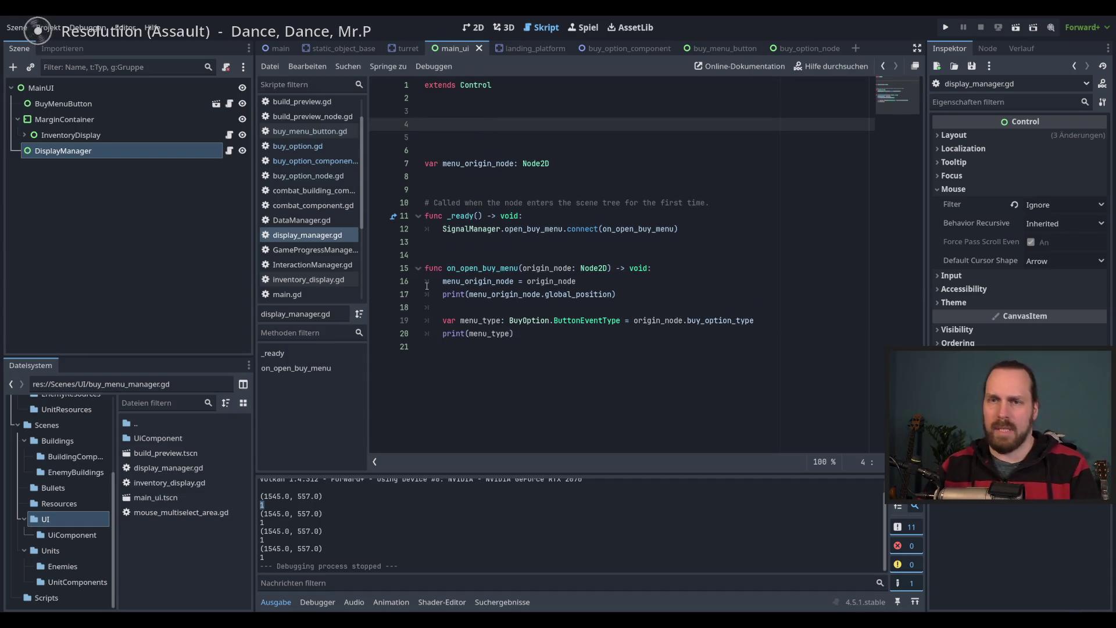
pyautogui.press('Delete')
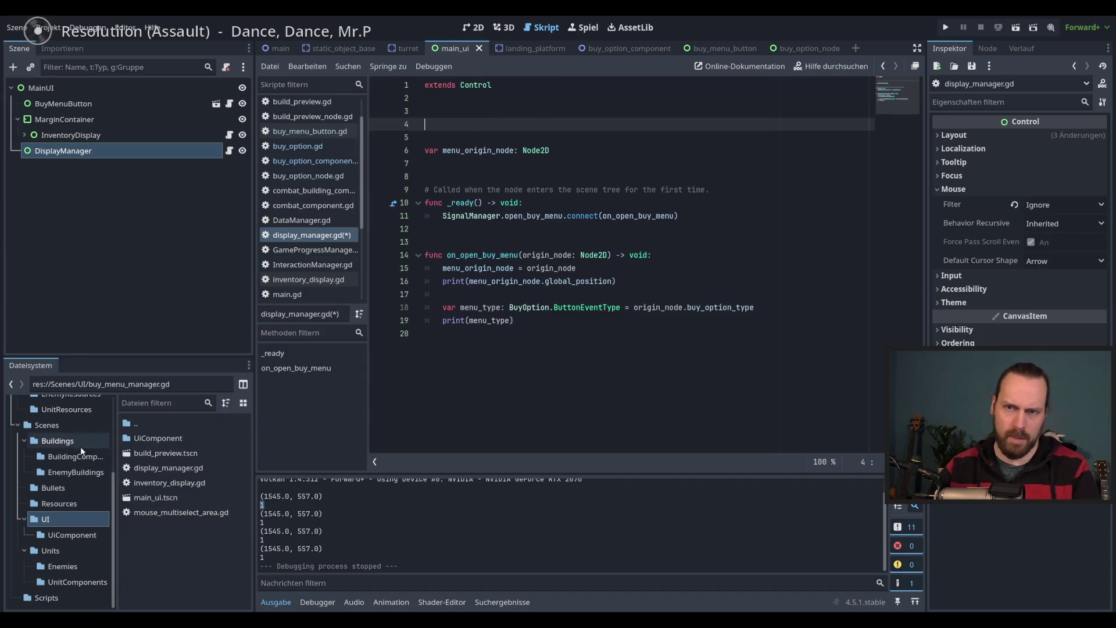
pyautogui.scroll(1, 114, 495)
pyautogui.scroll(-2, 111, 500)
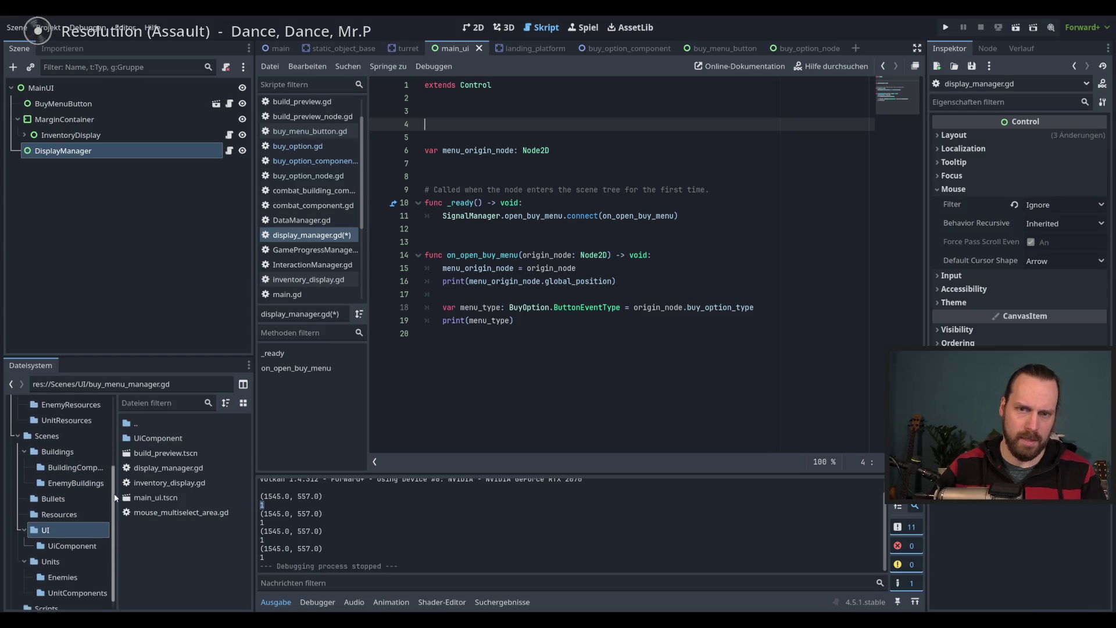
pyautogui.click(72, 535)
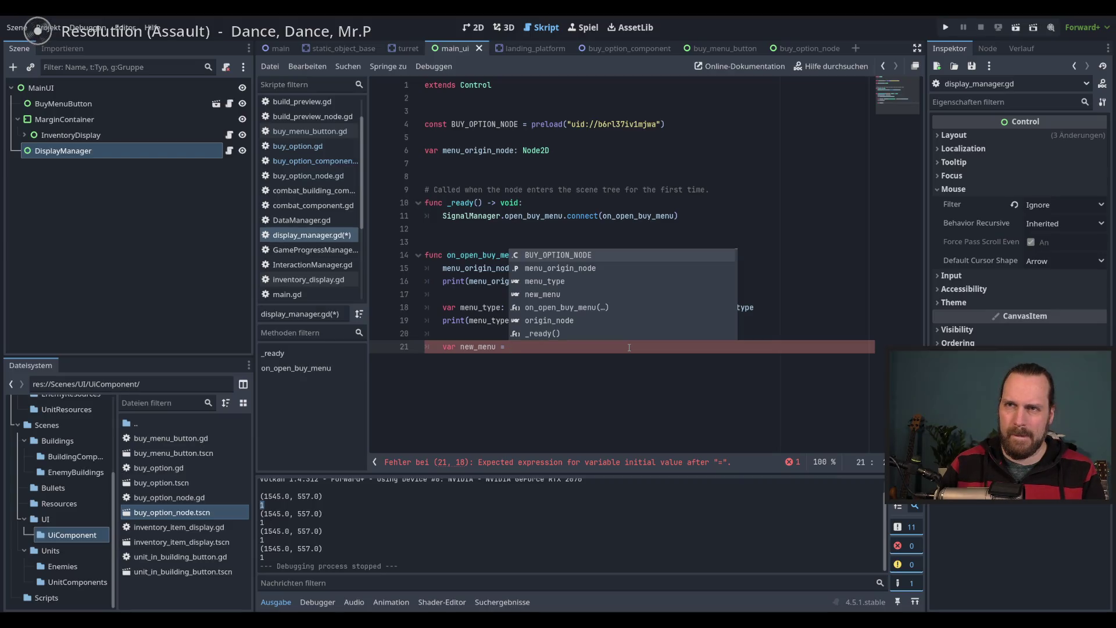
pyautogui.click(142, 192)
pyautogui.click(79, 151)
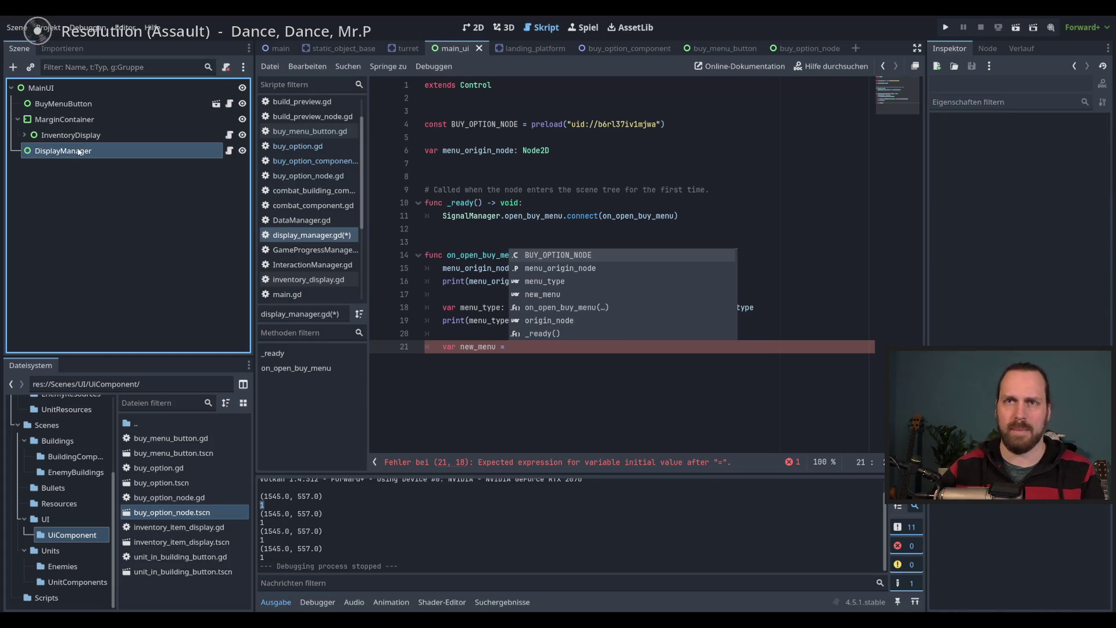
# Instantiate BUY_OPTION_NODE into new_menu in on_open_buy_menu and save the script
pyautogui.click(526, 347)
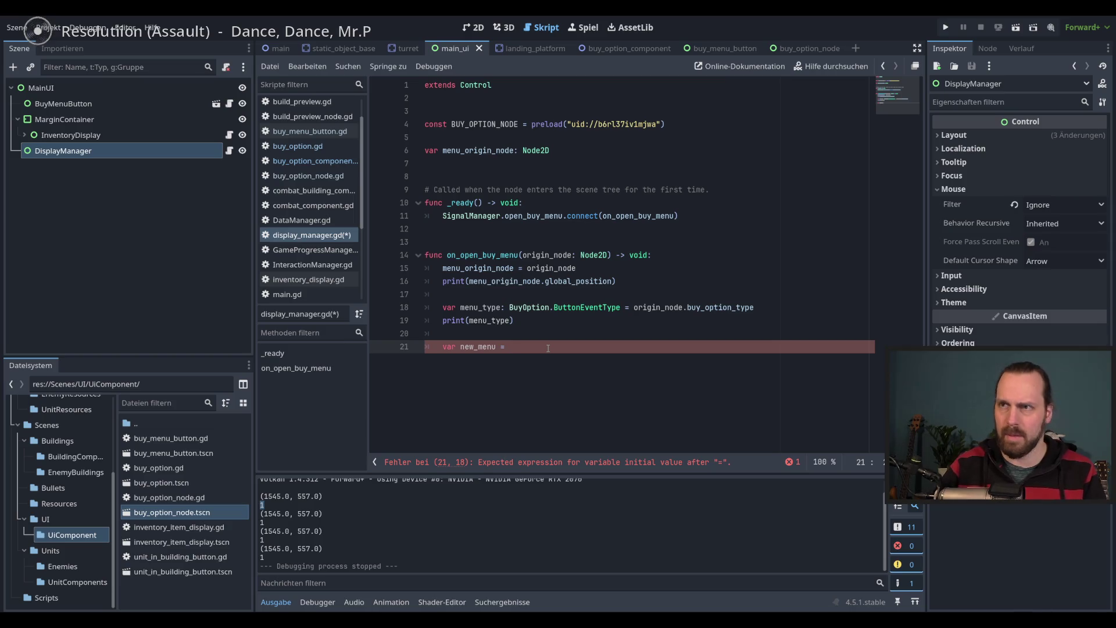
pyautogui.write('BU')
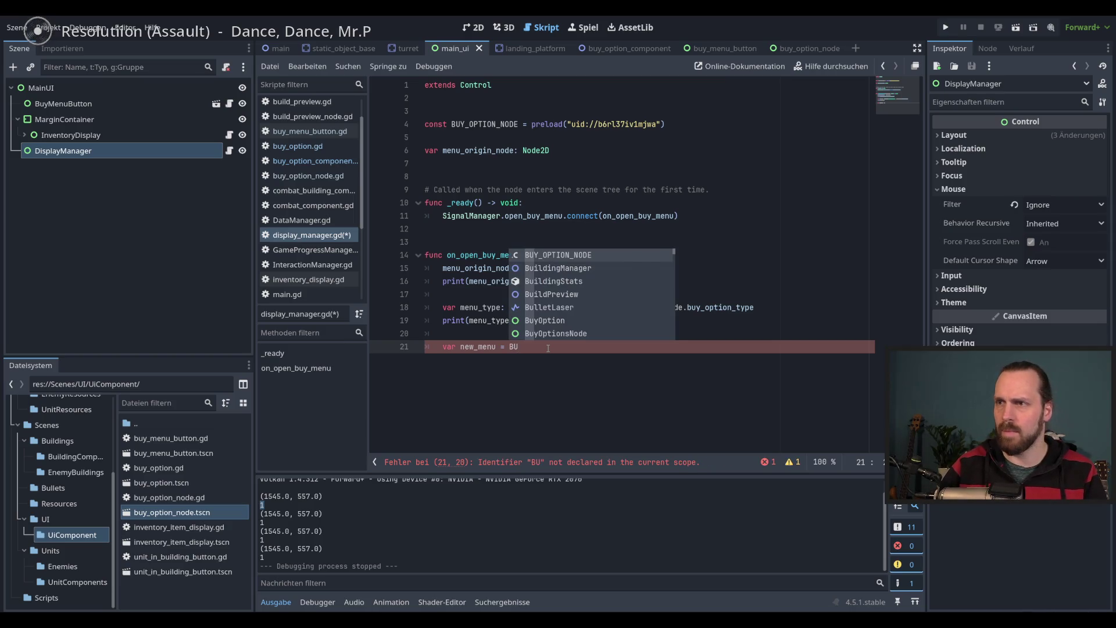
pyautogui.press('Return')
pyautogui.write('.inst')
pyautogui.press('Return')
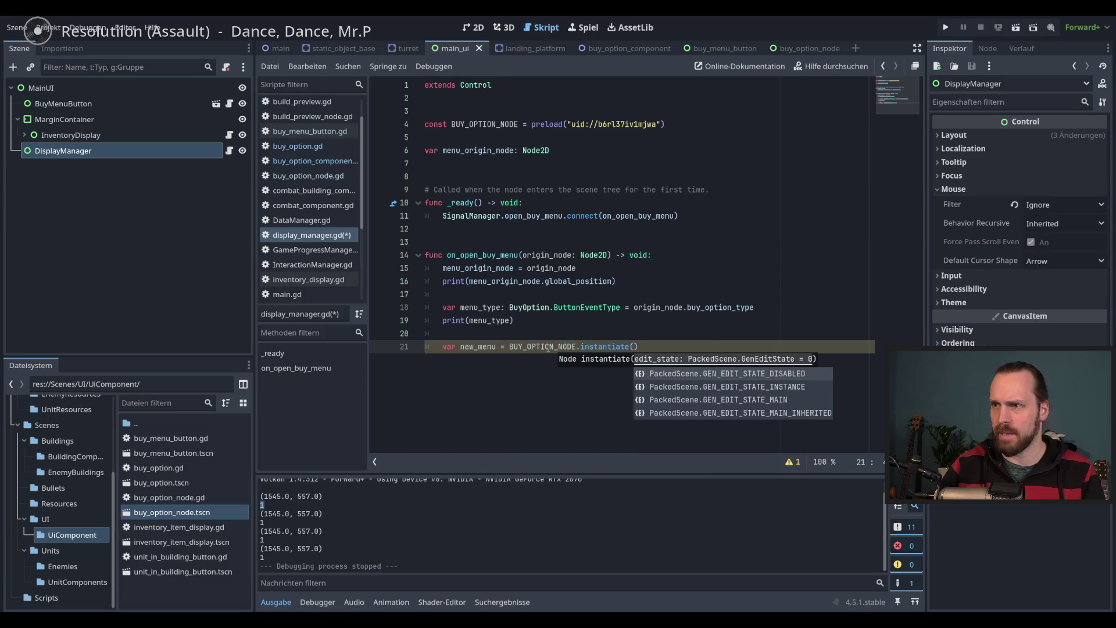
pyautogui.write(')')
pyautogui.press('Return')
pyautogui.hotkey('ctrl', 's')
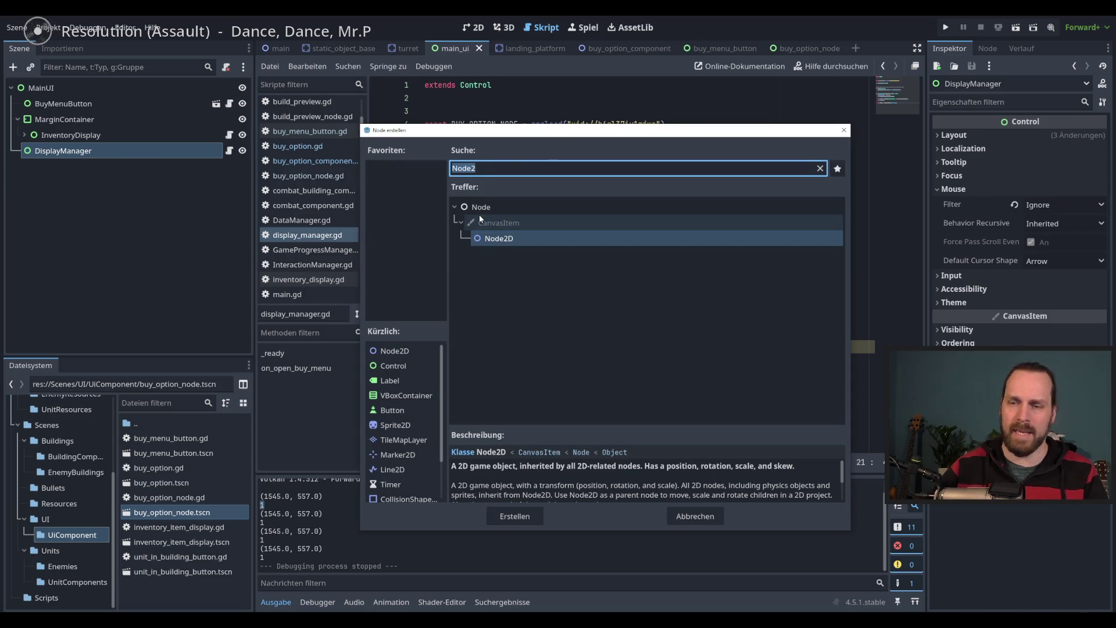
# Create a Control node under DisplayManager and rename it BuyMenu
pyautogui.write('Control')
pyautogui.press('Return')
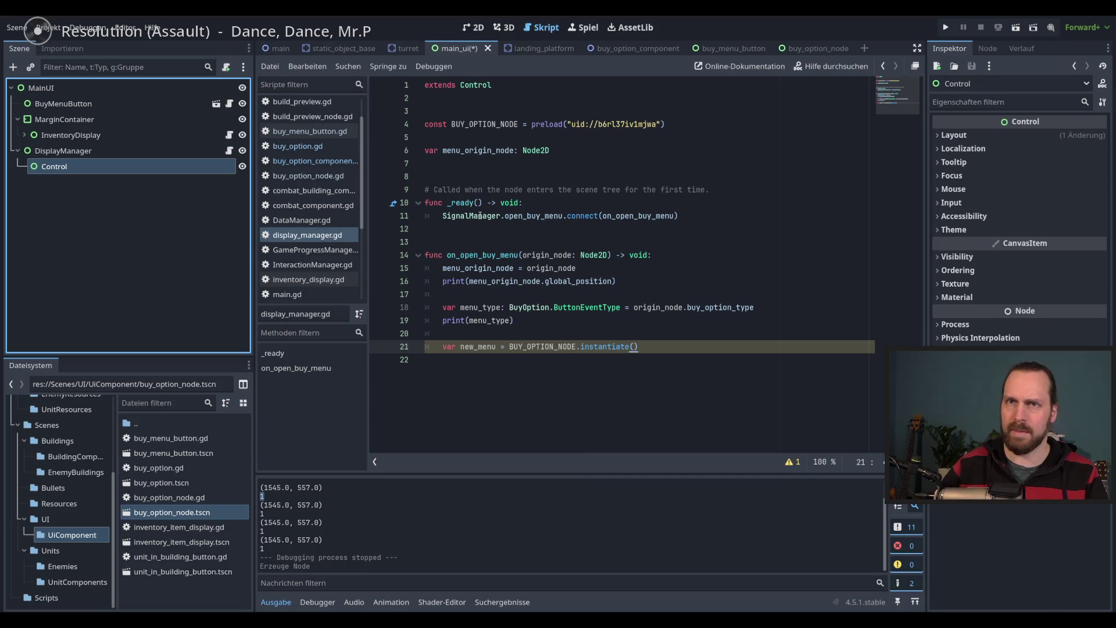
pyautogui.doubleClick(65, 166)
pyautogui.write('BuyMenu')
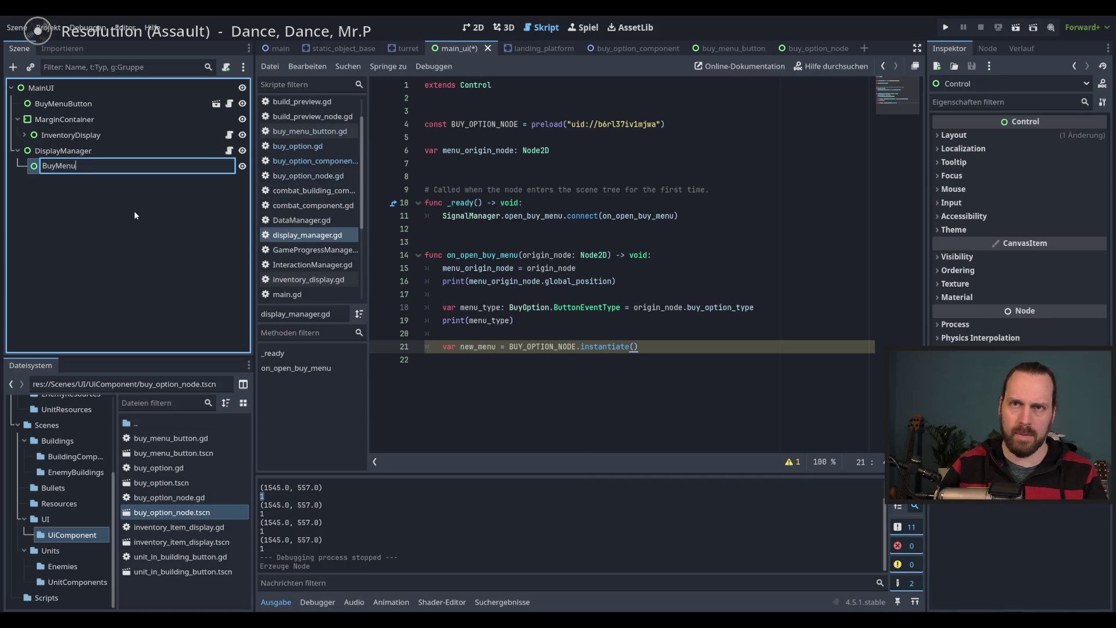
pyautogui.press('Return')
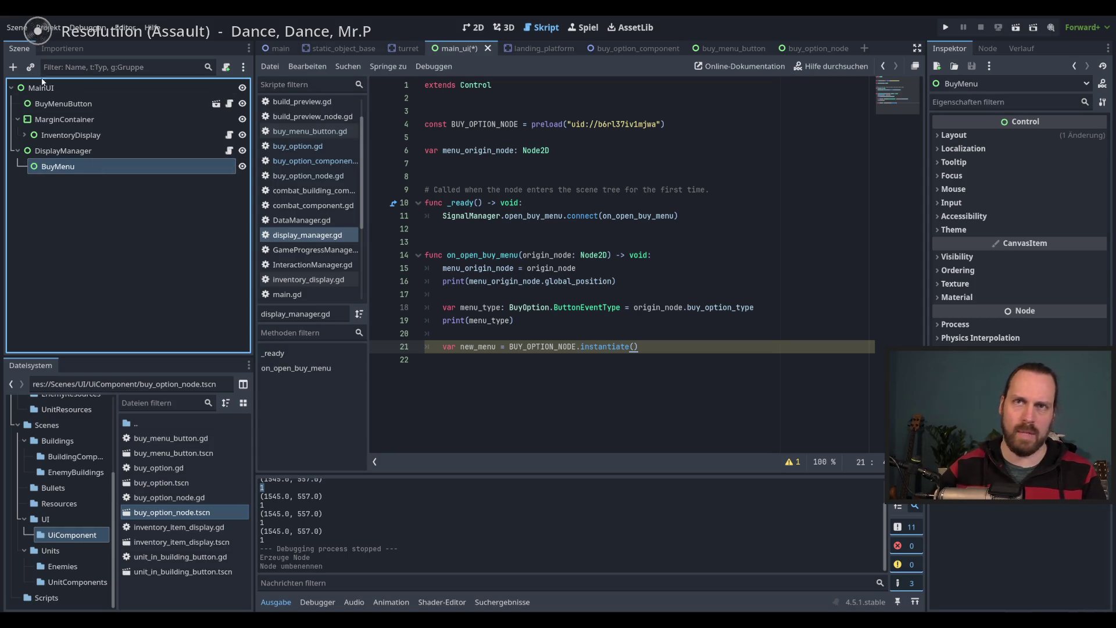
pyautogui.click(58, 156)
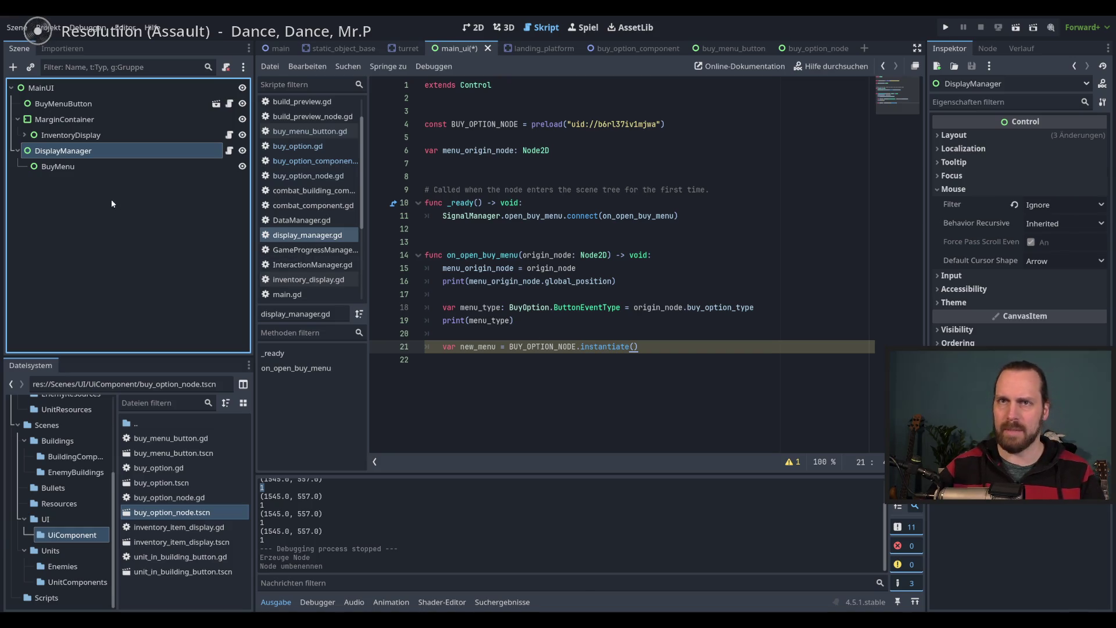
pyautogui.click(70, 167)
pyautogui.click(63, 151)
pyautogui.click(36, 168)
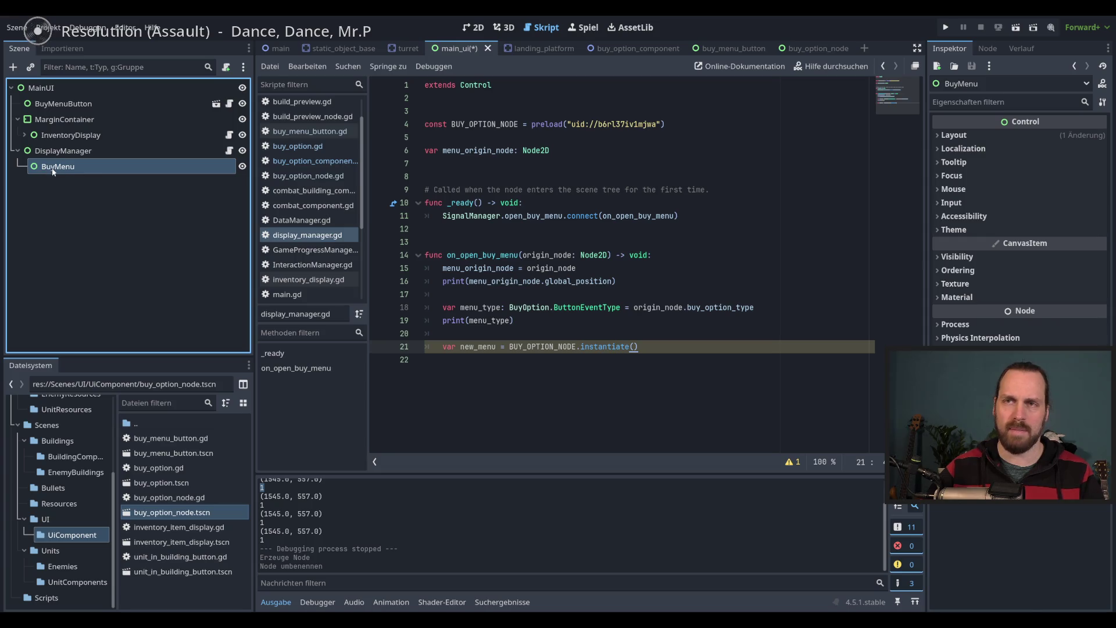
pyautogui.click(690, 345)
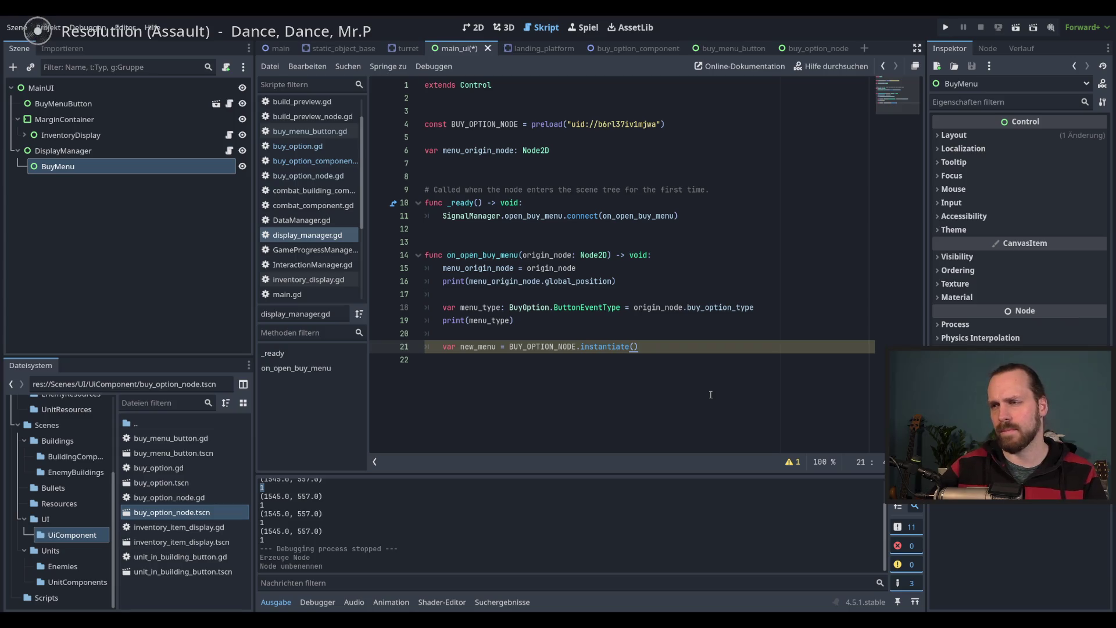
pyautogui.press('Return')
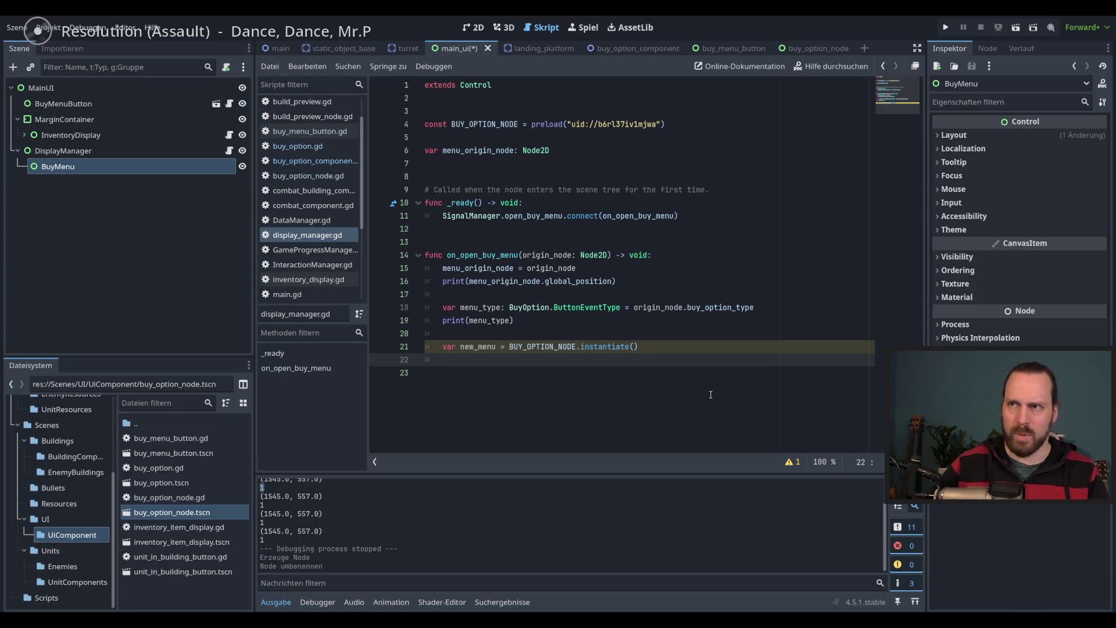
pyautogui.click(442, 163)
pyautogui.press('Return')
pyautogui.moveTo(52, 167)
pyautogui.mouseDown()
pyautogui.moveTo(407, 189)
pyautogui.moveTo(410, 177)
pyautogui.mouseUp()
# Add buy_menu.add_child(new_menu) after the instantiate line and save display_manager.gd
pyautogui.click(533, 387)
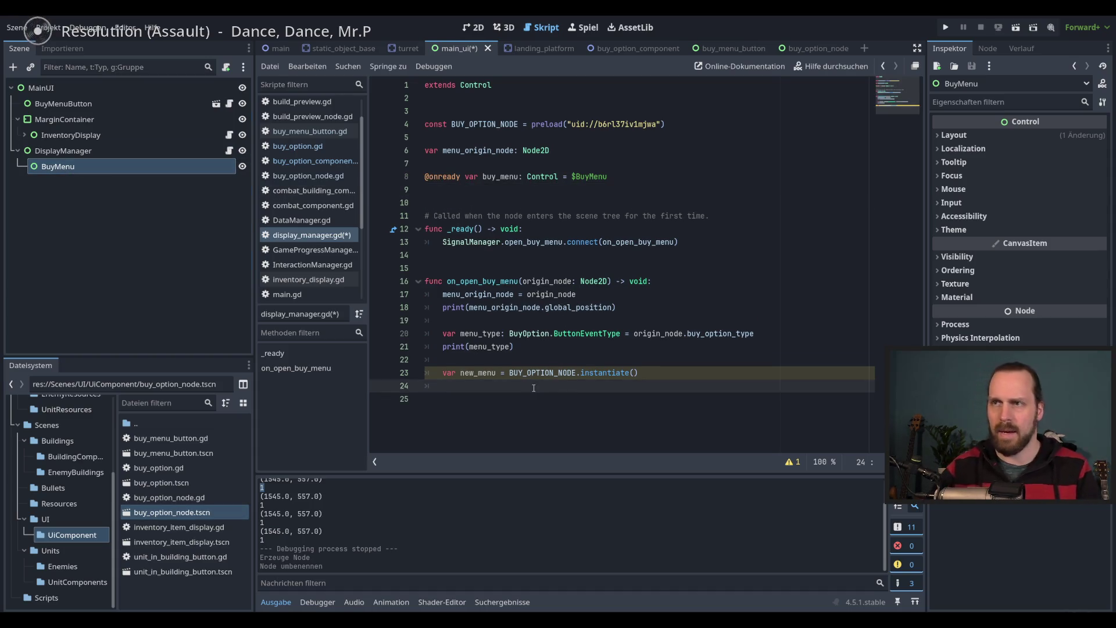
pyautogui.write('buy_menu.')
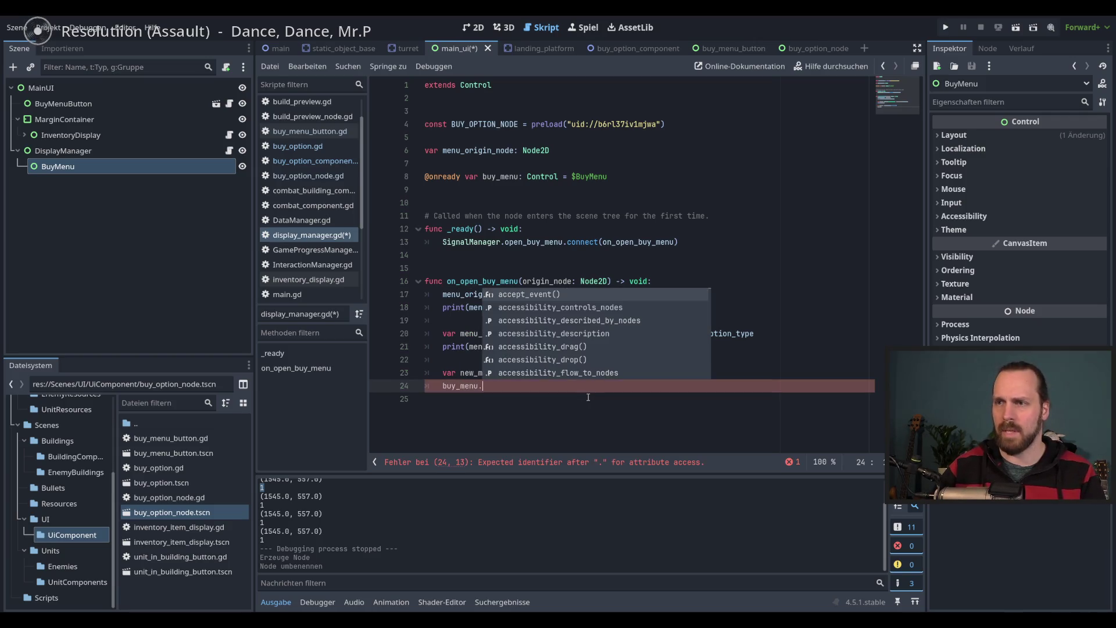
pyautogui.write('add')
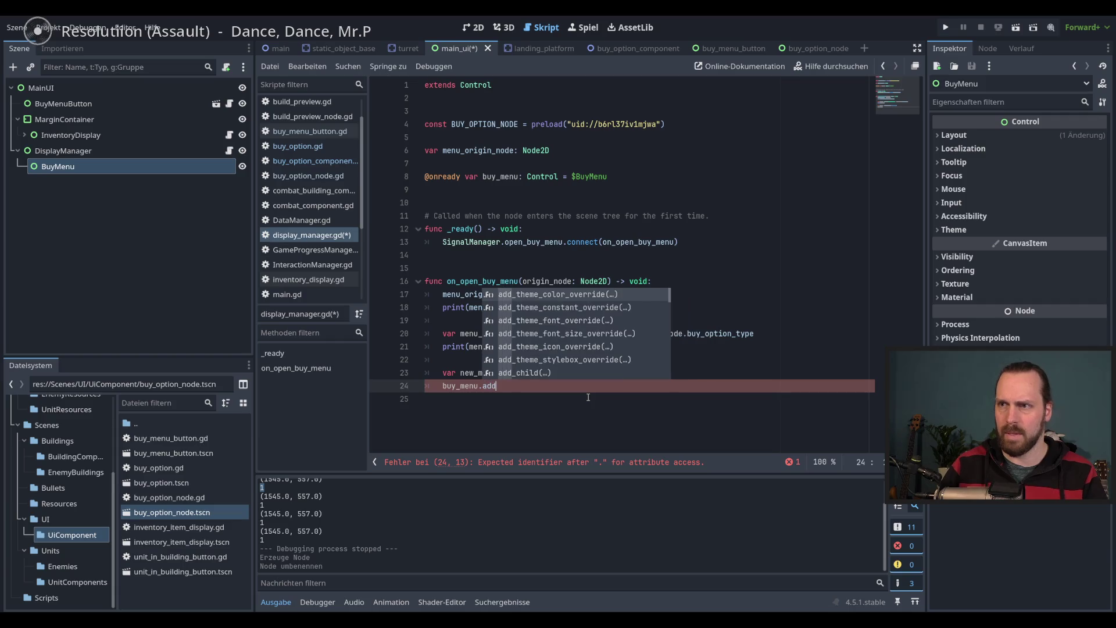
pyautogui.click(548, 372)
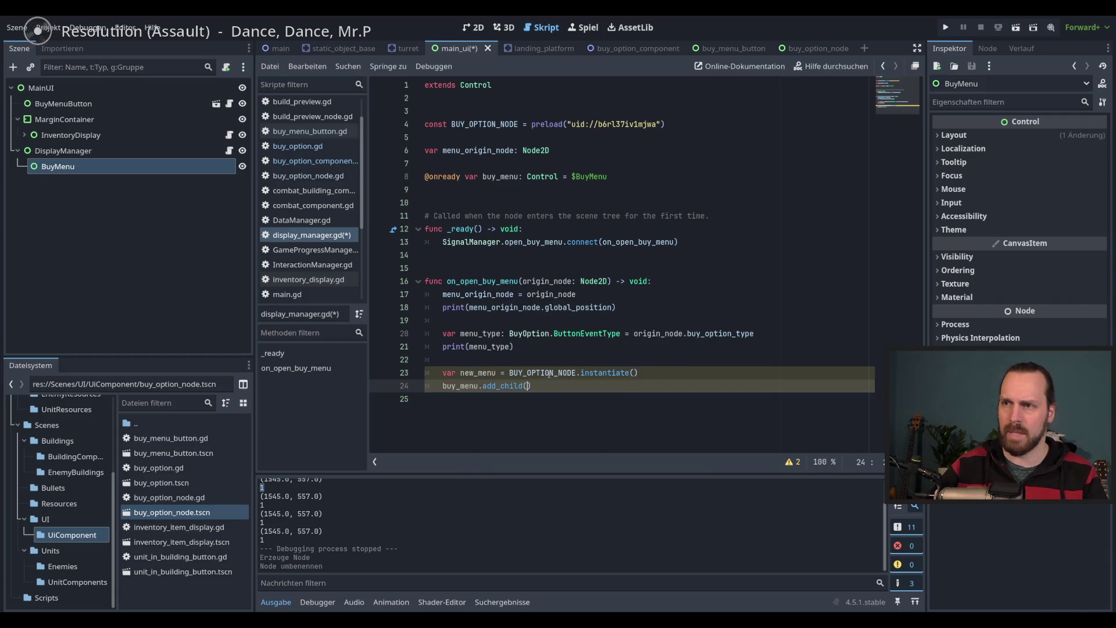
pyautogui.write('new_menu')
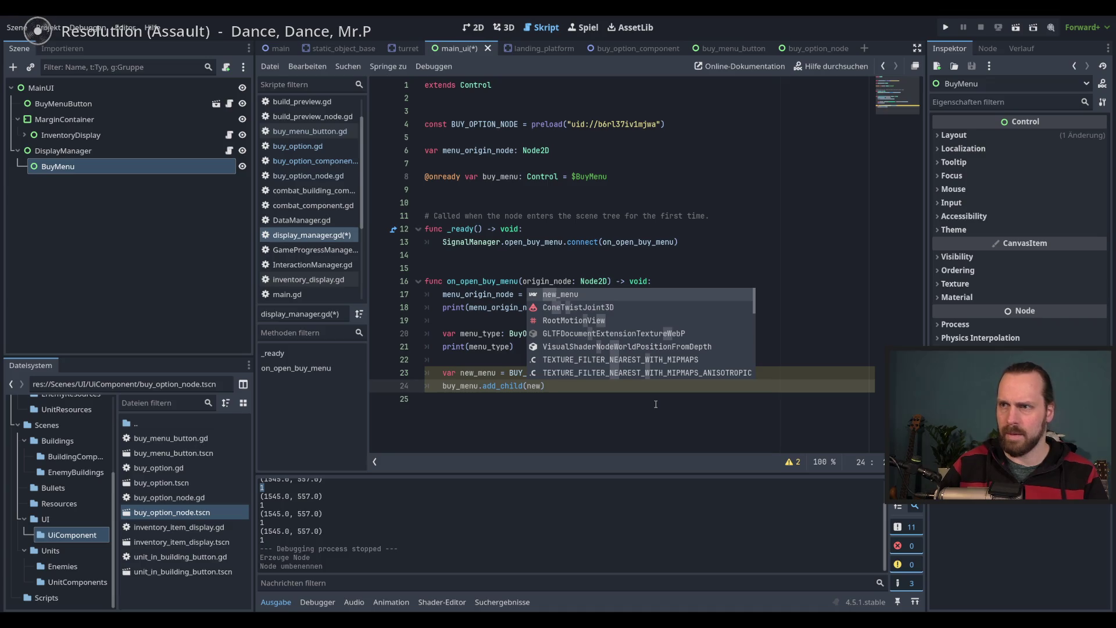
pyautogui.press('End')
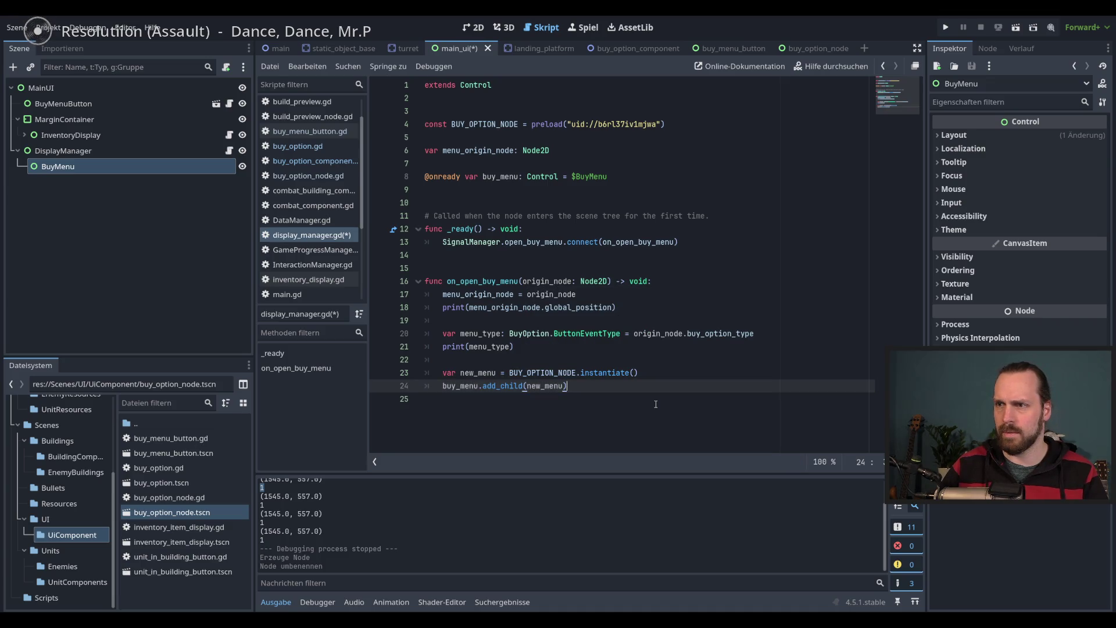
pyautogui.hotkey('ctrl', 's')
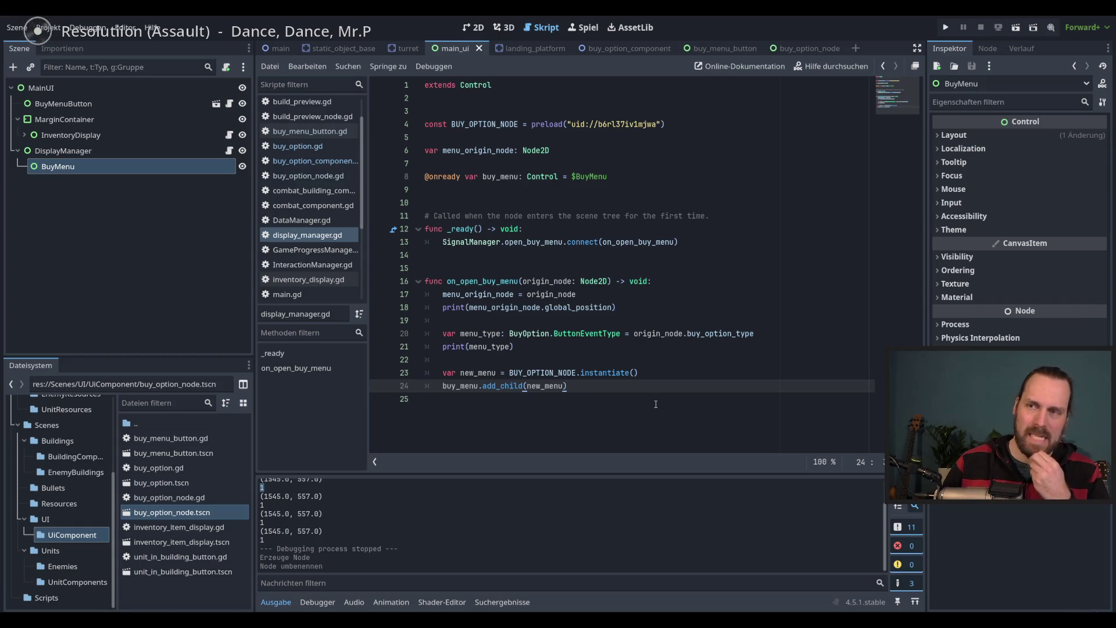
# Open the buy_option_node scene referenced by the preload path
pyautogui.press('Up')
pyautogui.press('End')
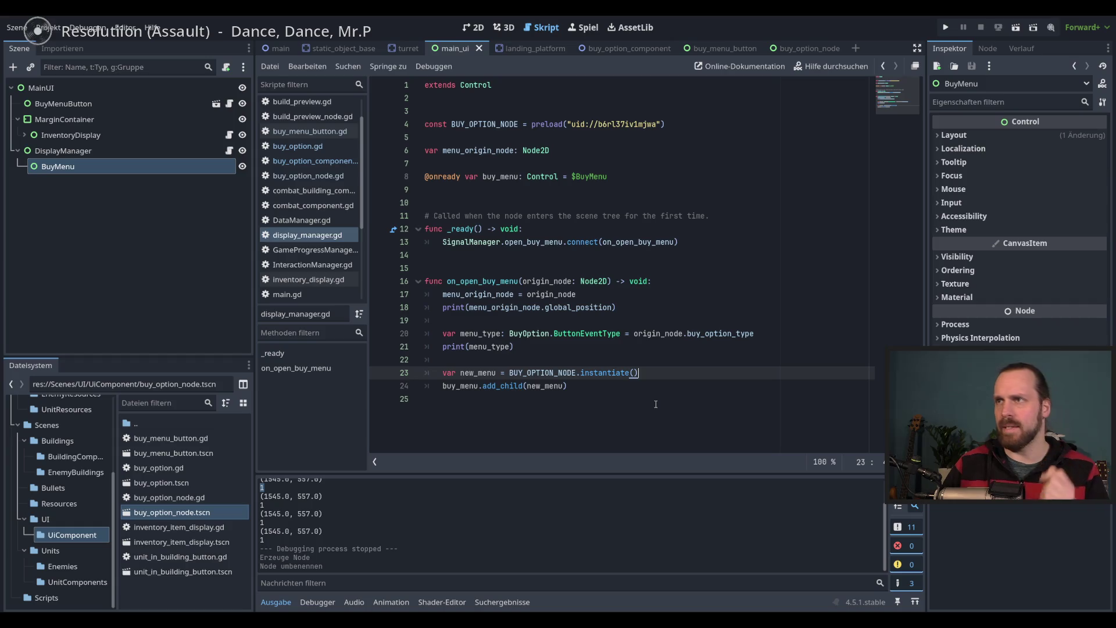
pyautogui.keyDown('ctrl'); pyautogui.click(616, 124); pyautogui.keyUp('ctrl')
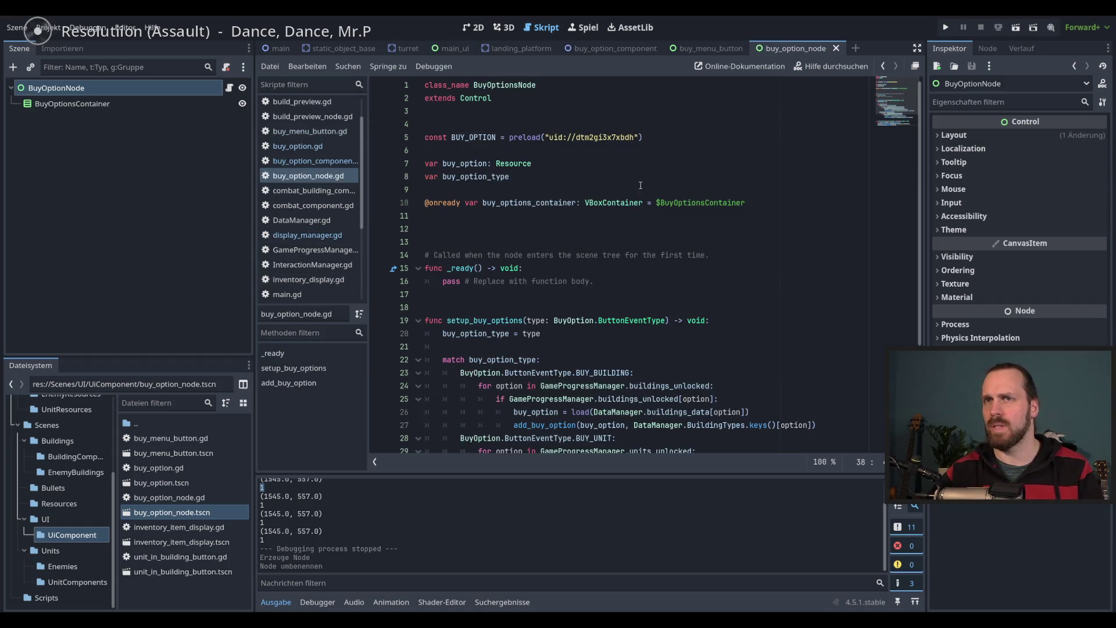
# Copy the setup_buy_options name from buy_option_node.gd and begin a new_menu method call on line 24
pyautogui.click(174, 104)
pyautogui.click(163, 87)
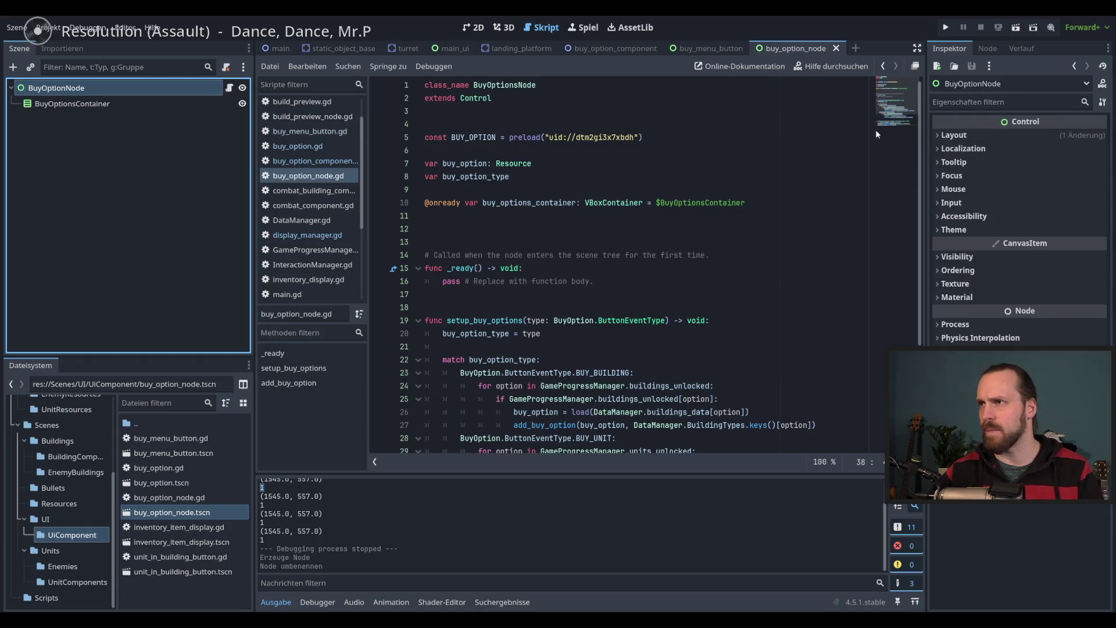
pyautogui.doubleClick(465, 164)
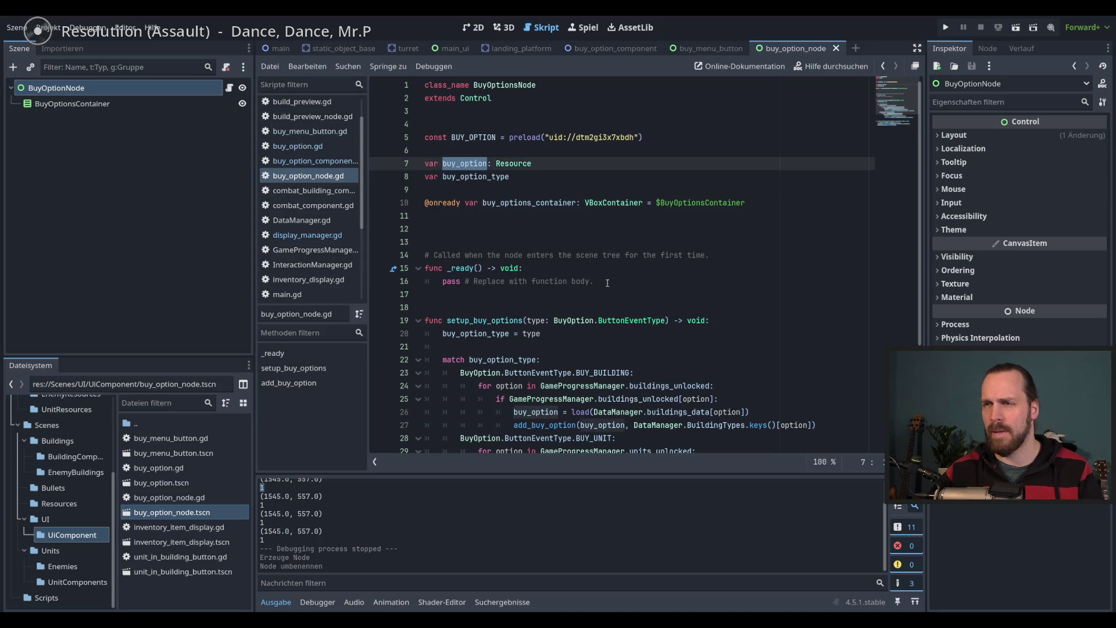
pyautogui.doubleClick(490, 320)
pyautogui.hotkey('ctrl', 'c')
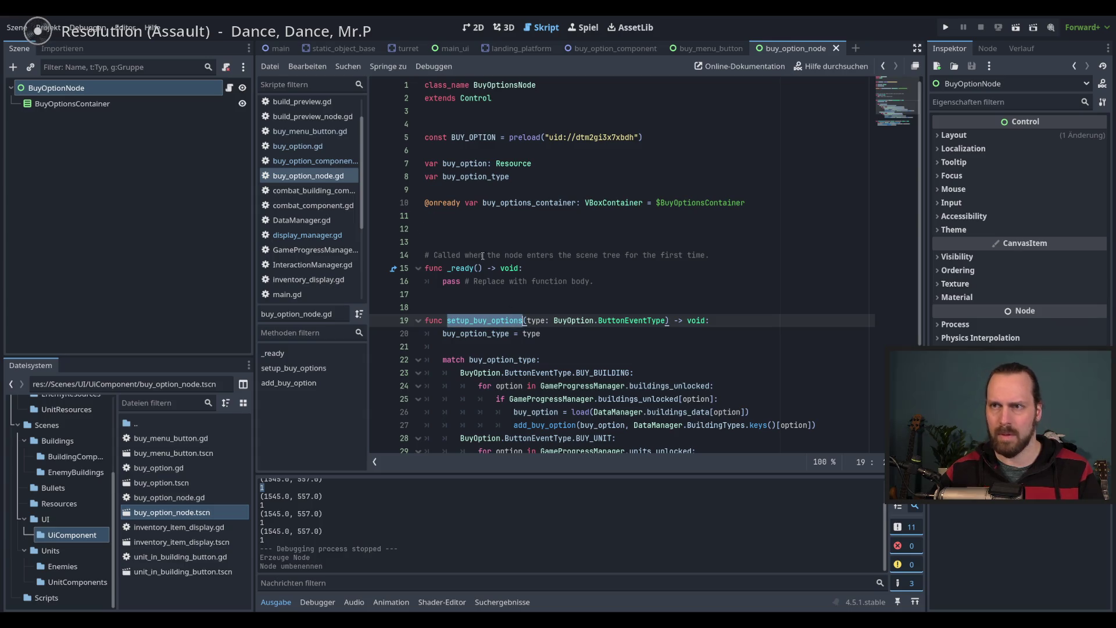
pyautogui.click(309, 238)
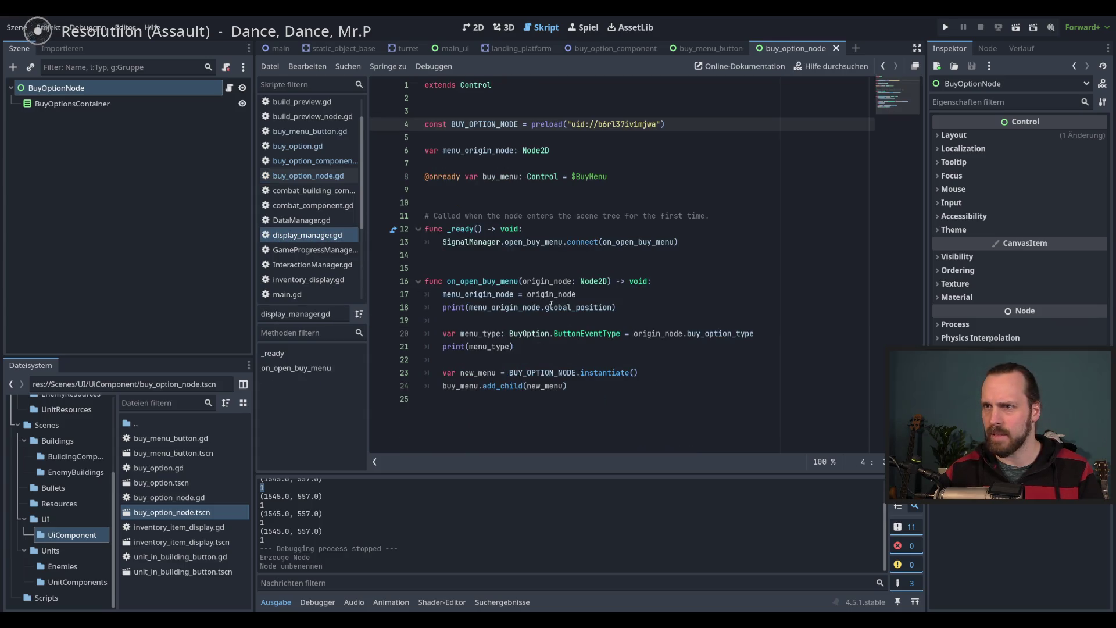
pyautogui.click(670, 374)
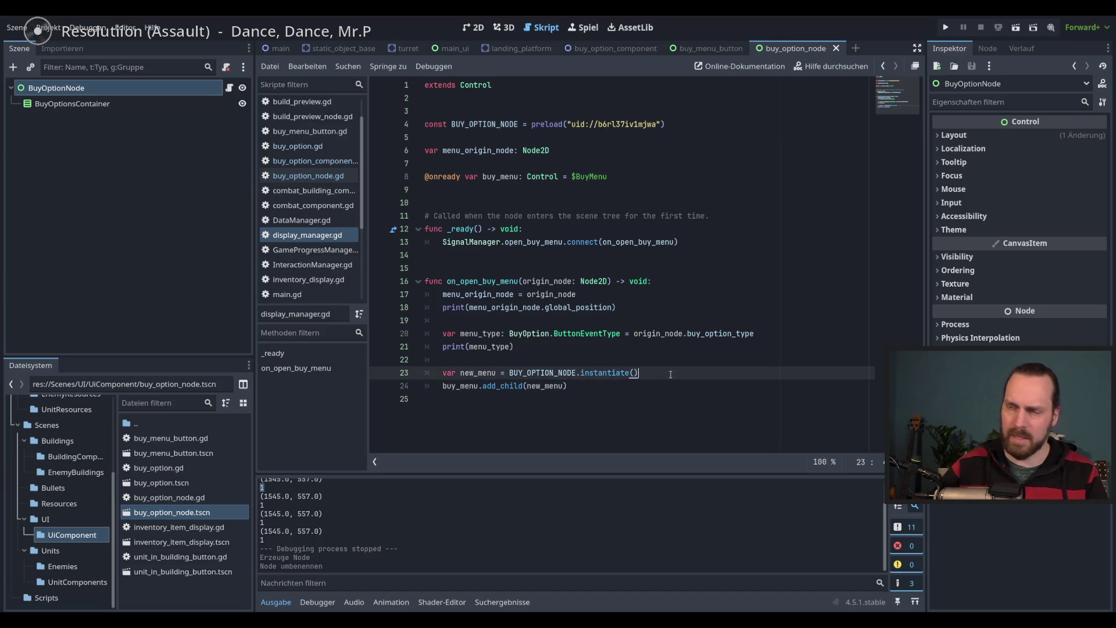
pyautogui.press('Return')
pyautogui.hotkey('ctrl', 'v')
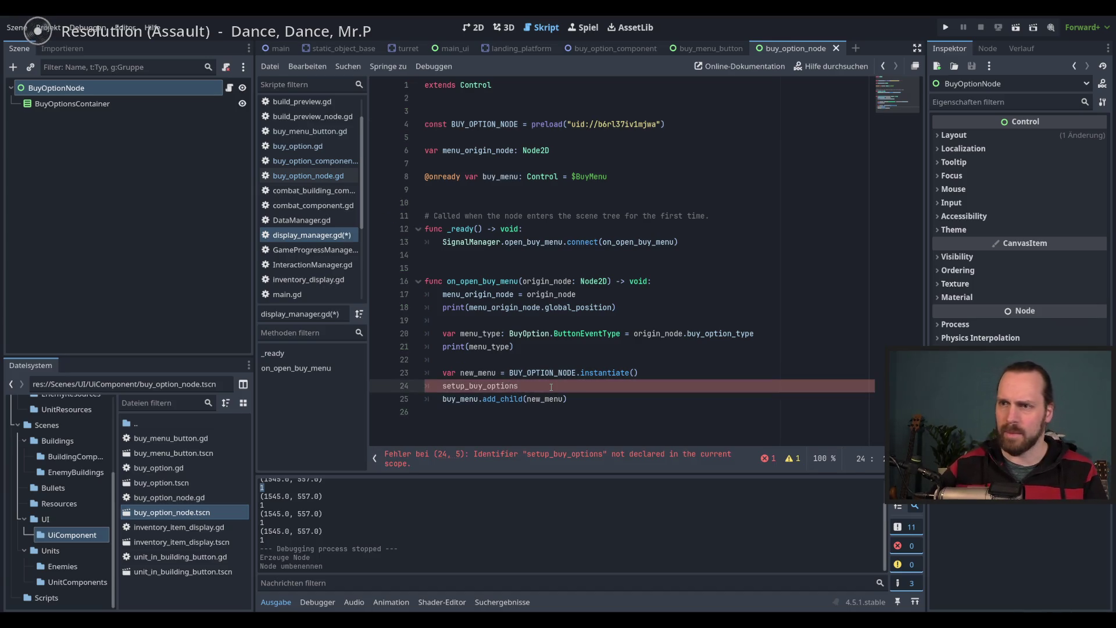
pyautogui.hotkey('shift', 'Home')
pyautogui.write('new_menu,')
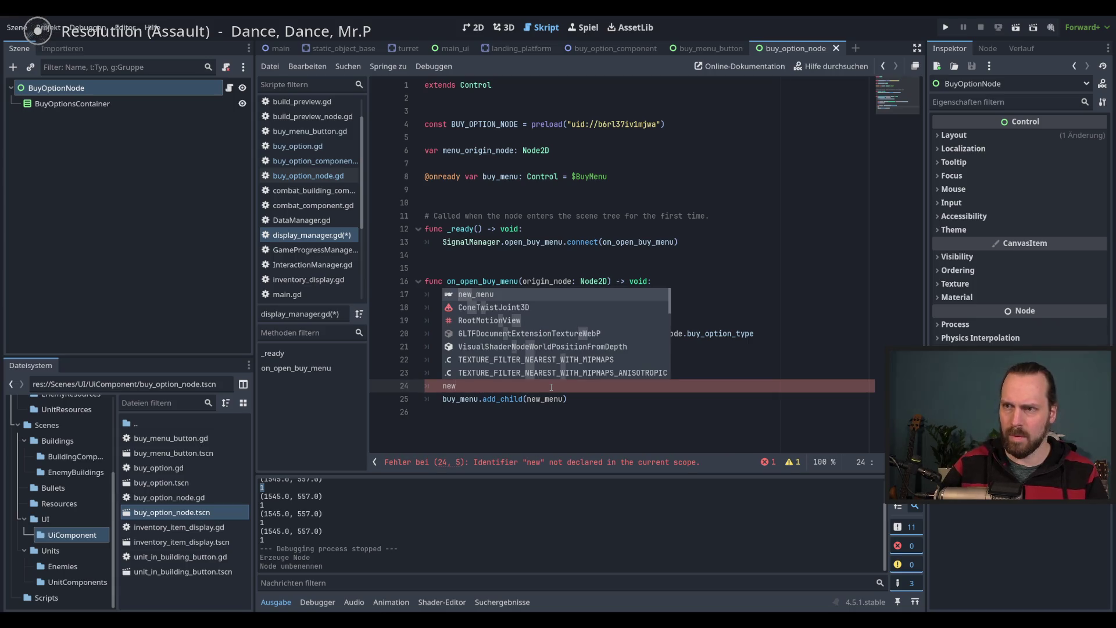
pyautogui.press('BackSpace')
pyautogui.write('.se')
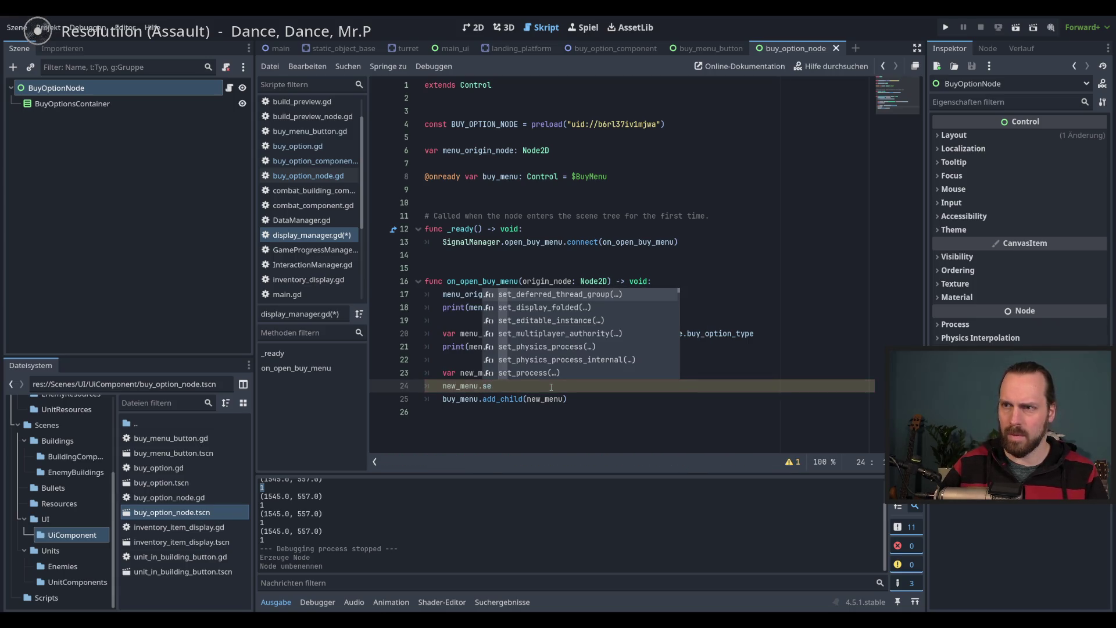
pyautogui.press('Escape')
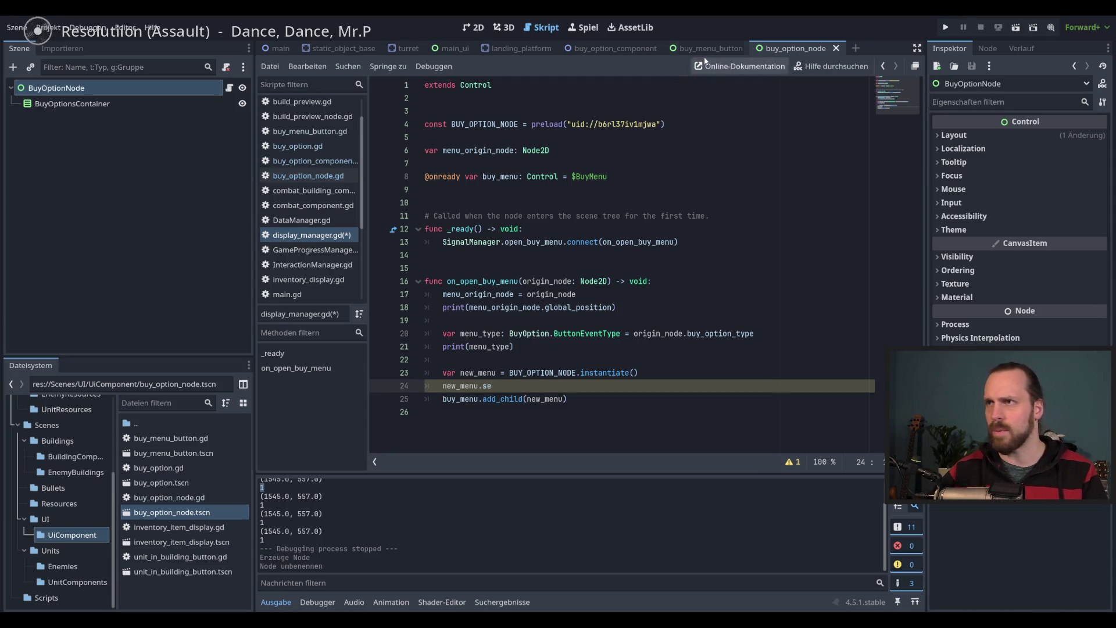
# Give new_menu the BuyOptionsNode type, copying the class name from buy_option_node.gd
pyautogui.click(712, 46)
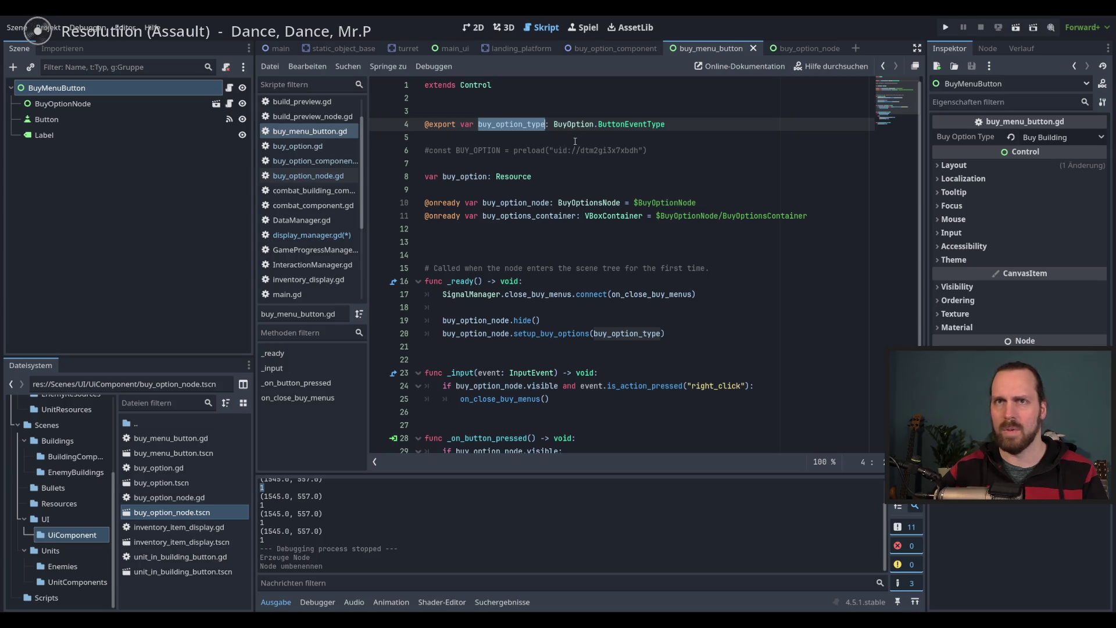
pyautogui.click(217, 103)
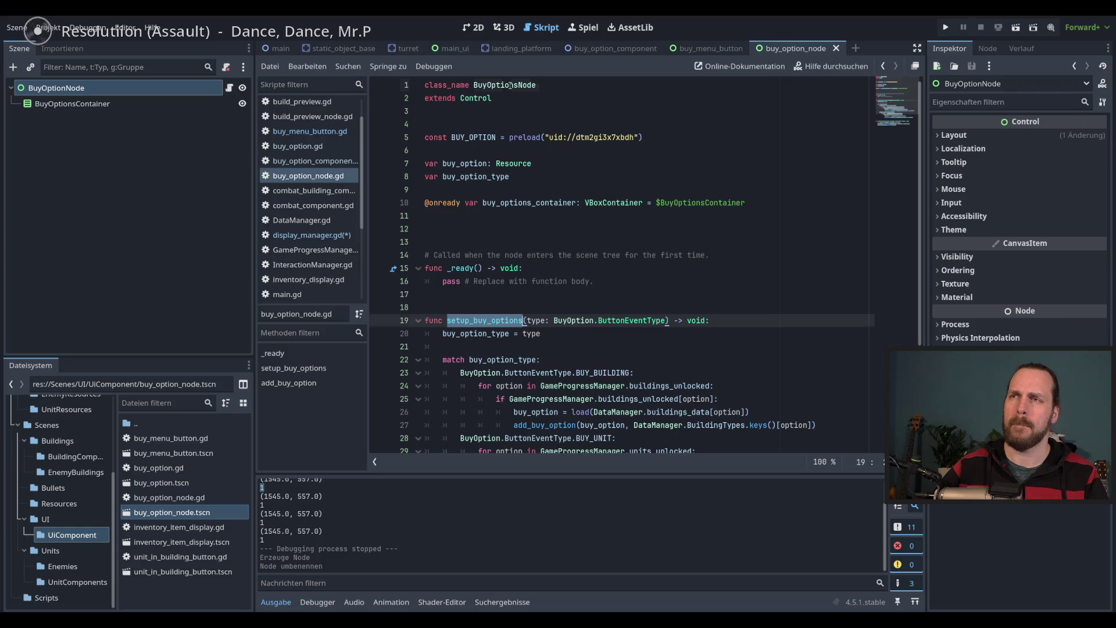
pyautogui.click(509, 86)
pyautogui.doubleClick(509, 85)
pyautogui.hotkey('ctrl', 'c')
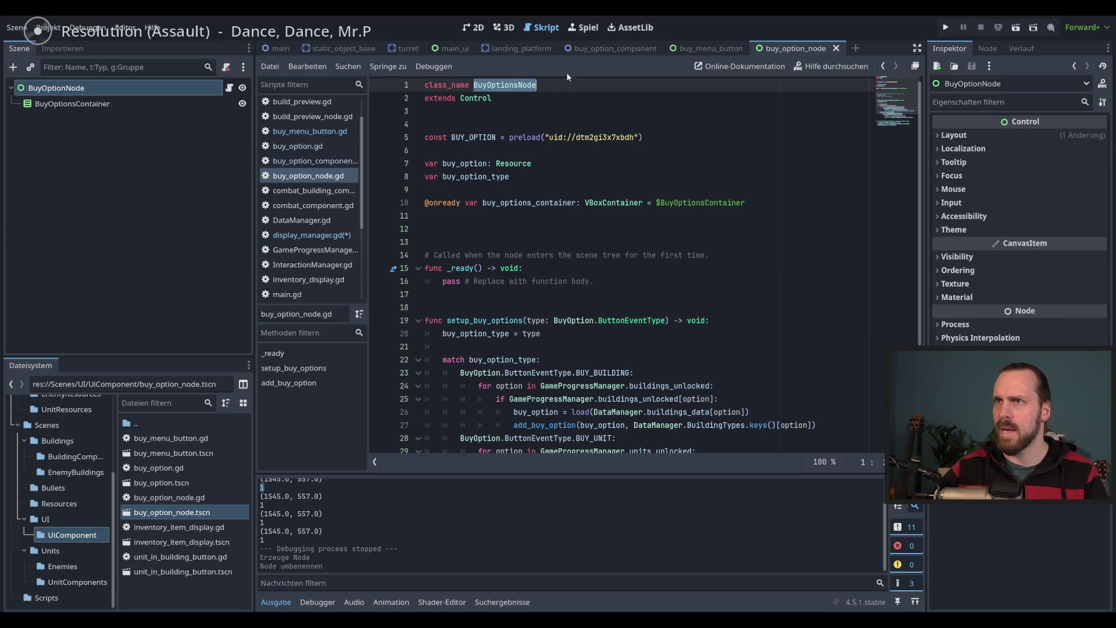
pyautogui.click(311, 234)
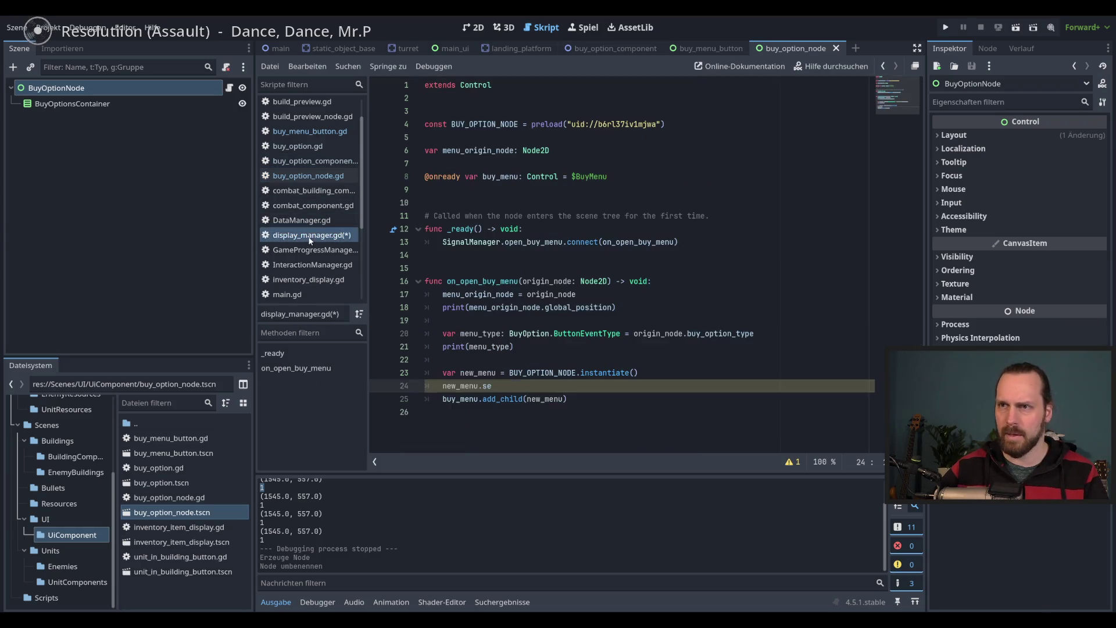
pyautogui.click(497, 372)
pyautogui.write(':')
pyautogui.hotkey('ctrl', 'v')
# Complete new_menu.setup_buy_options(menu_type) on line 24 and save the script
pyautogui.press('Down')
pyautogui.hotkey('ctrl', 'space')
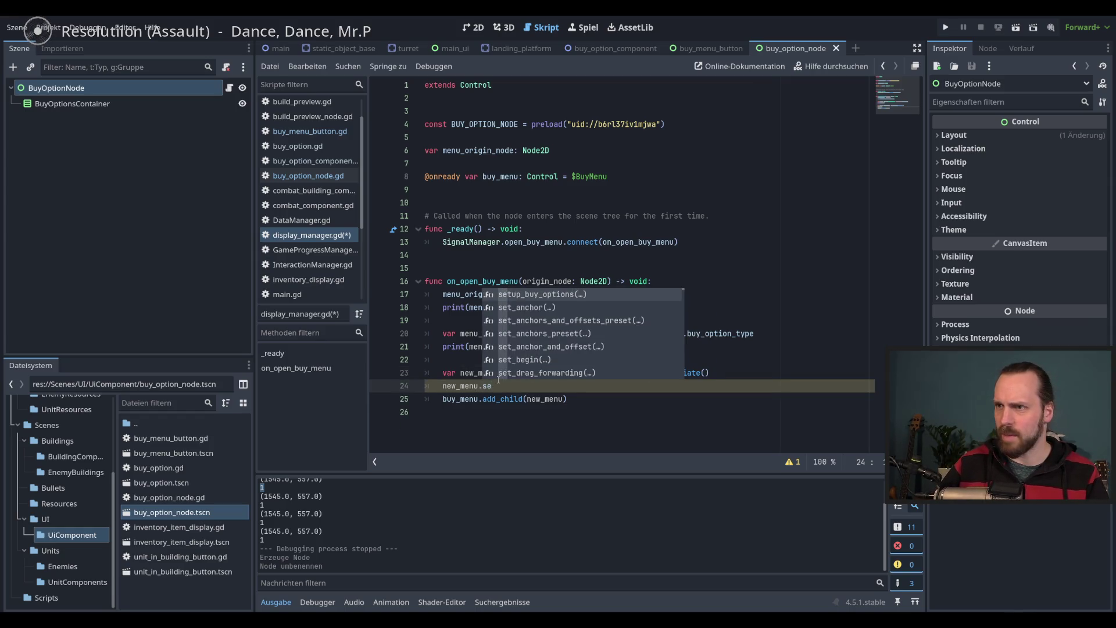
pyautogui.press('Return')
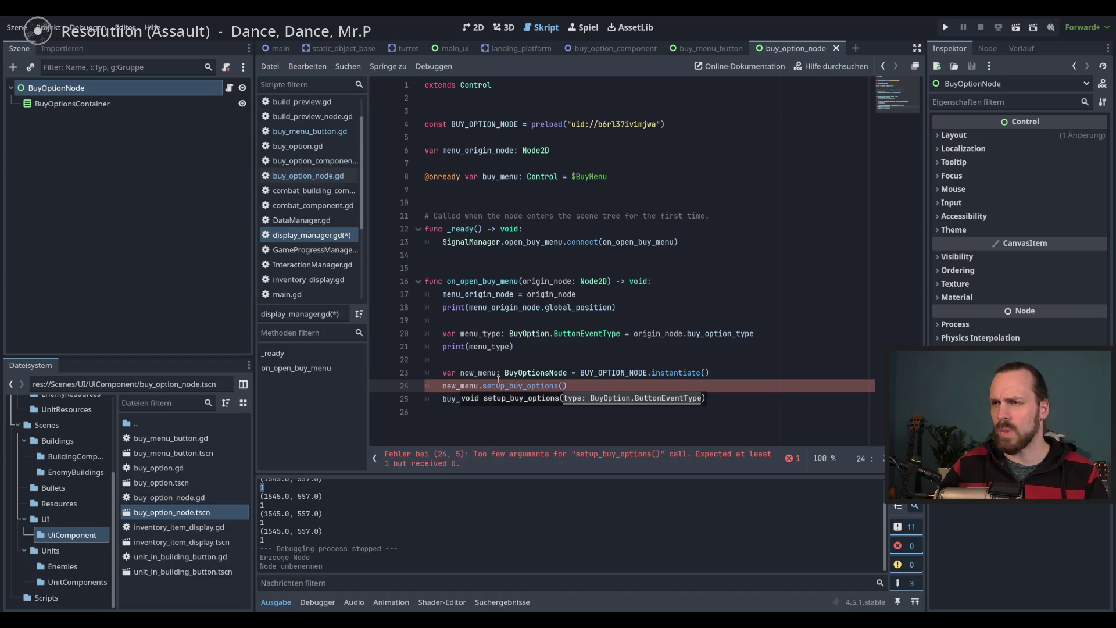
pyautogui.write('menu')
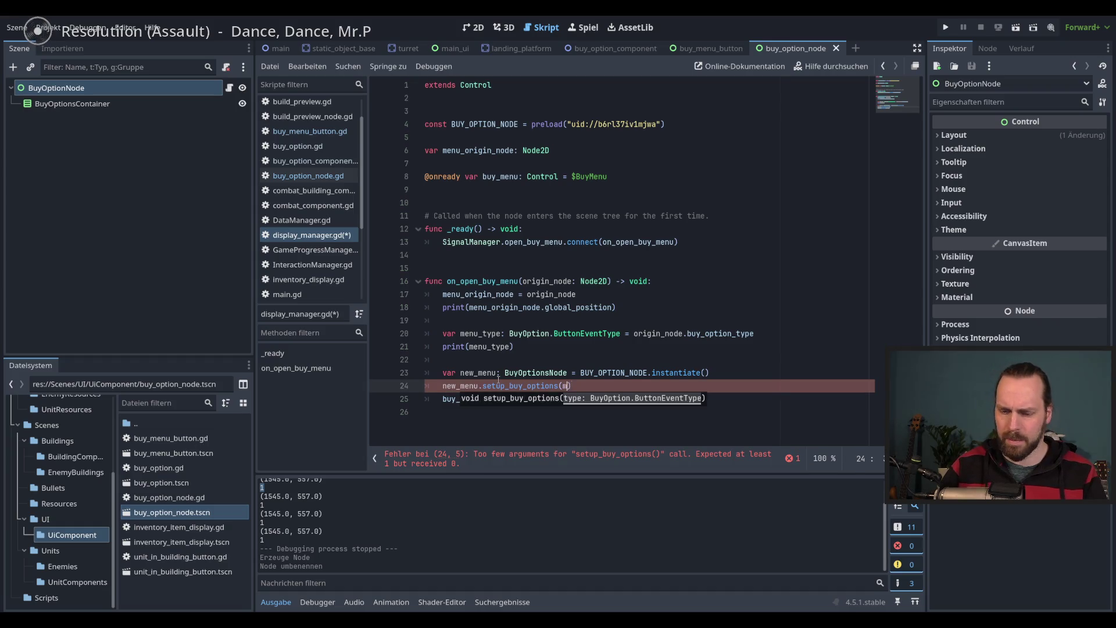
pyautogui.press('Down')
pyautogui.press('Return')
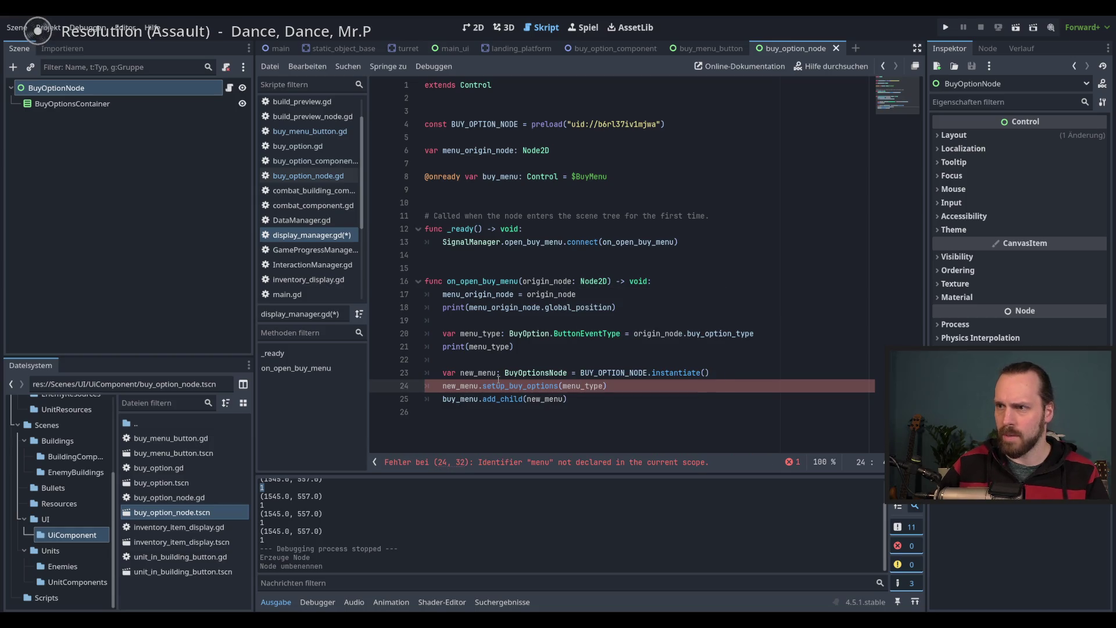
pyautogui.hotkey('ctrl', 's')
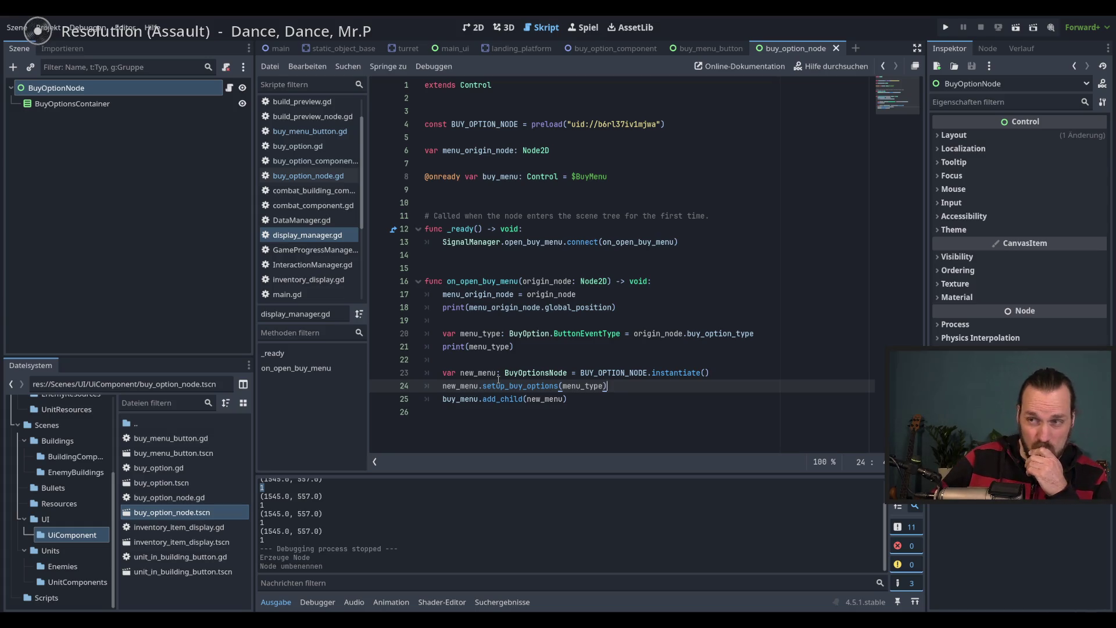
# Review the new lines 21–25 and run the game with F5
pyautogui.press('Up')
pyautogui.press('Up')
pyautogui.press('Up')
pyautogui.hotkey('shift', 'Up')
pyautogui.hotkey('shift', 'Down')
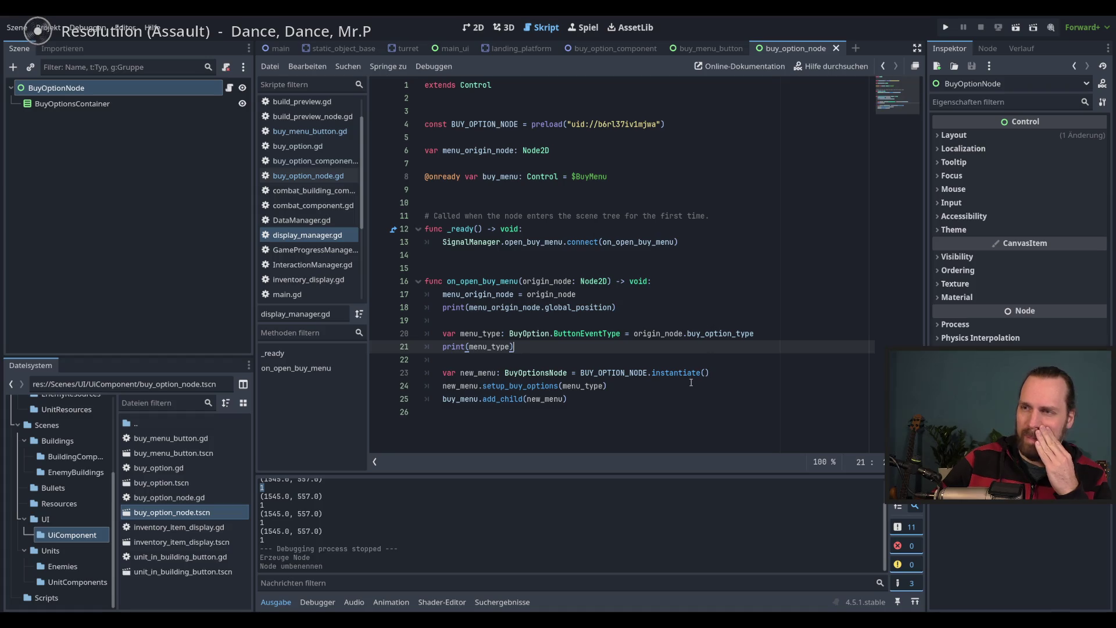
pyautogui.moveTo(678, 380)
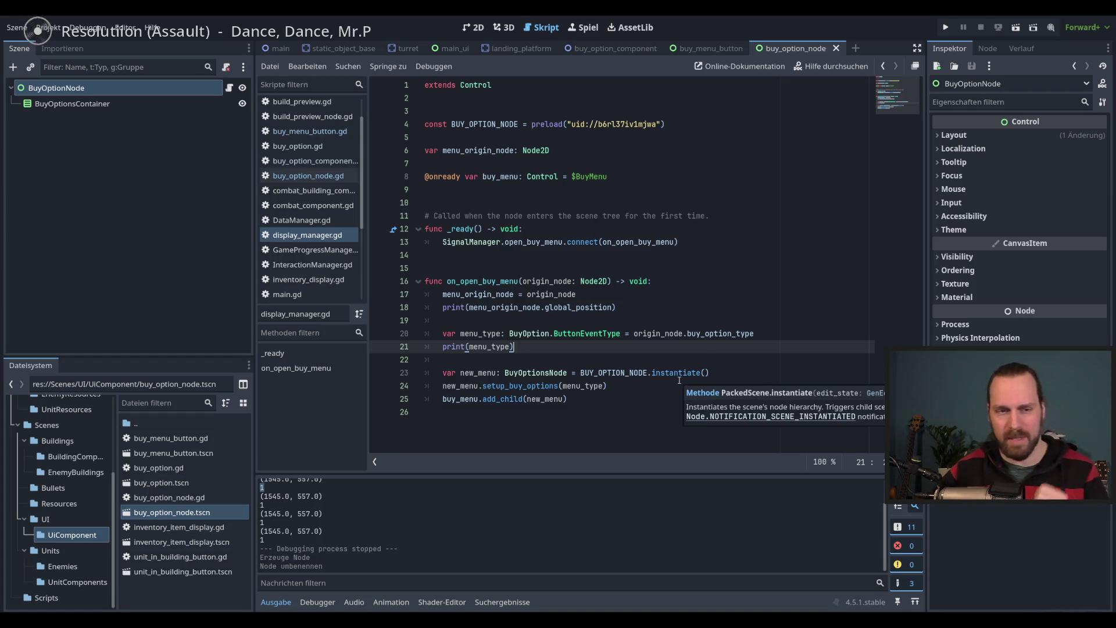
pyautogui.click(615, 404)
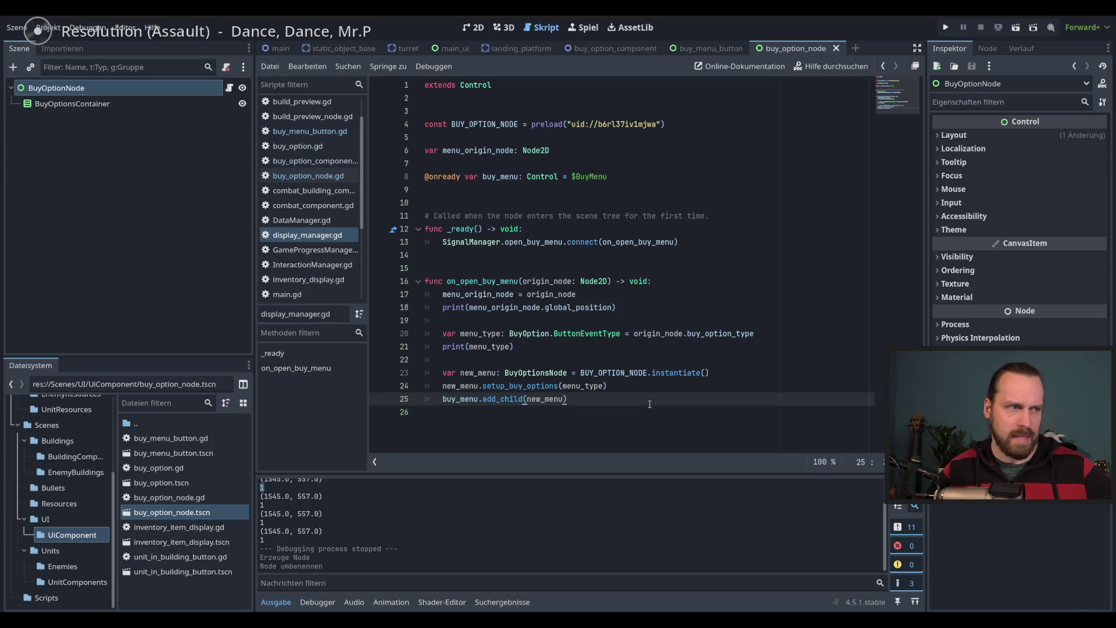
pyautogui.press('Up')
pyautogui.press('Up')
pyautogui.press('Down')
pyautogui.press('Down')
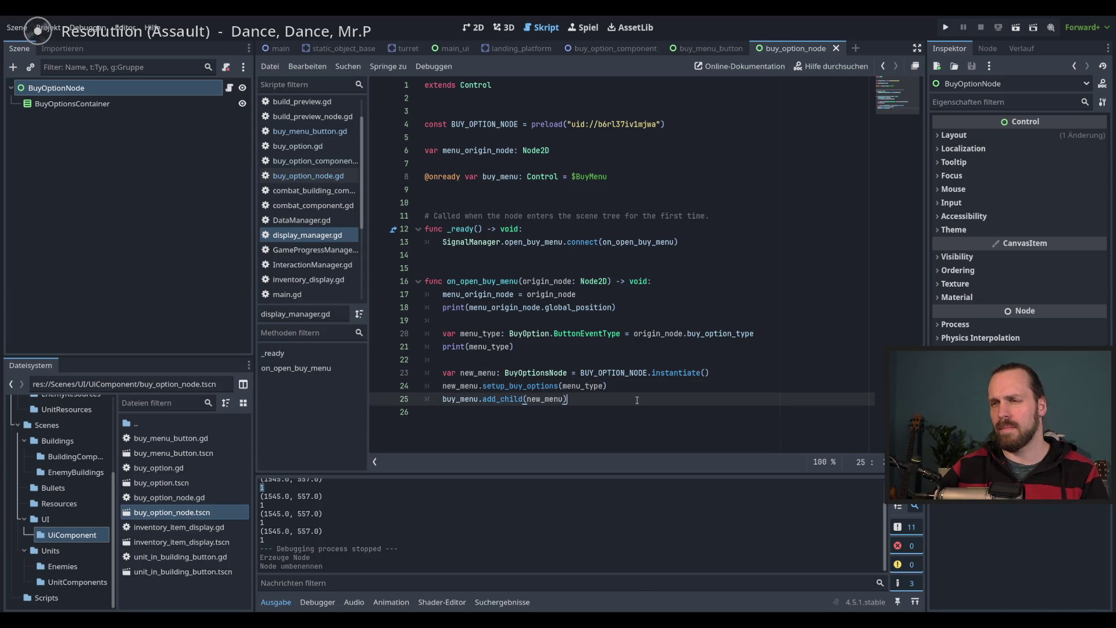
pyautogui.press('F5')
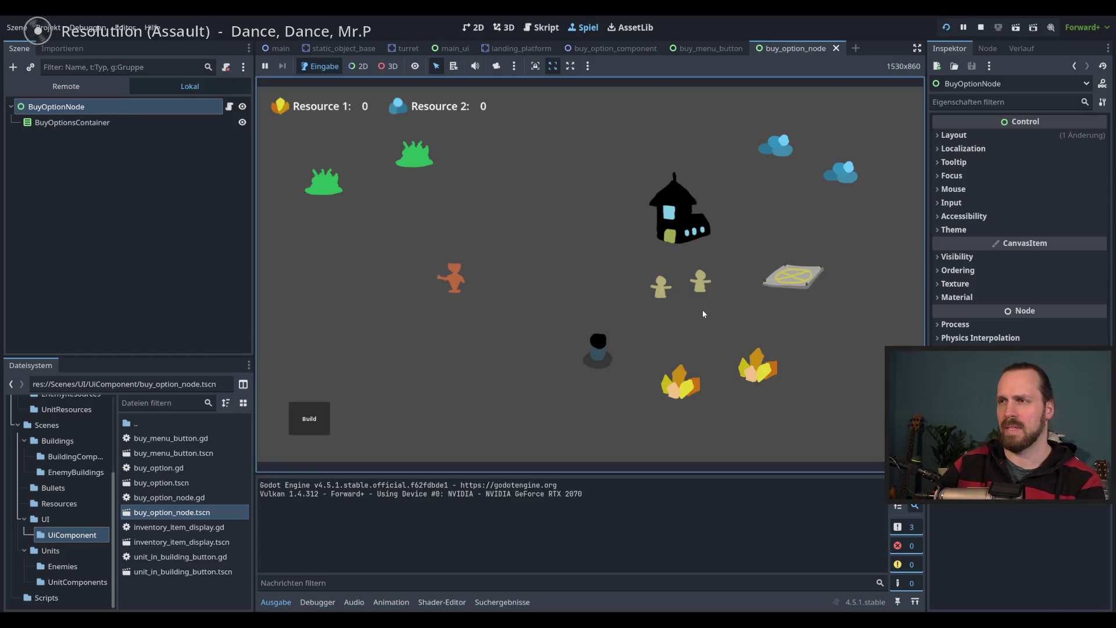
# Click the landing platform in the running game, rerun after the crash, and reach the add_child null error on line 38
pyautogui.click(817, 279)
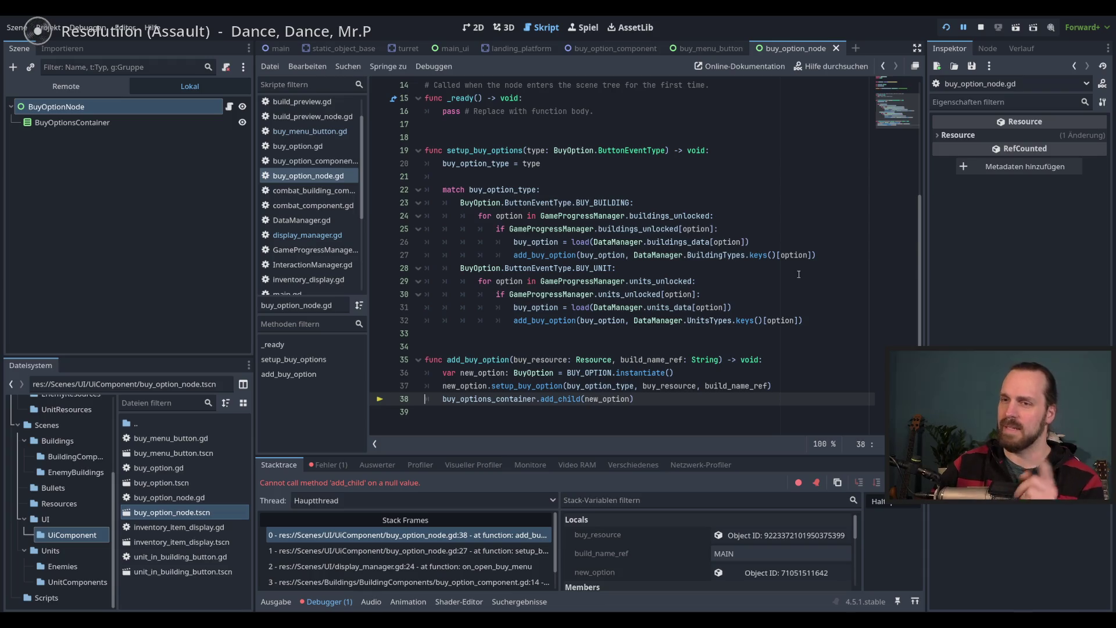
pyautogui.press('F8')
pyautogui.press('End')
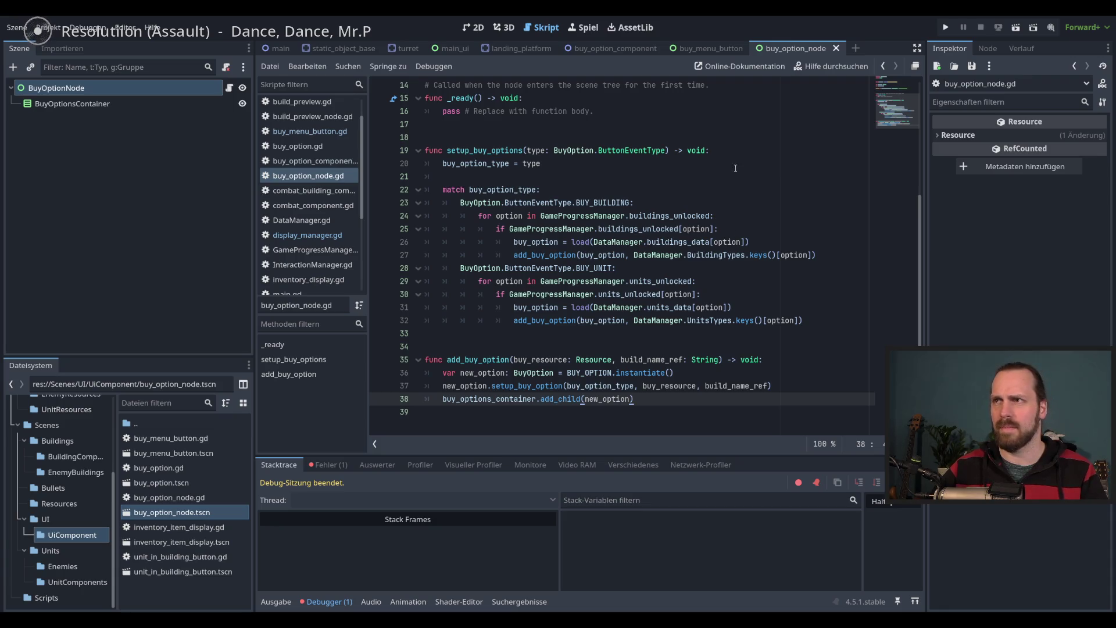
pyautogui.press('F5')
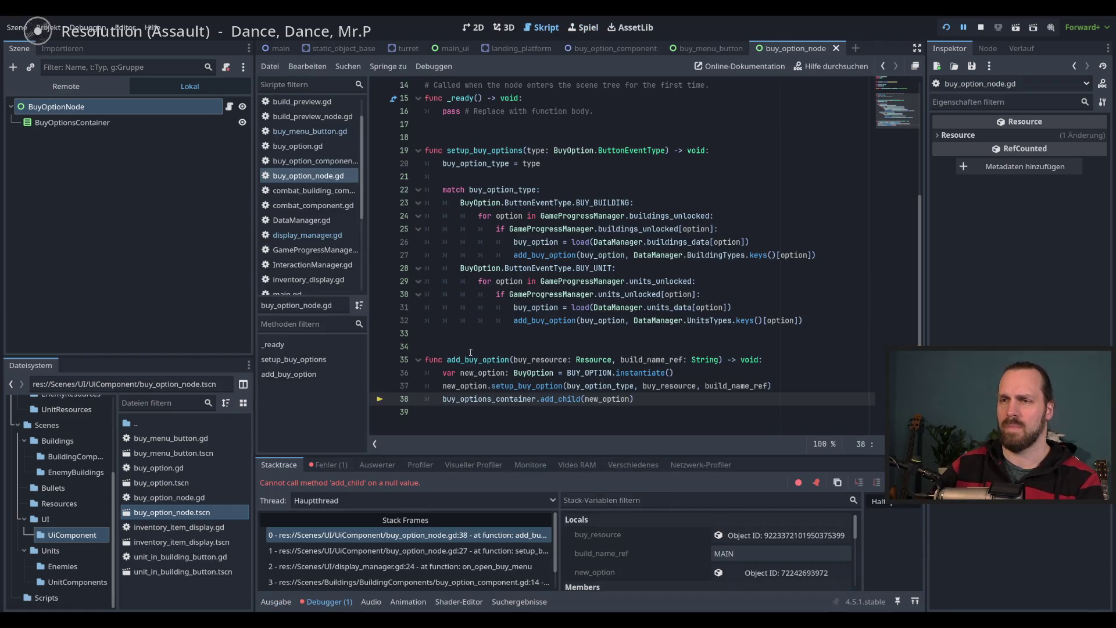
pyautogui.press('F5')
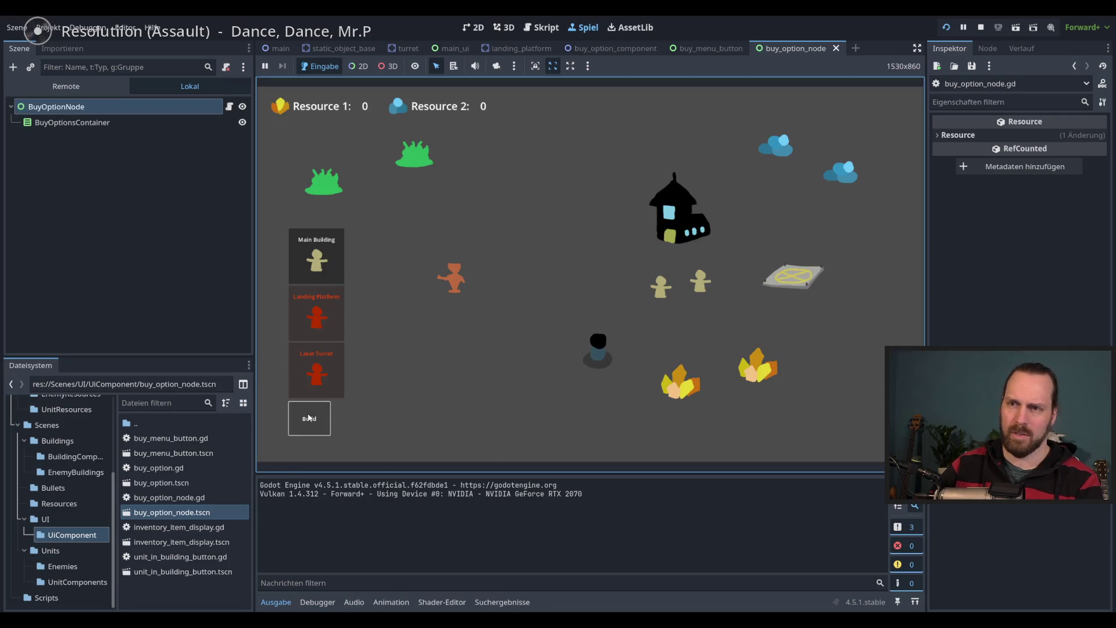
pyautogui.click(803, 274)
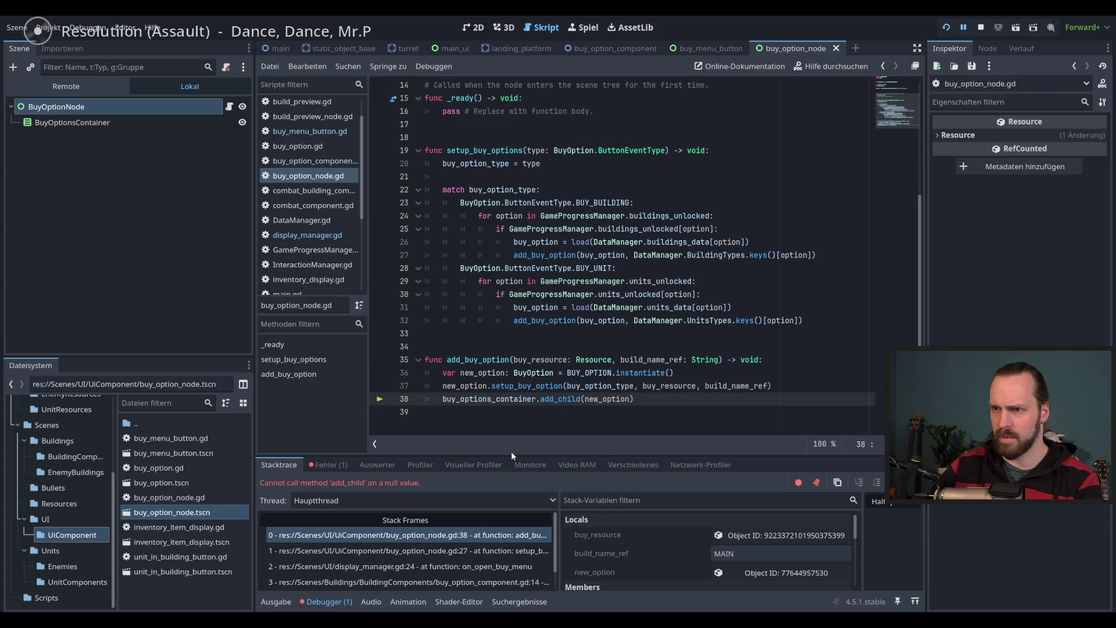
pyautogui.click(668, 400)
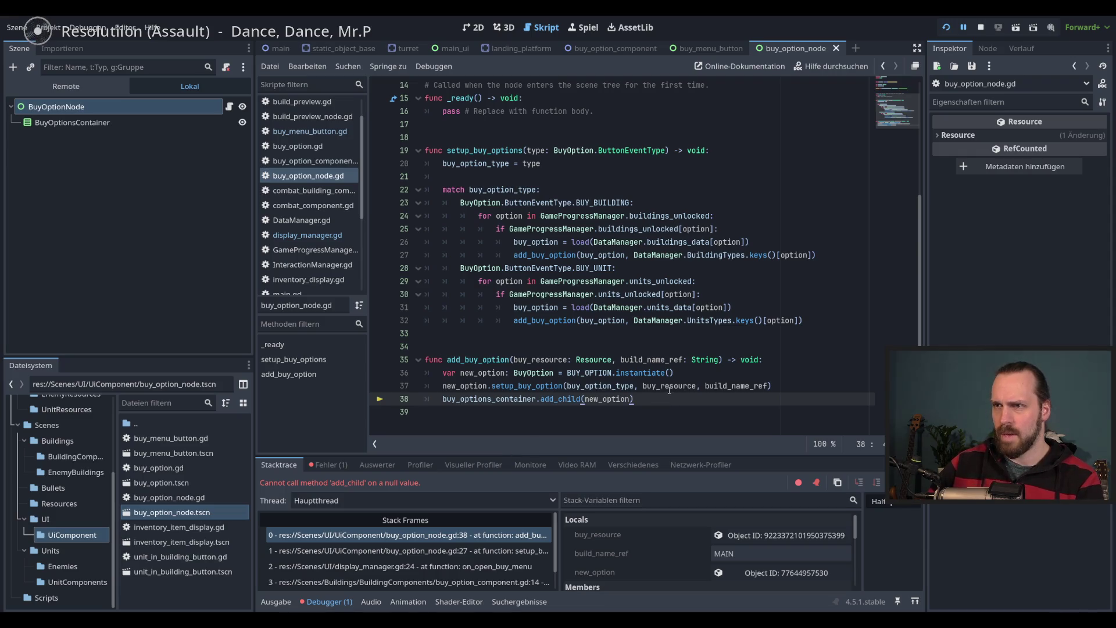
# Move setup_buy_option below the add_child call in add_buy_option, save, and rerun the game
pyautogui.press('F8')
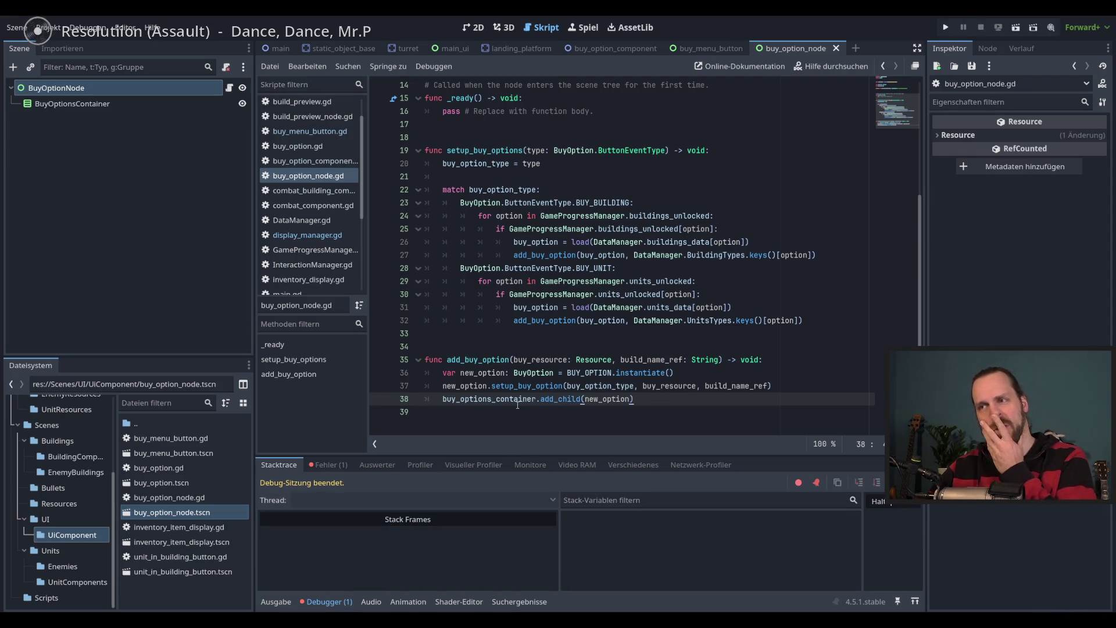
pyautogui.doubleClick(520, 401)
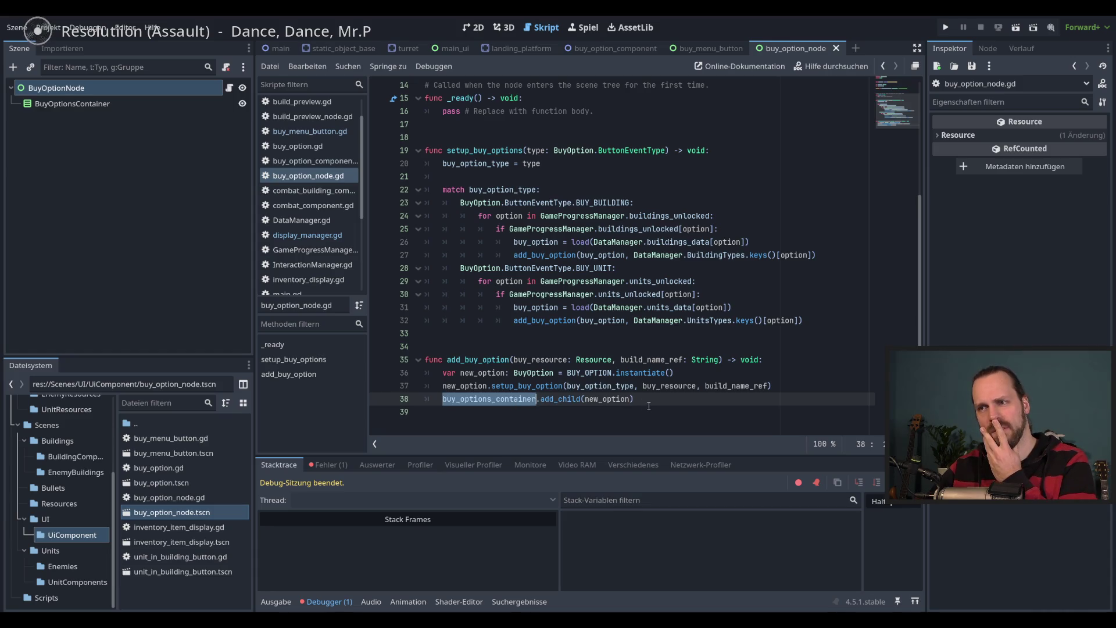
pyautogui.scroll(5, 649, 406)
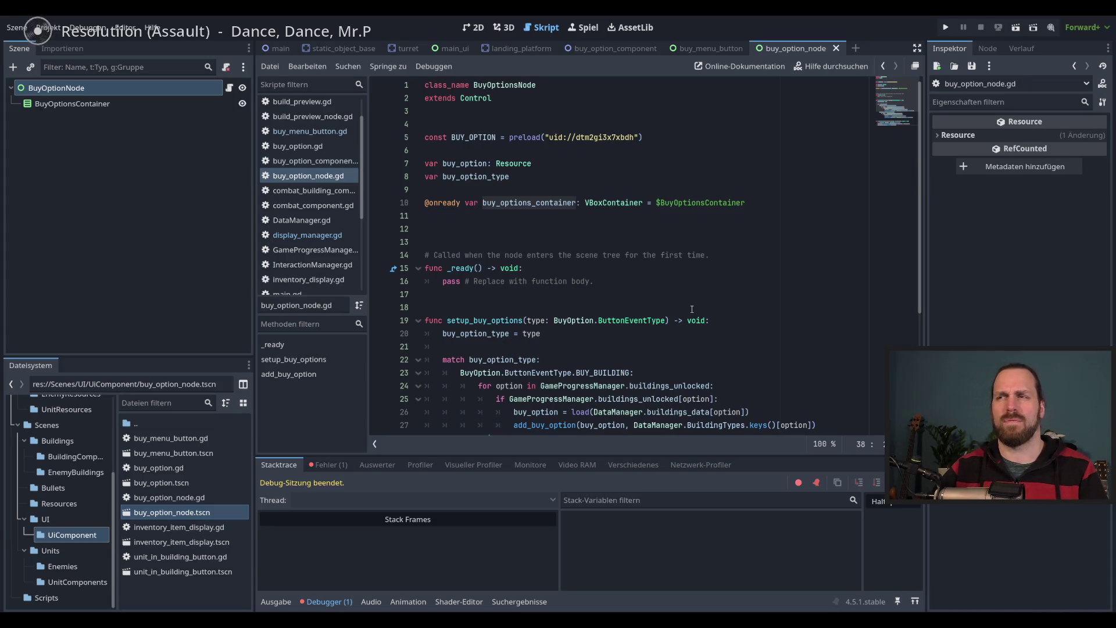
pyautogui.scroll(-5, 692, 308)
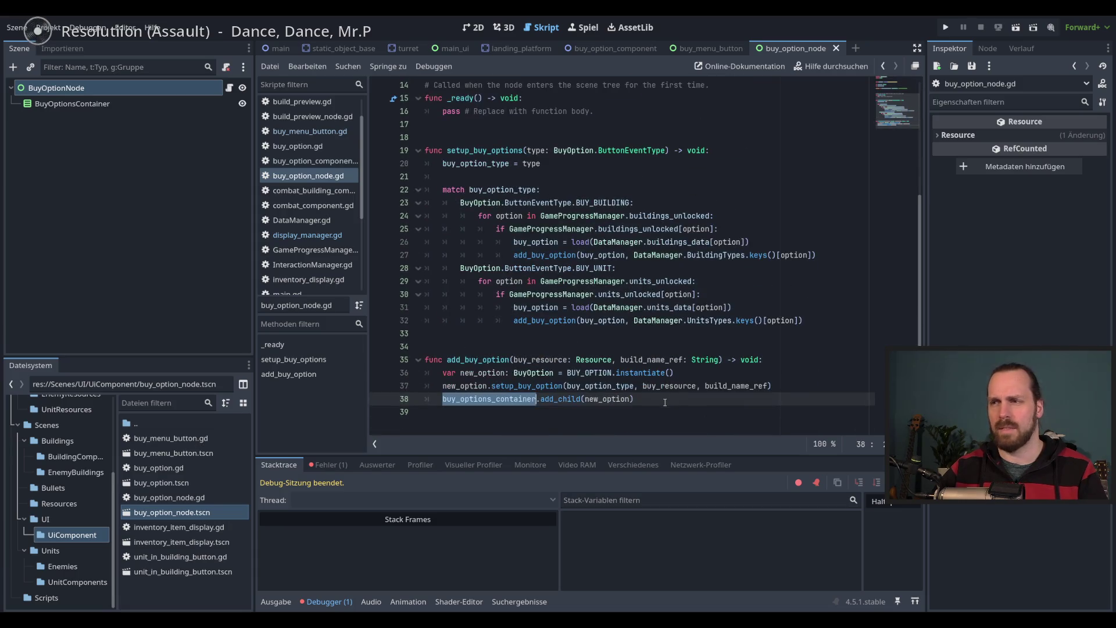
pyautogui.click(666, 398)
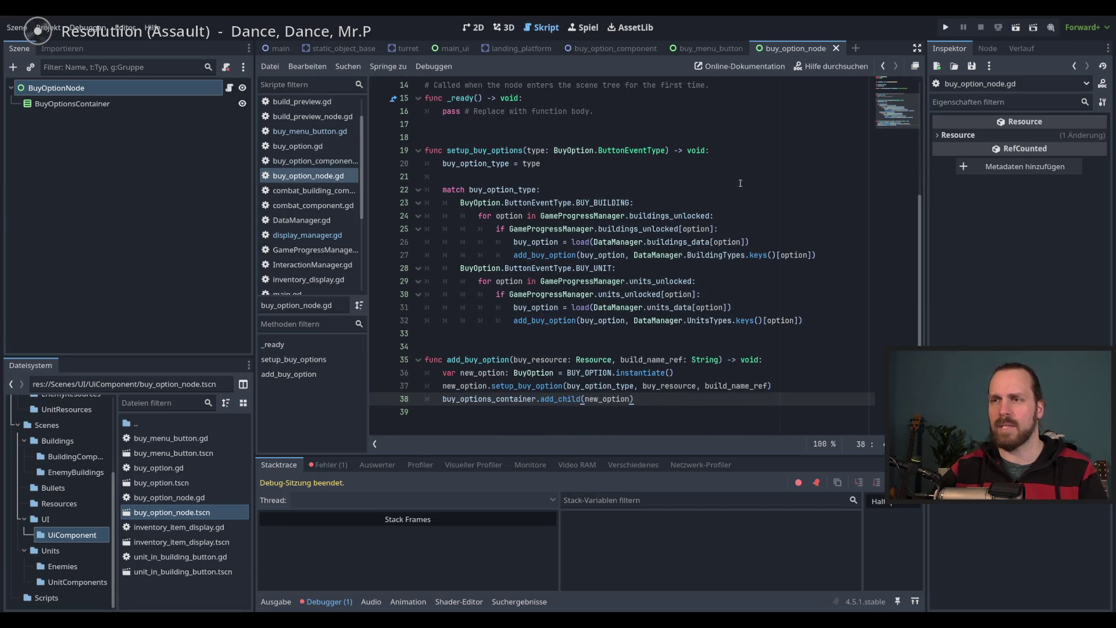
pyautogui.click(544, 386)
pyautogui.moveTo(590, 395)
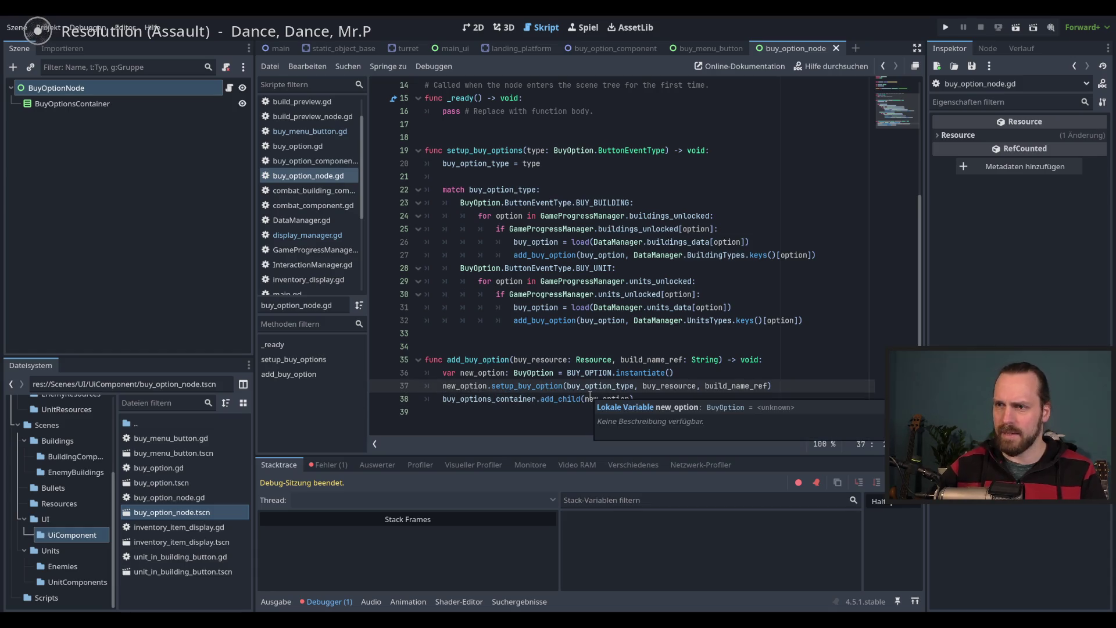
pyautogui.hotkey('alt', 'Down')
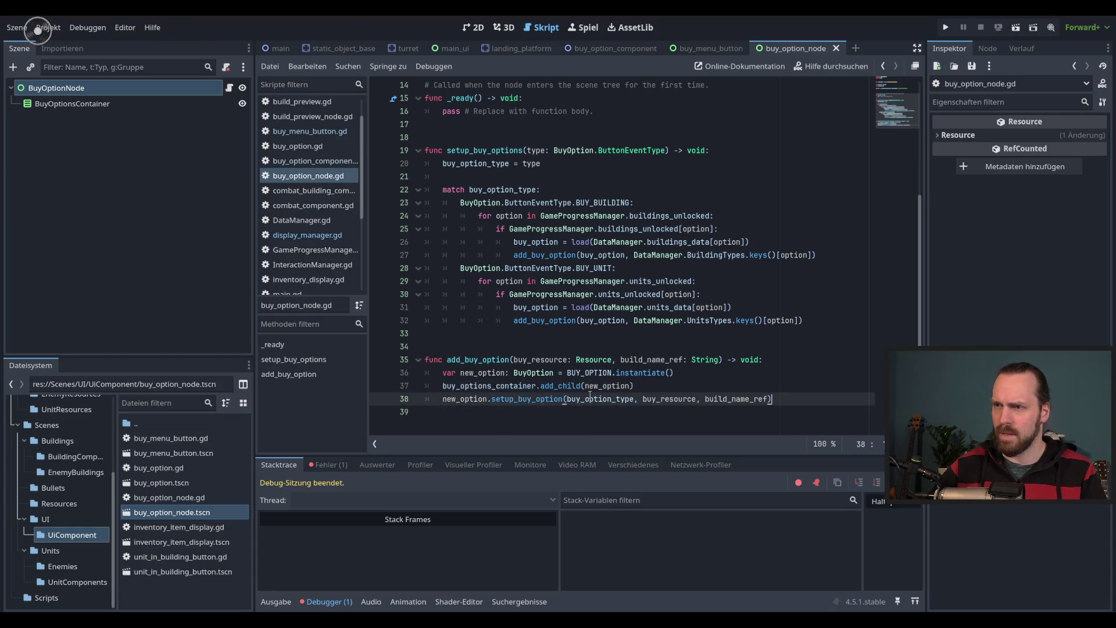
pyautogui.hotkey('ctrl', 's')
pyautogui.press('F5')
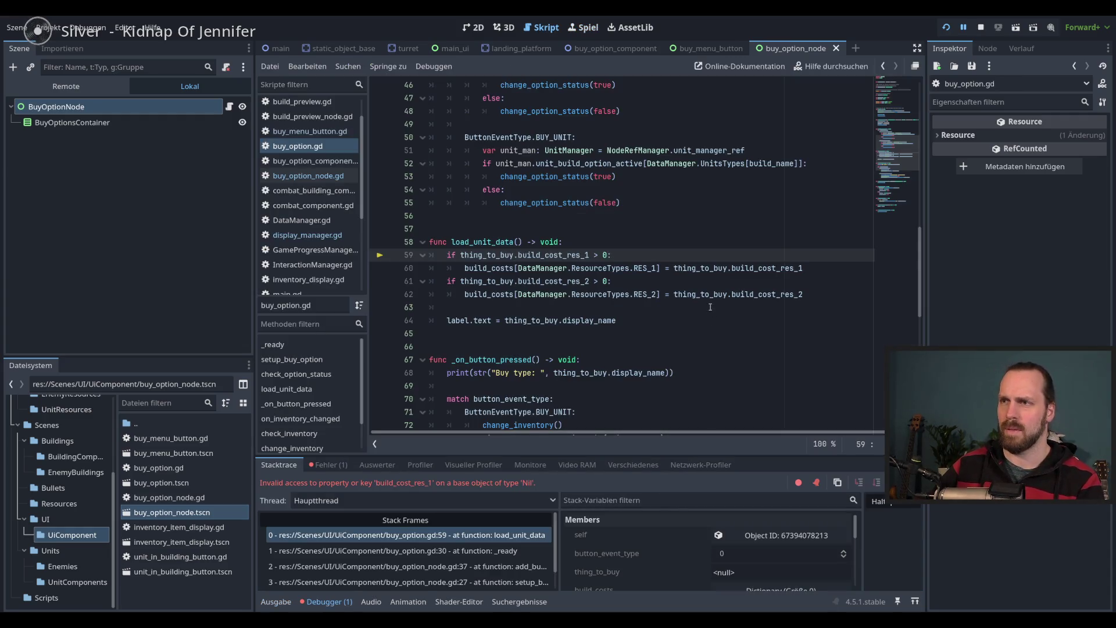
# Stop the debug session and close the static_object_base, turret and buy_option_component scenes
pyautogui.moveTo(711, 301)
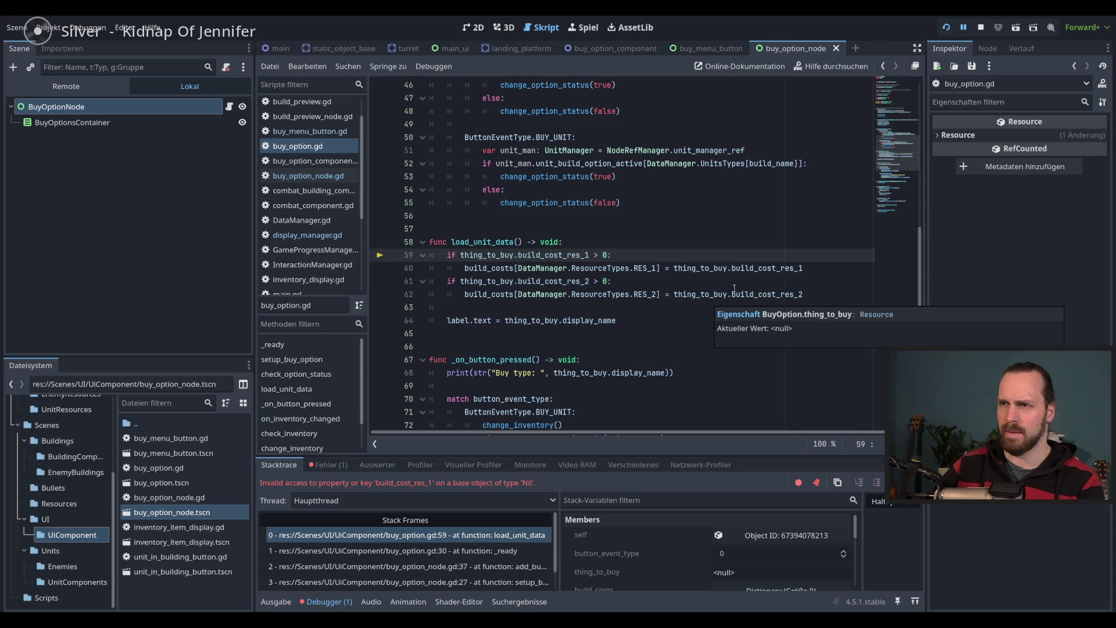
pyautogui.click(981, 28)
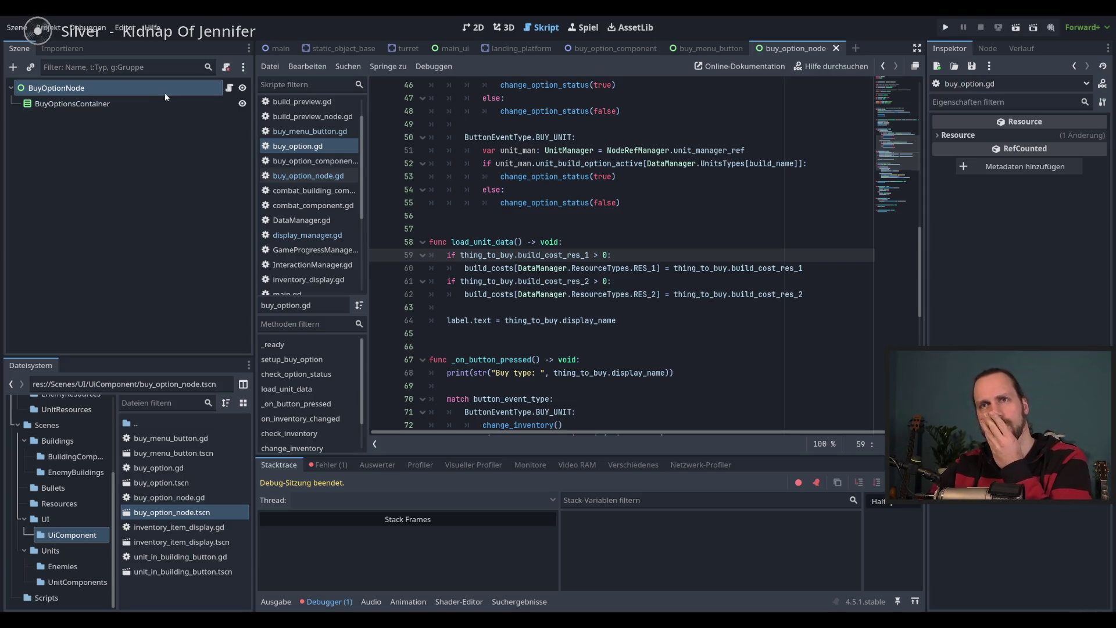
pyautogui.click(330, 48)
pyautogui.click(385, 48)
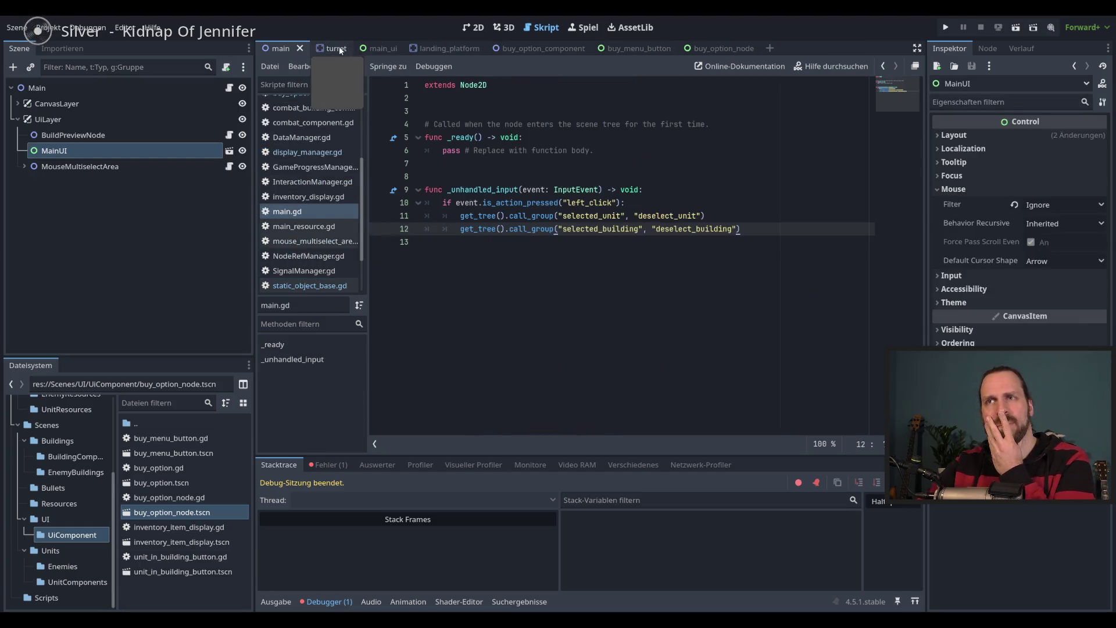
pyautogui.click(350, 49)
pyautogui.click(343, 49)
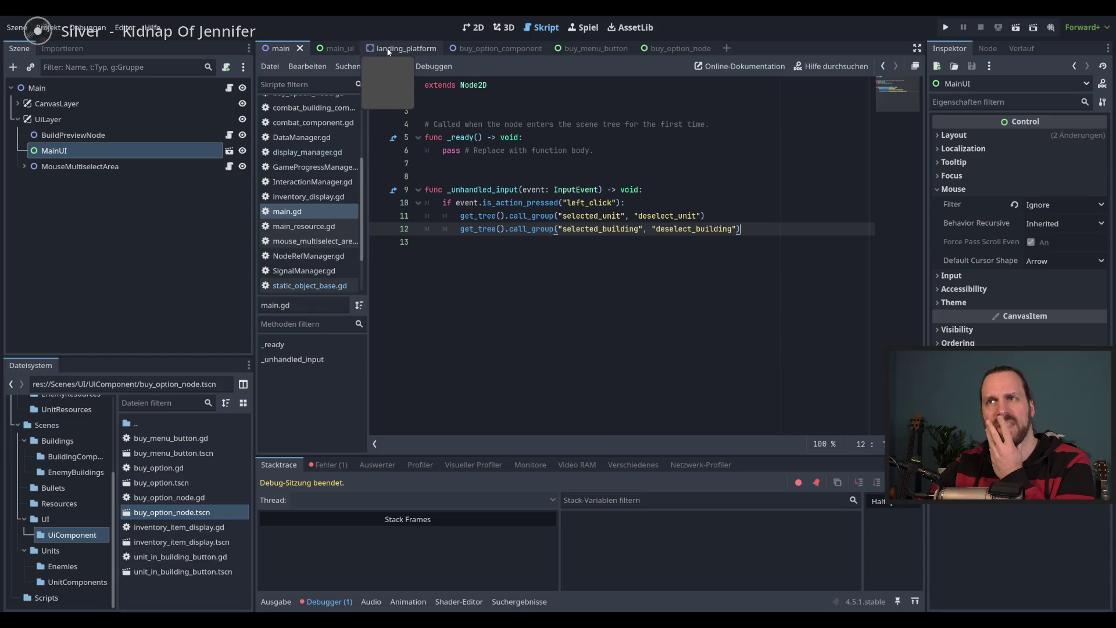
pyautogui.click(391, 48)
pyautogui.click(476, 50)
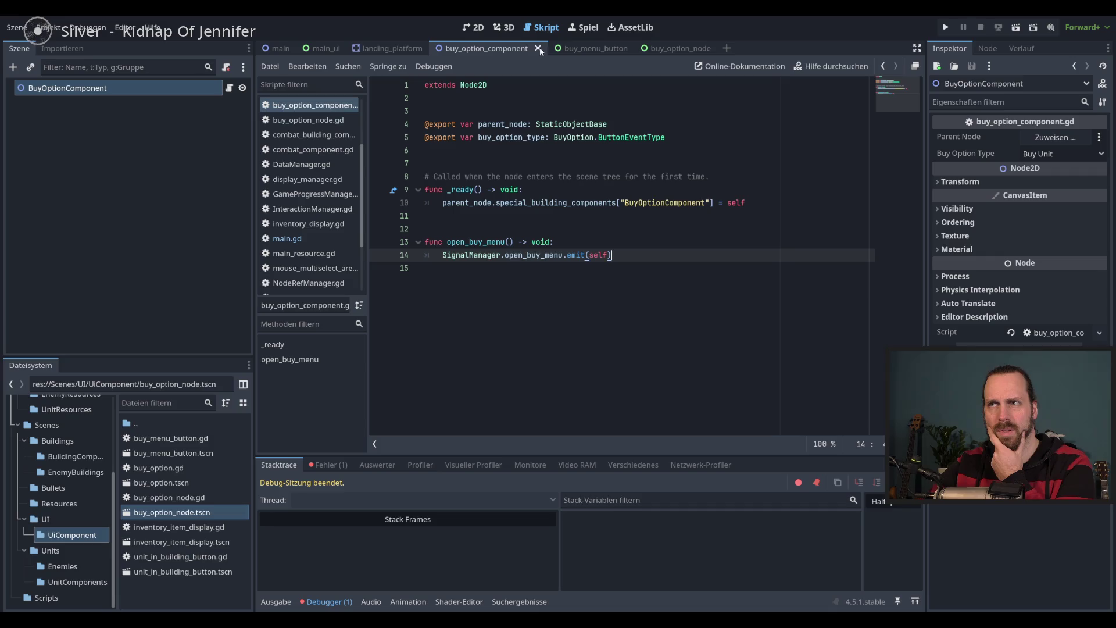
pyautogui.click(539, 49)
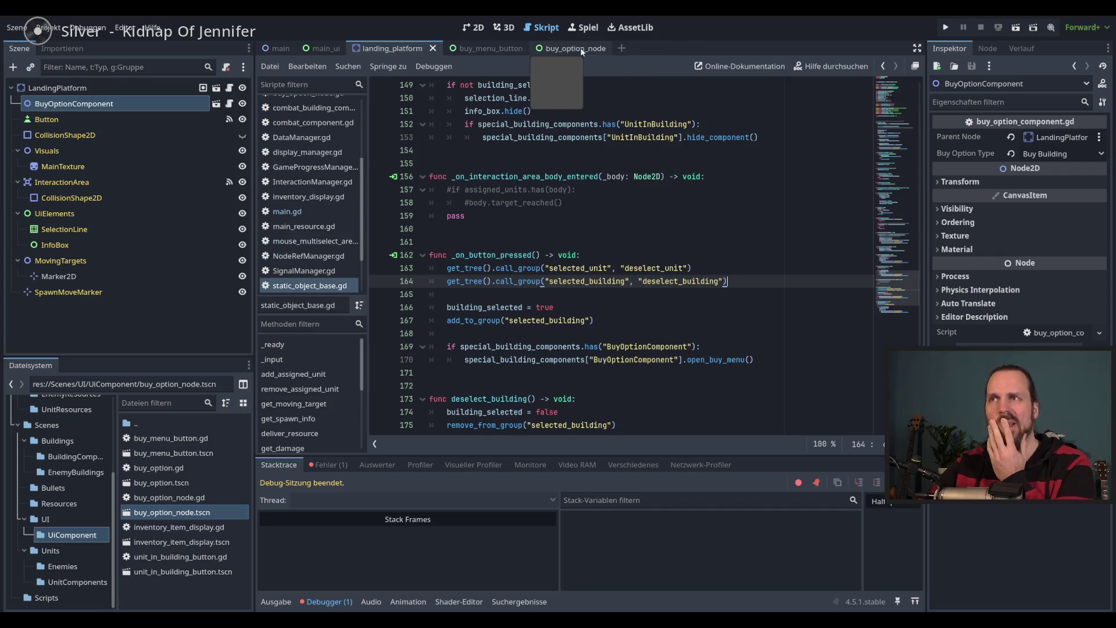
# Look over the buy_option_node and buy_menu_button scenes, then close buy_option_node
pyautogui.click(572, 48)
pyautogui.click(474, 50)
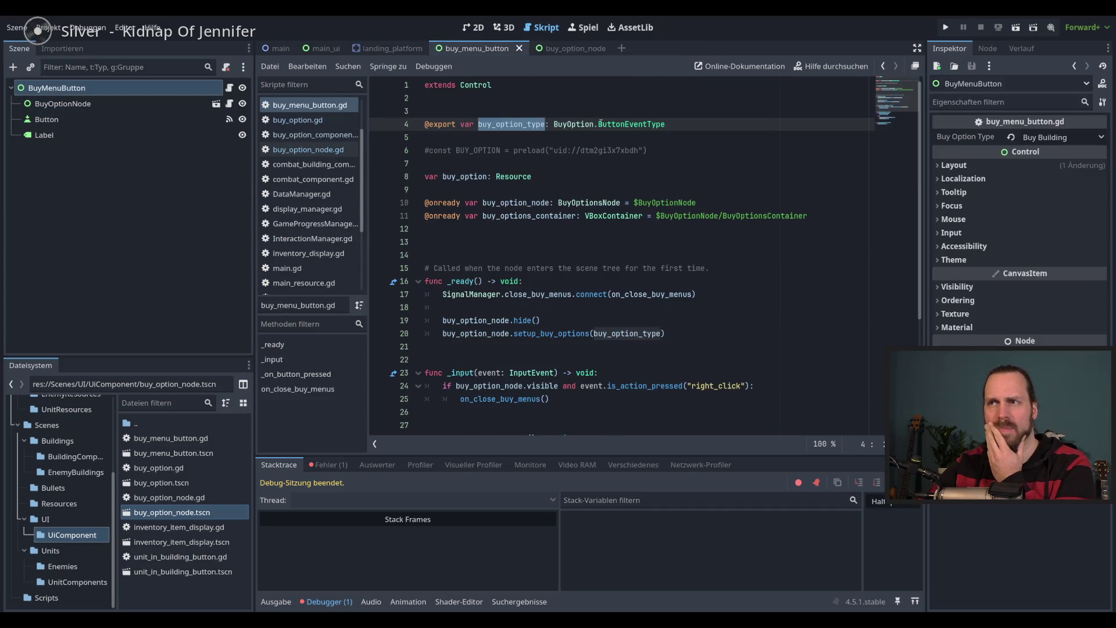
pyautogui.click(584, 50)
pyautogui.scroll(5, 611, 100)
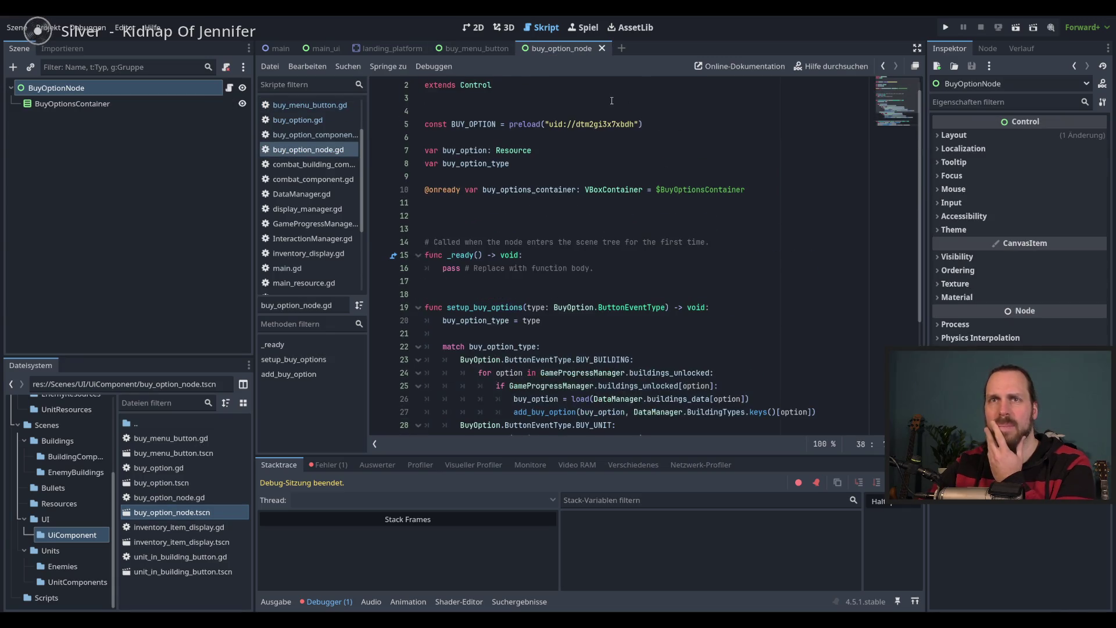
pyautogui.scroll(-5, 611, 101)
pyautogui.click(602, 48)
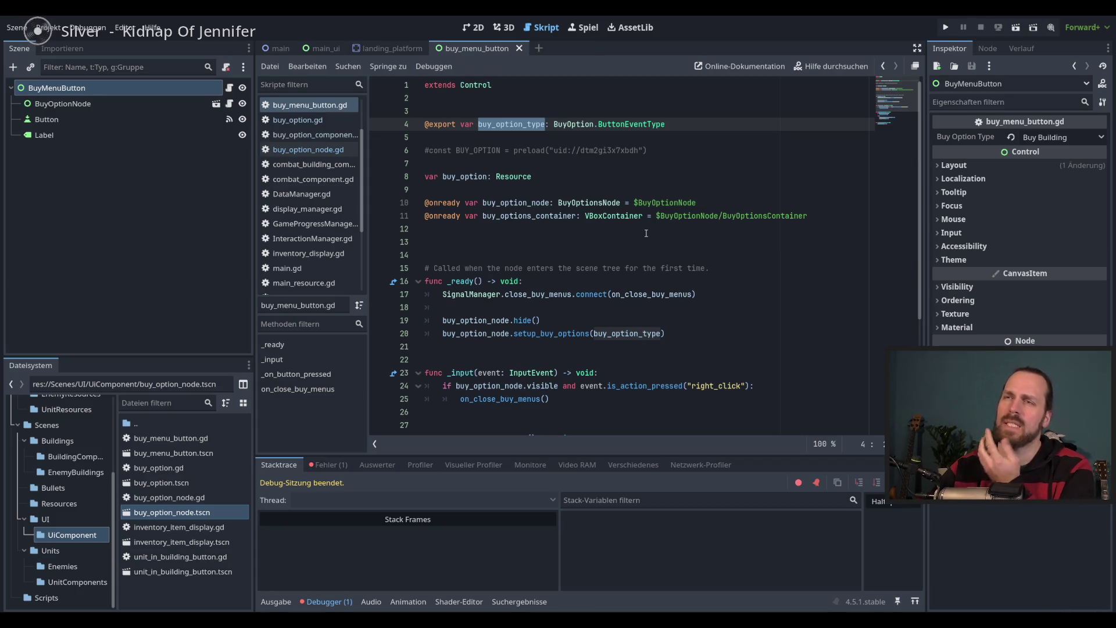
pyautogui.scroll(-4, 655, 229)
pyautogui.scroll(4, 655, 229)
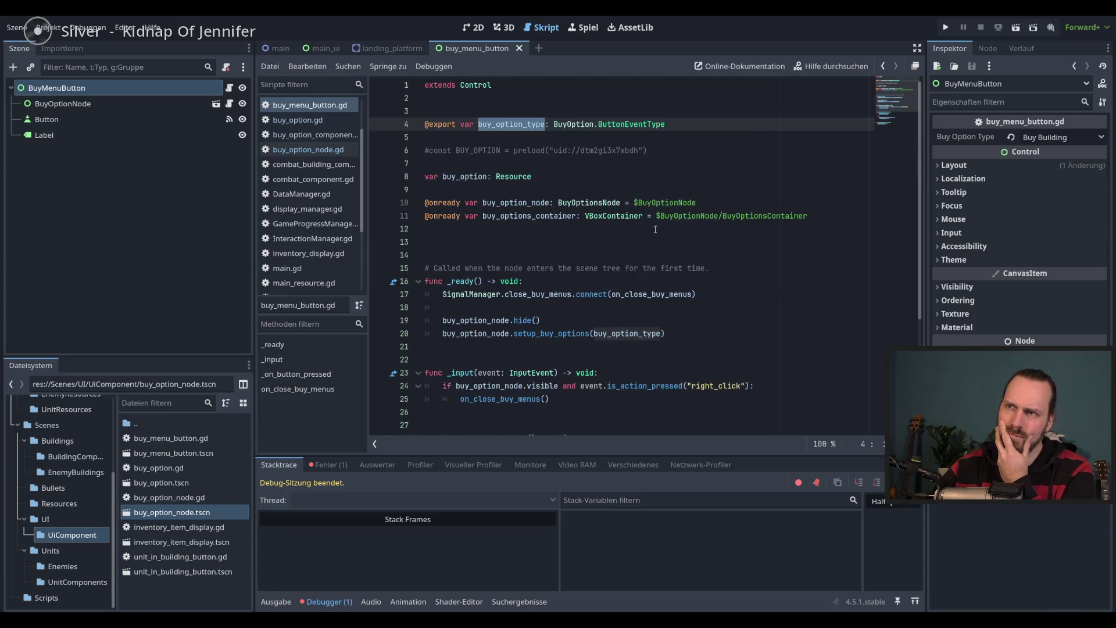
# Delete the commented #const BUY_OPTION preload line from buy_menu_button.gd and close its tab
pyautogui.moveTo(656, 151); pyautogui.dragTo(677, 129)
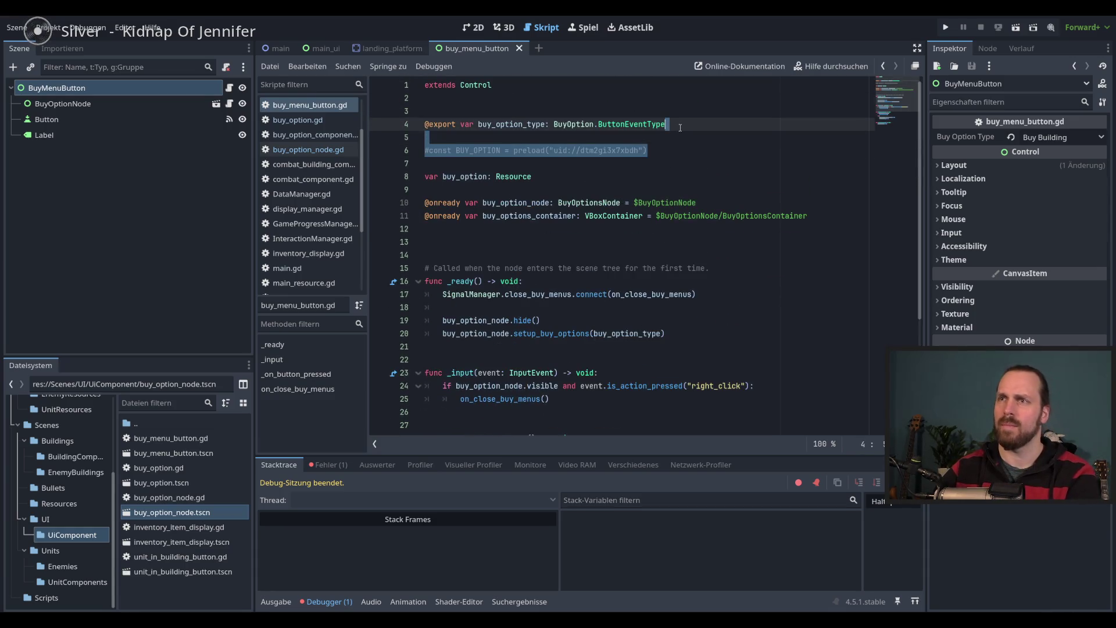
pyautogui.press('Delete')
pyautogui.click(705, 136)
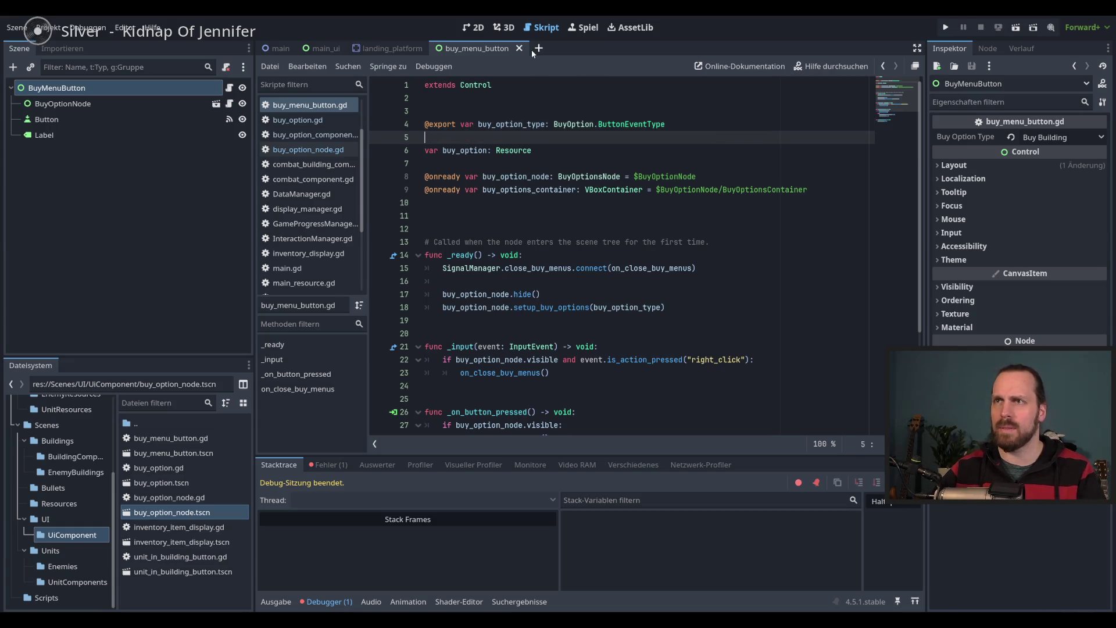
pyautogui.click(520, 49)
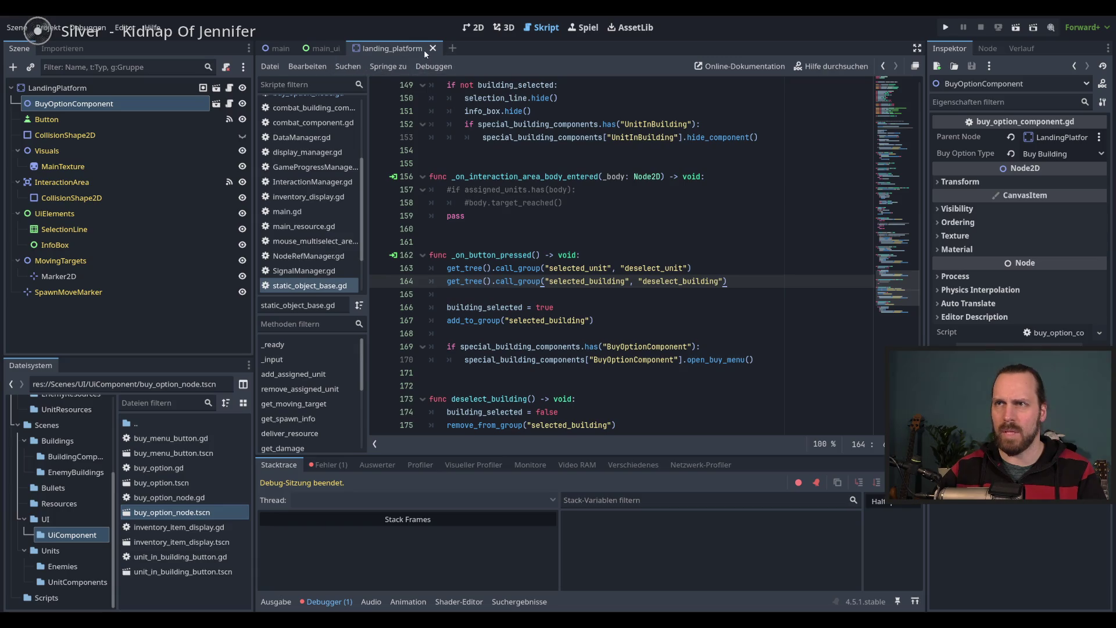
# Read through landing_platform's button handling code, then view buy_option.gd and buy_menu_button.gd
pyautogui.scroll(15, 597, 252)
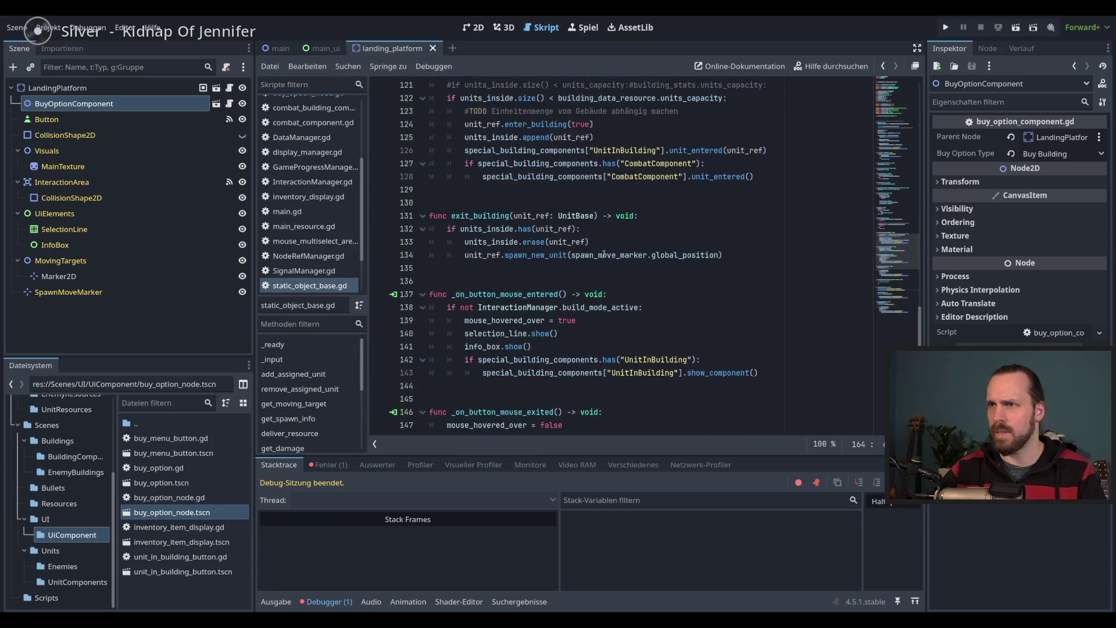
pyautogui.scroll(-15, 603, 254)
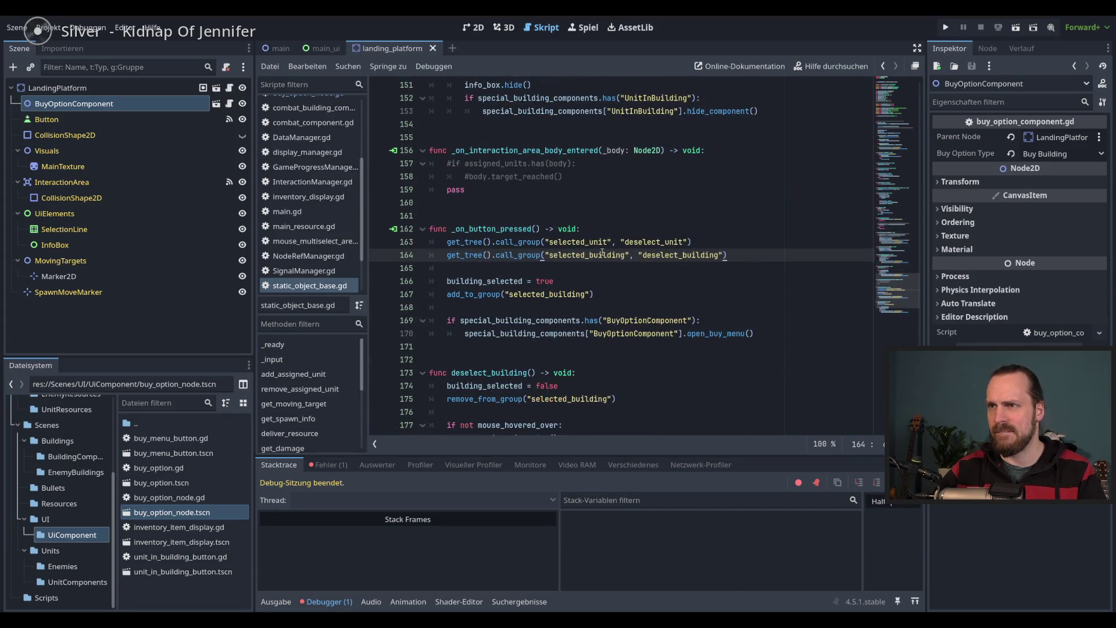
pyautogui.scroll(-2, 602, 254)
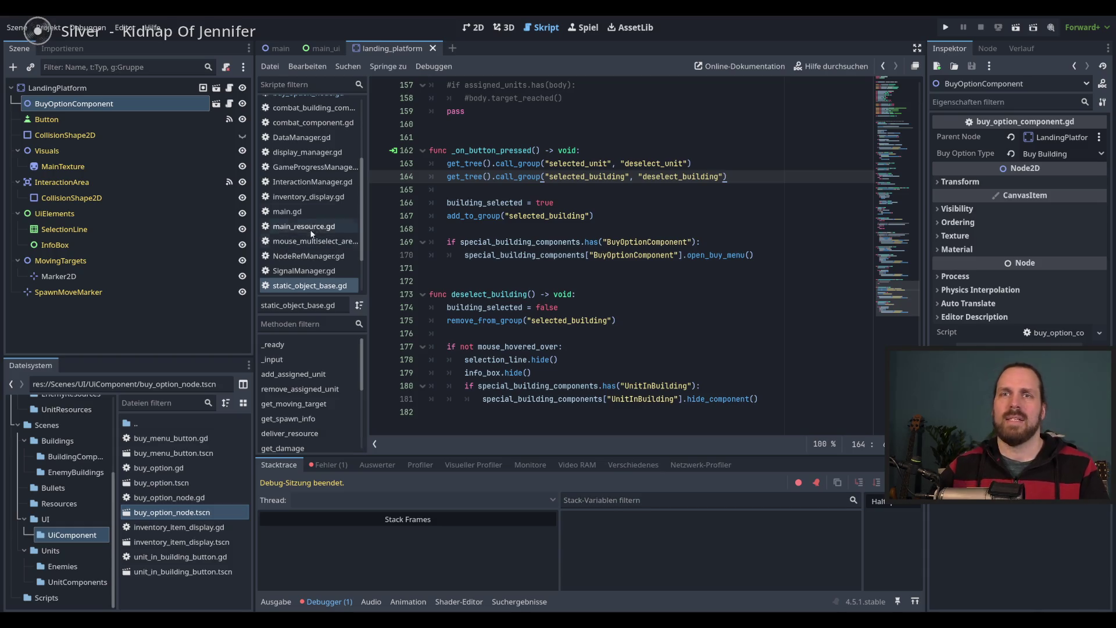
pyautogui.scroll(-2, 324, 247)
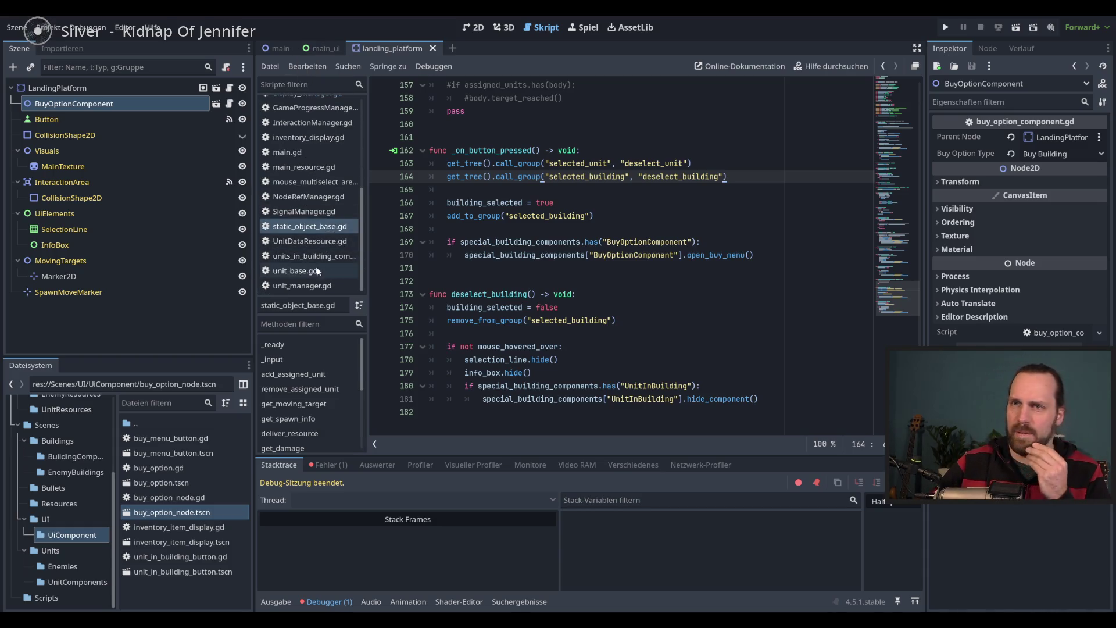
pyautogui.scroll(5, 311, 271)
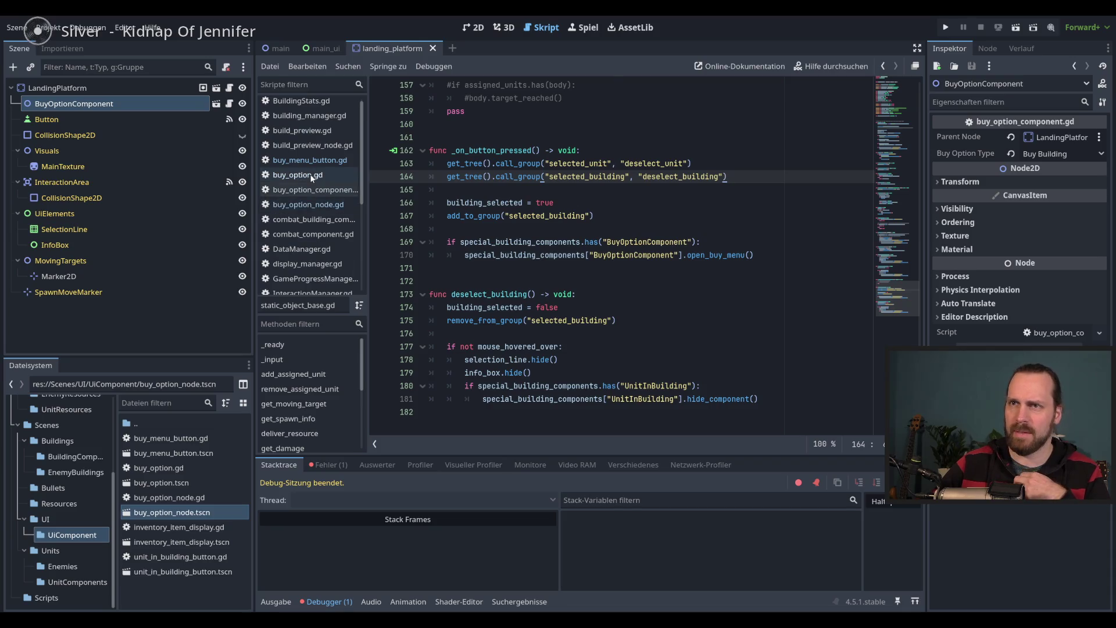
pyautogui.click(312, 176)
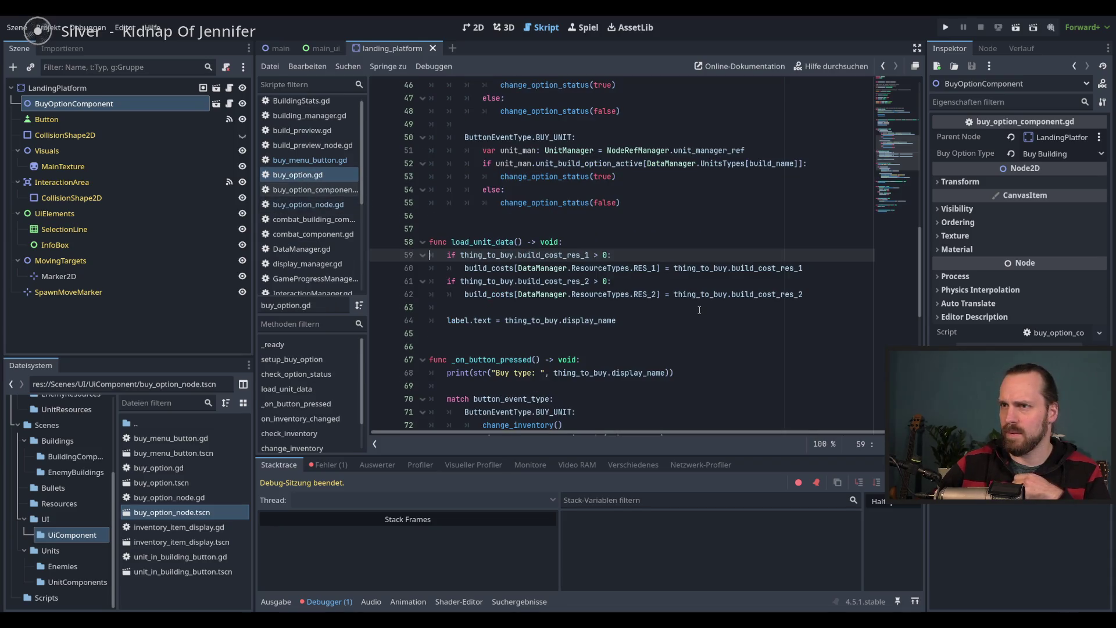
pyautogui.click(326, 162)
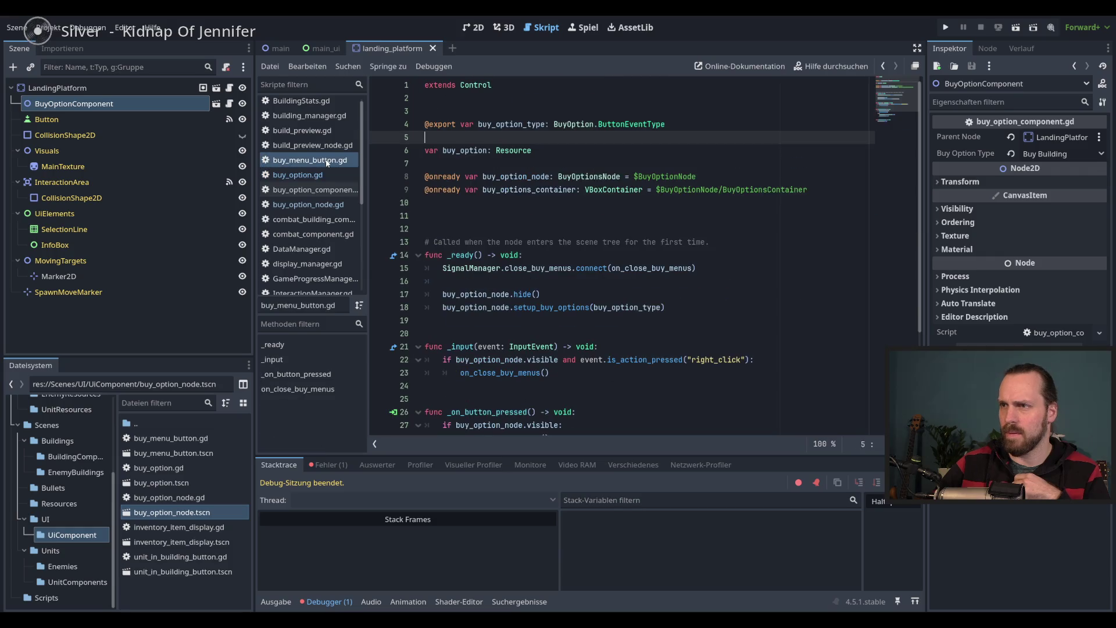
# In buy_option_node.gd's add_buy_option, move setup_buy_option above add_child and run the game
pyautogui.click(310, 205)
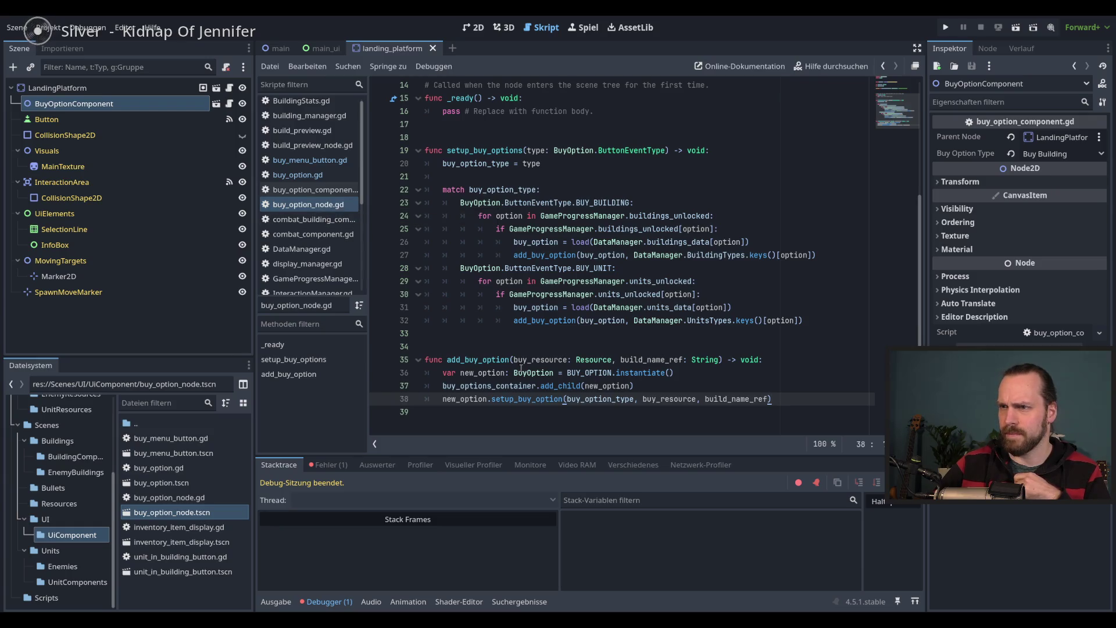
pyautogui.click(488, 360)
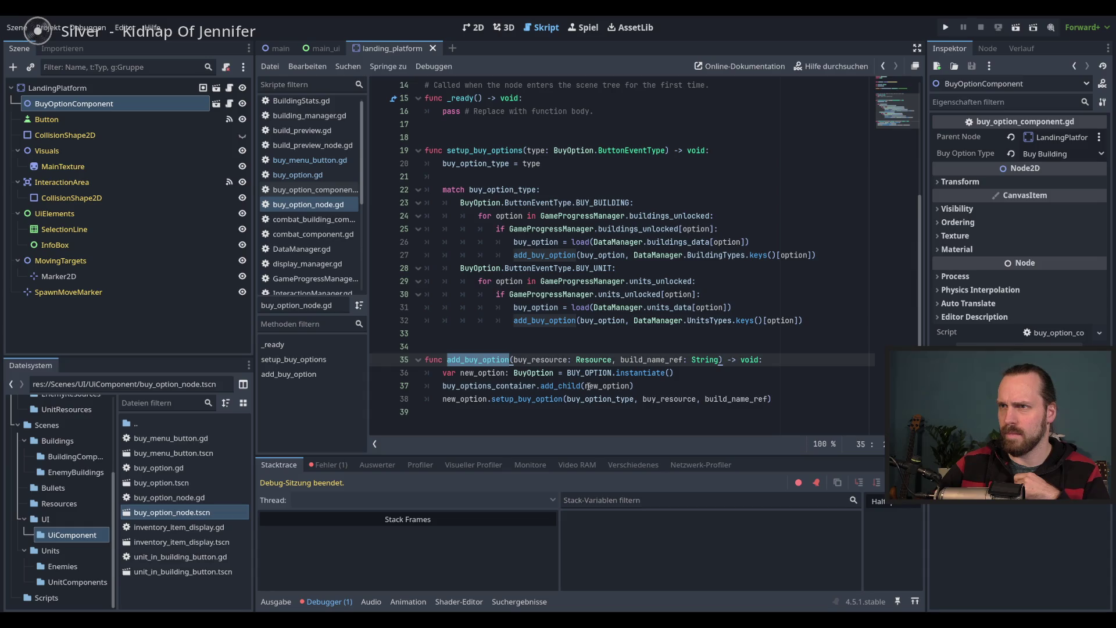
pyautogui.click(650, 393)
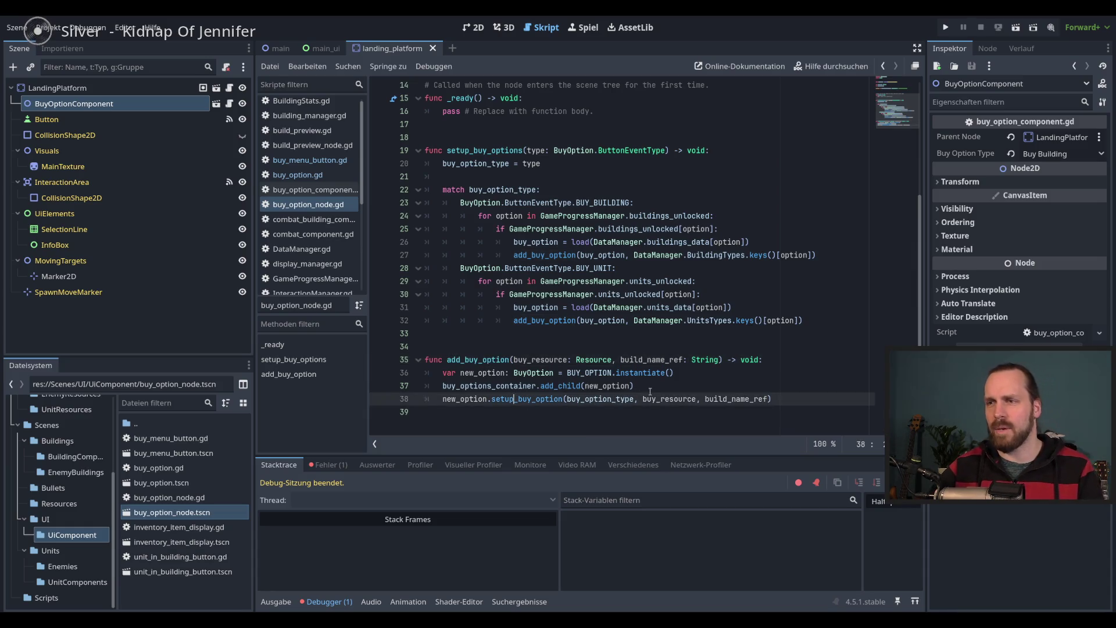
pyautogui.hotkey('alt', 'Up')
pyautogui.press('F5')
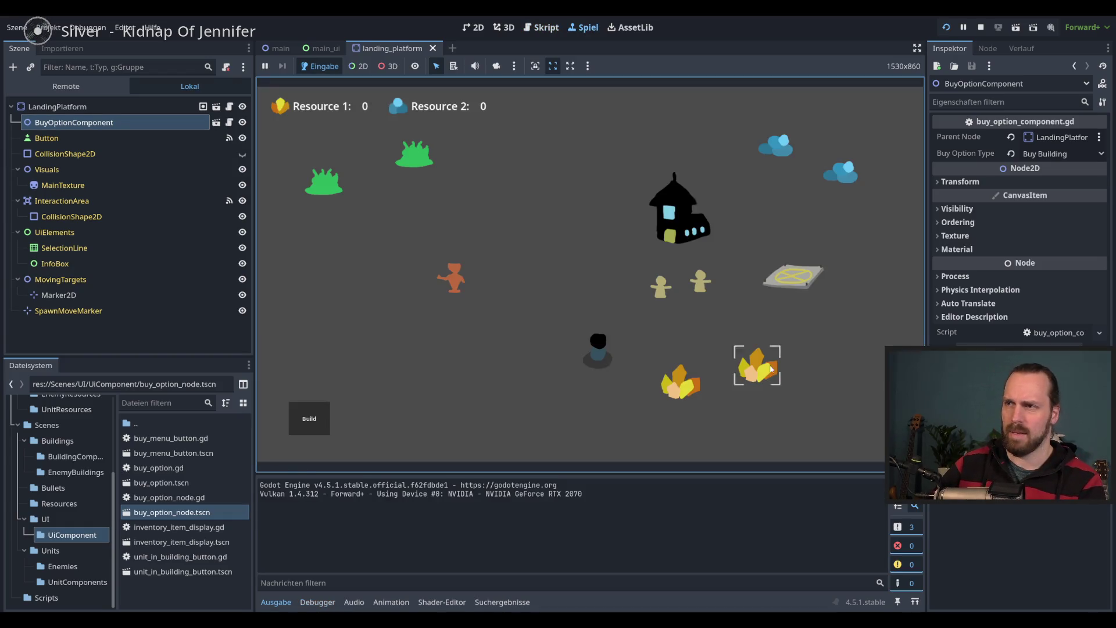
# Click a building, review the null-value add_child error on line 38, then stop the game
pyautogui.click(779, 281)
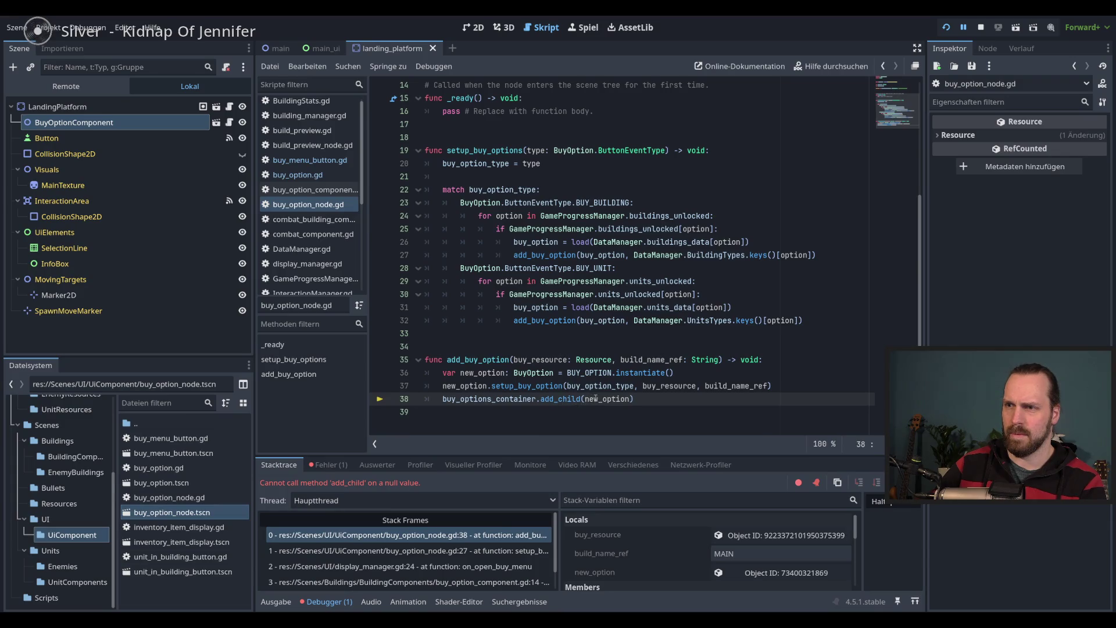
pyautogui.scroll(5, 649, 400)
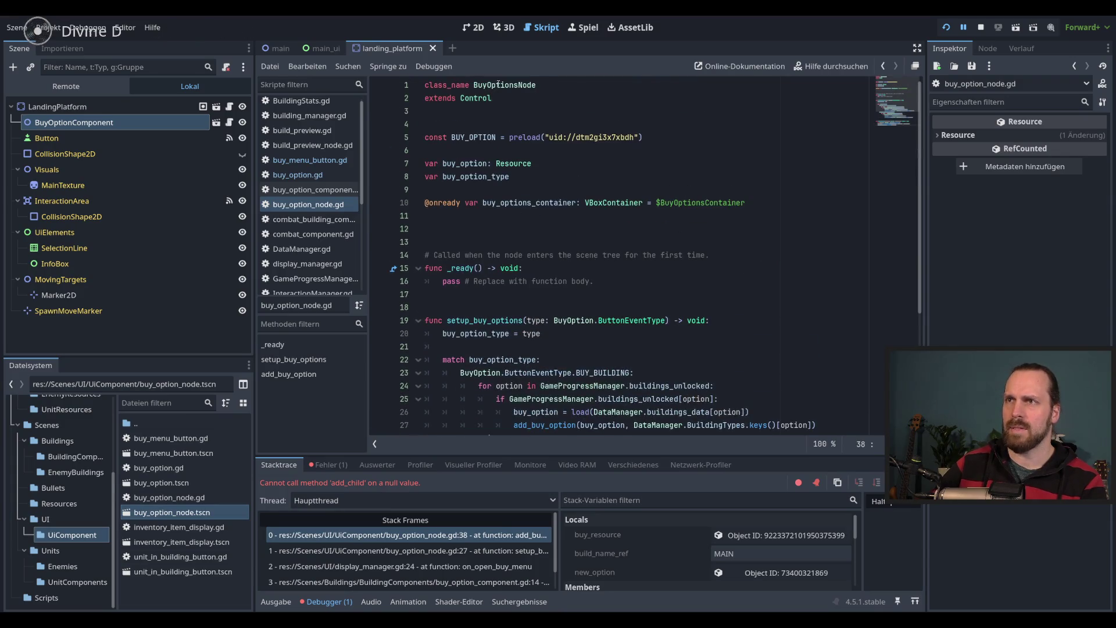
pyautogui.scroll(-5, 612, 208)
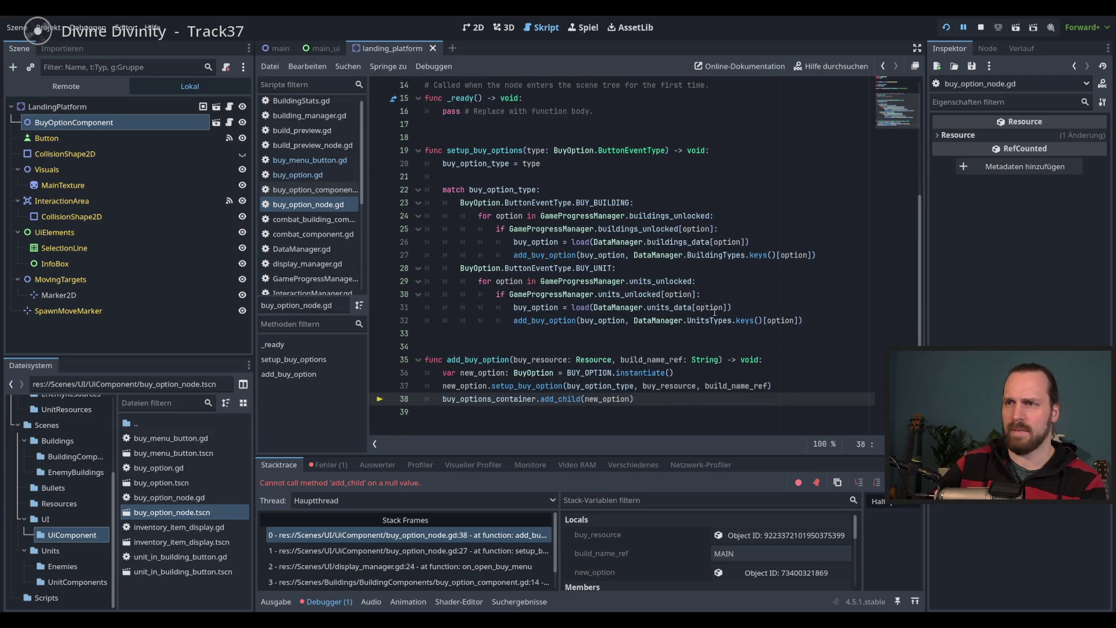
pyautogui.moveTo(715, 312)
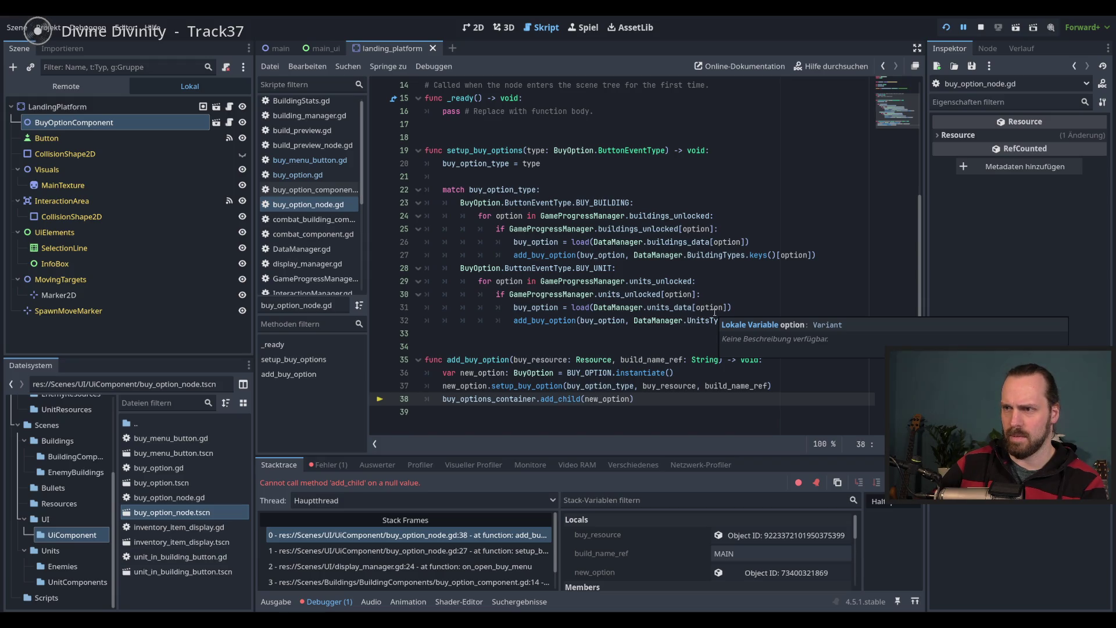
pyautogui.scroll(5, 714, 312)
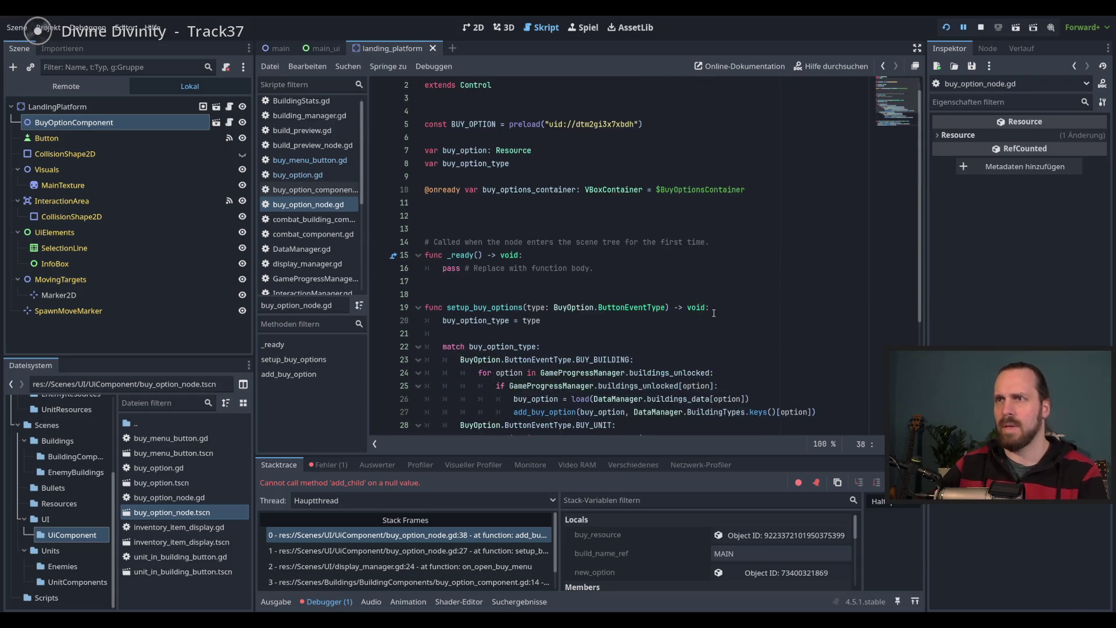
pyautogui.scroll(-5, 714, 312)
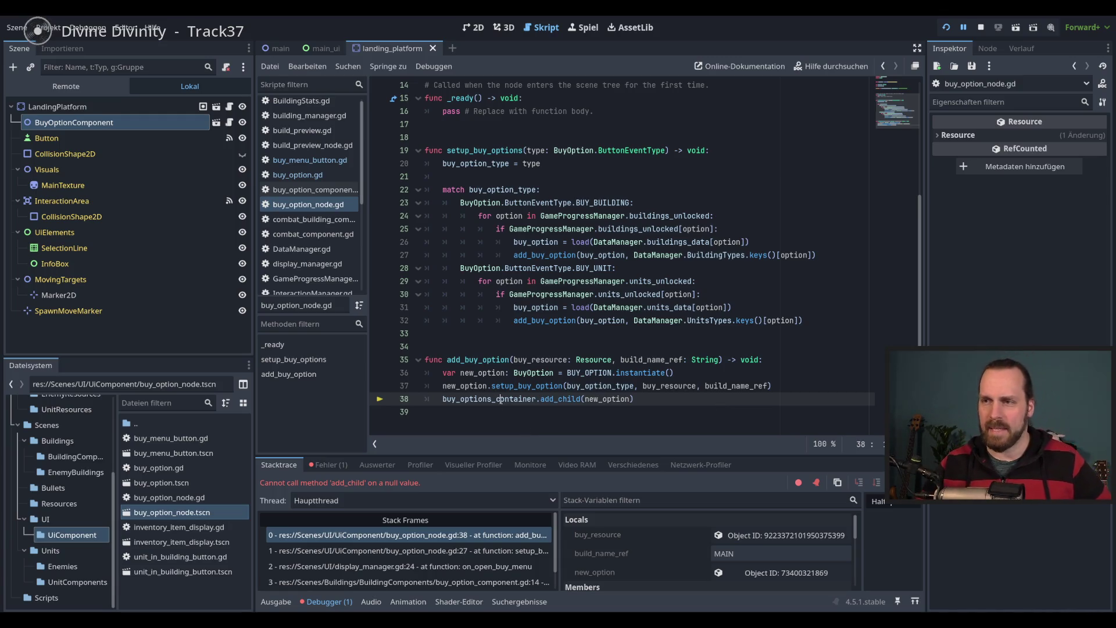
pyautogui.scroll(5, 523, 349)
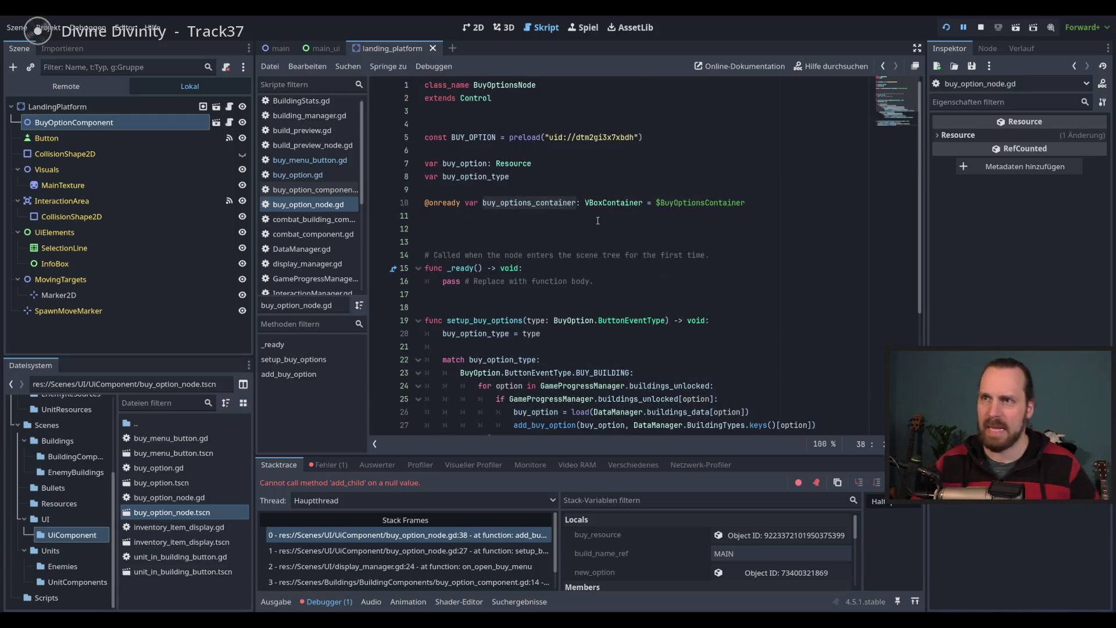
pyautogui.scroll(-5, 670, 296)
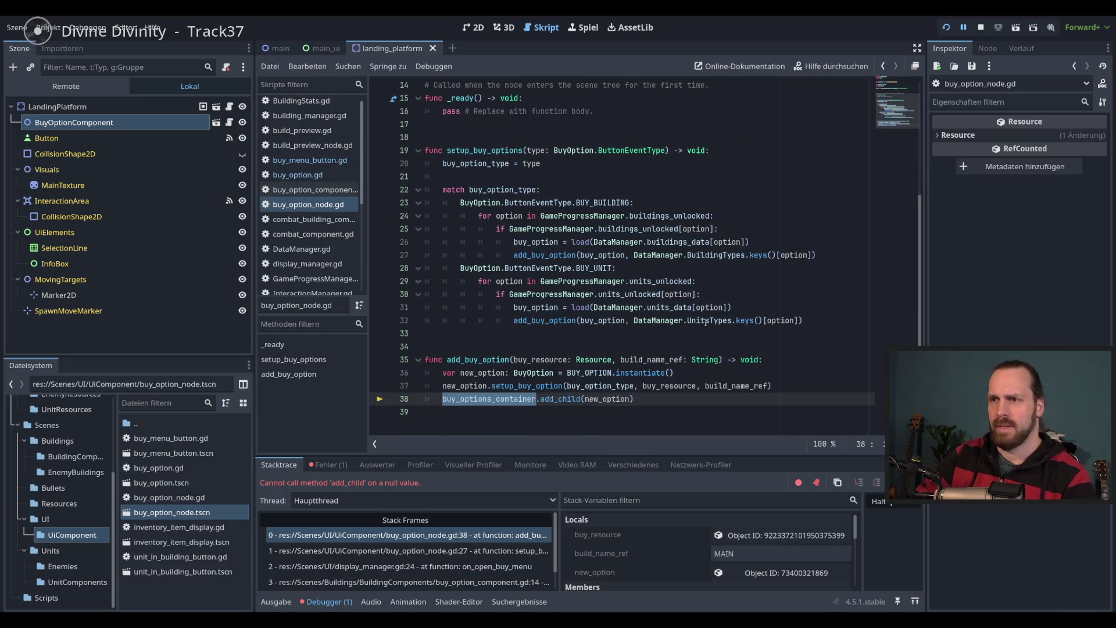
pyautogui.press('F8')
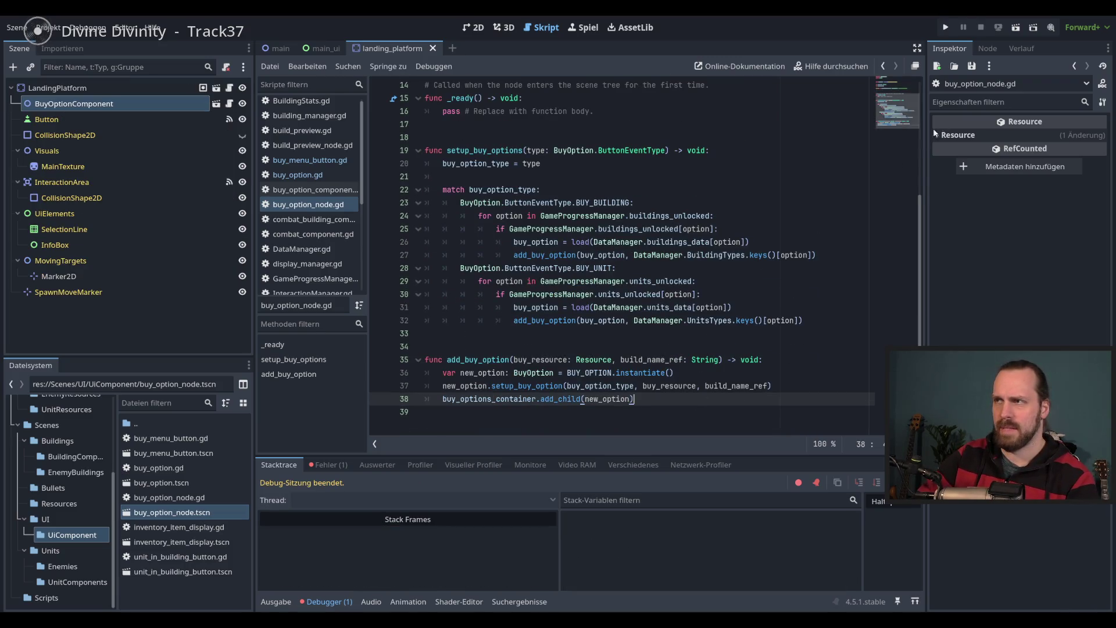
# In the main_ui scene, select the BuyMenu node and review the BUY_OPTION preload on line 5
pyautogui.click(322, 49)
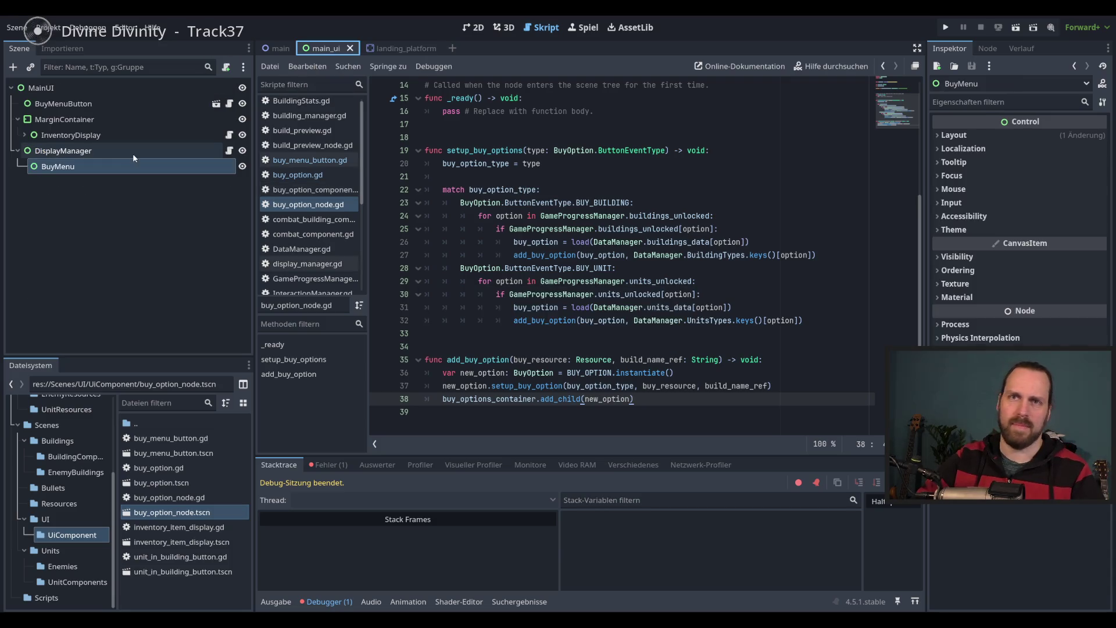
pyautogui.click(93, 167)
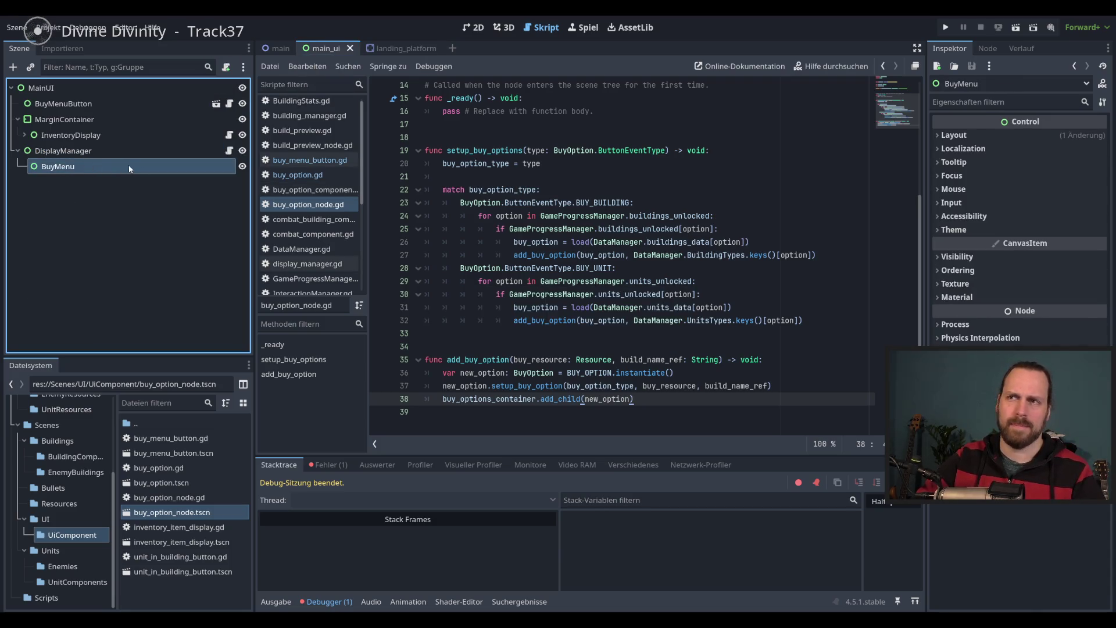
pyautogui.scroll(5, 551, 276)
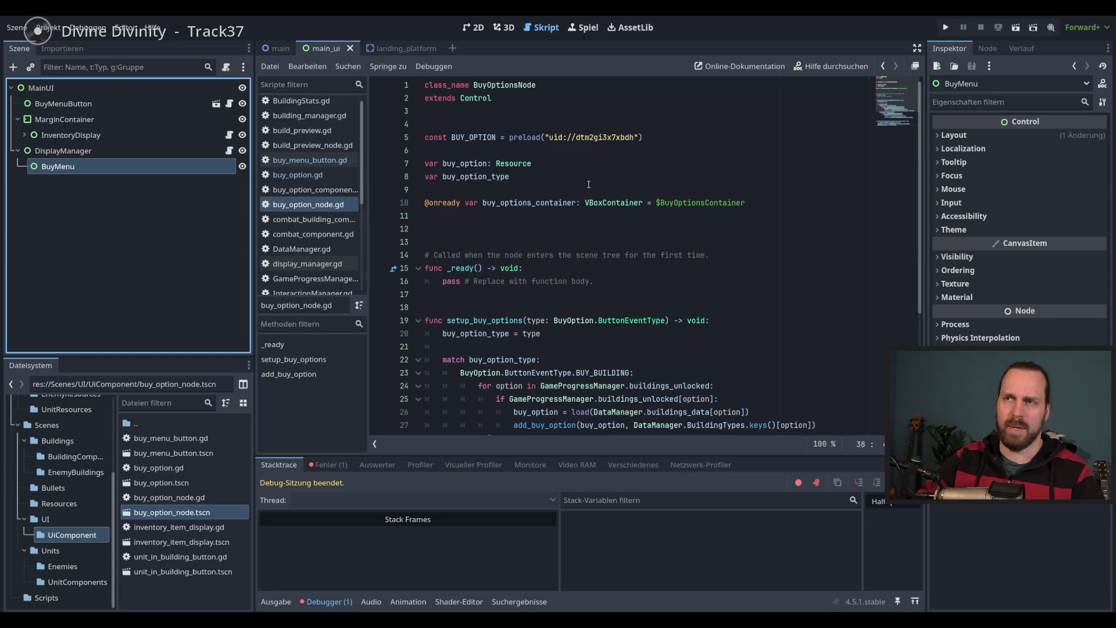
pyautogui.moveTo(647, 137); pyautogui.dragTo(451, 137)
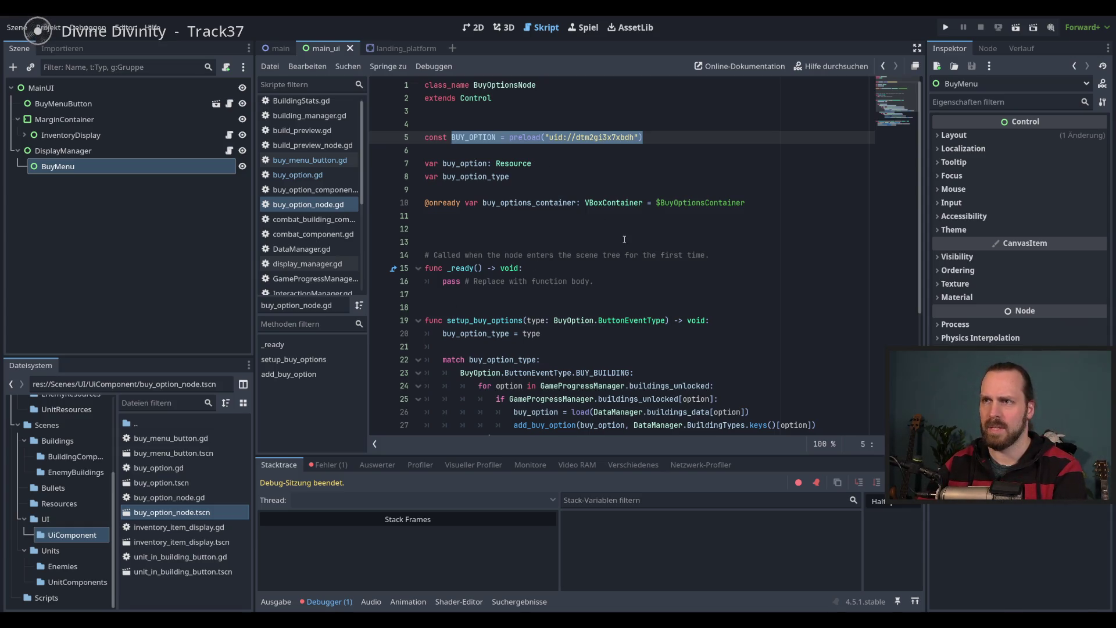
pyautogui.scroll(-5, 624, 240)
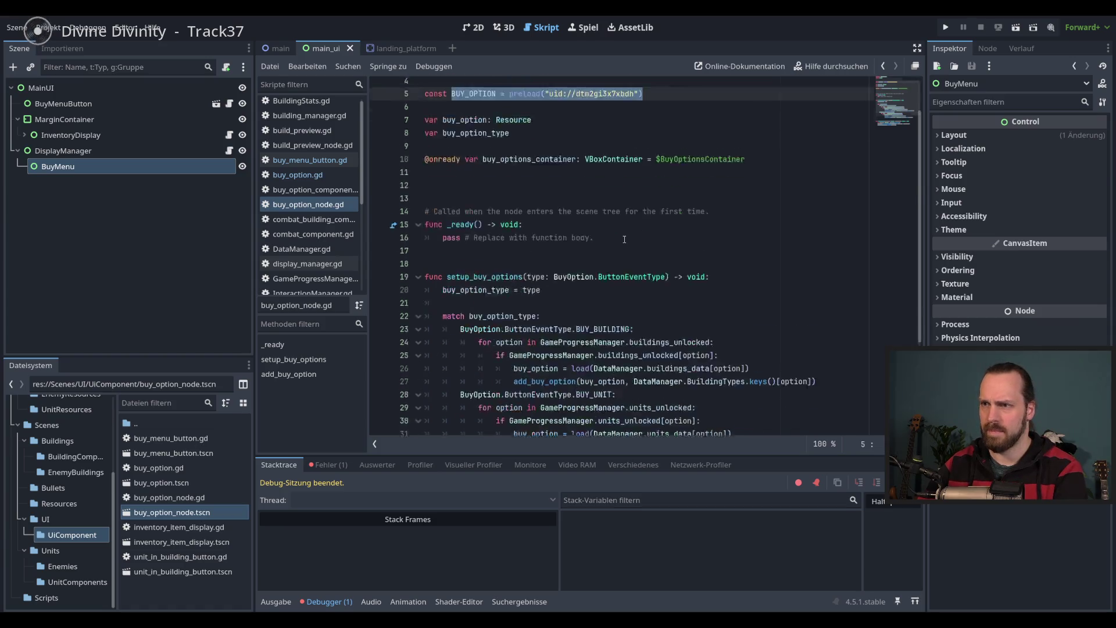
pyautogui.scroll(5, 625, 239)
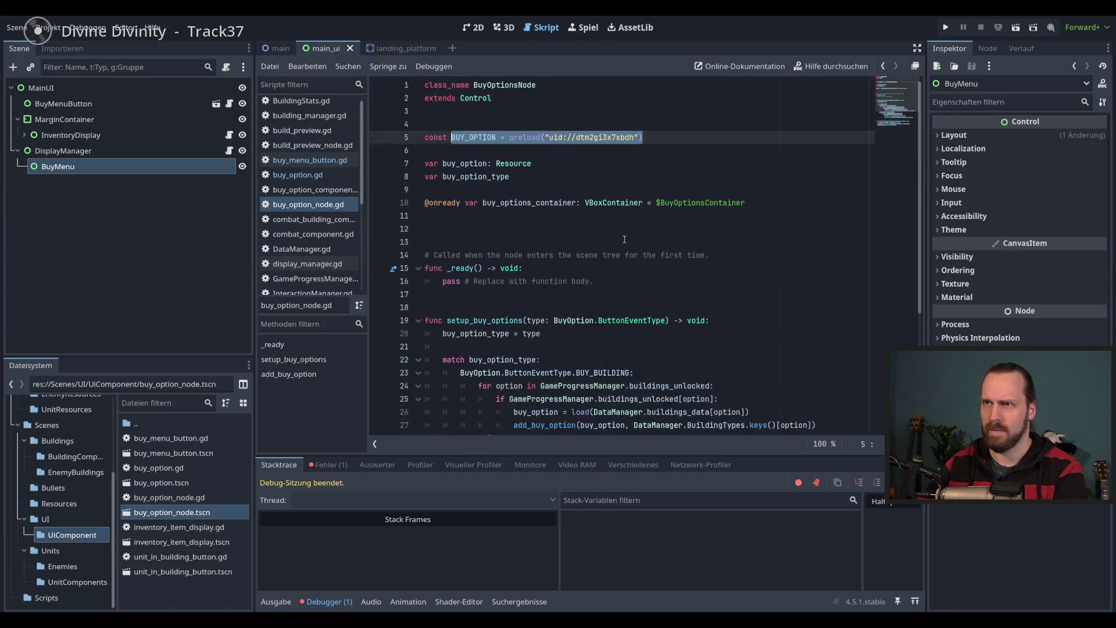
pyautogui.click(588, 188)
pyautogui.scroll(-5, 606, 197)
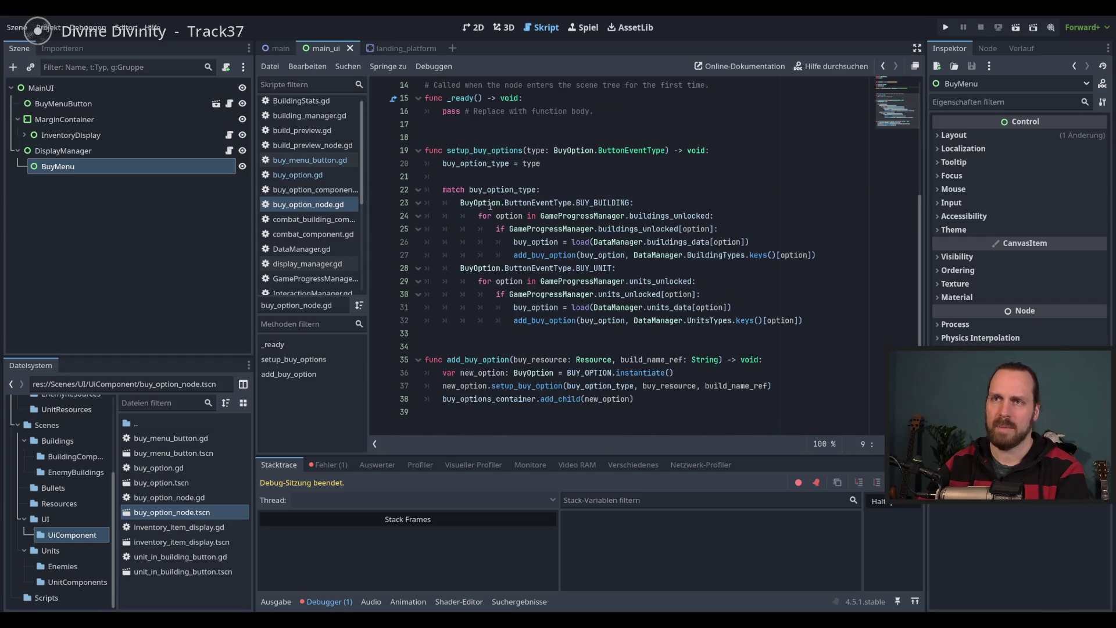
# Browse buy_menu_button.gd and buy_option.gd, open buy_option_component.gd, then reselect DisplayManager and BuyMenu
pyautogui.click(346, 160)
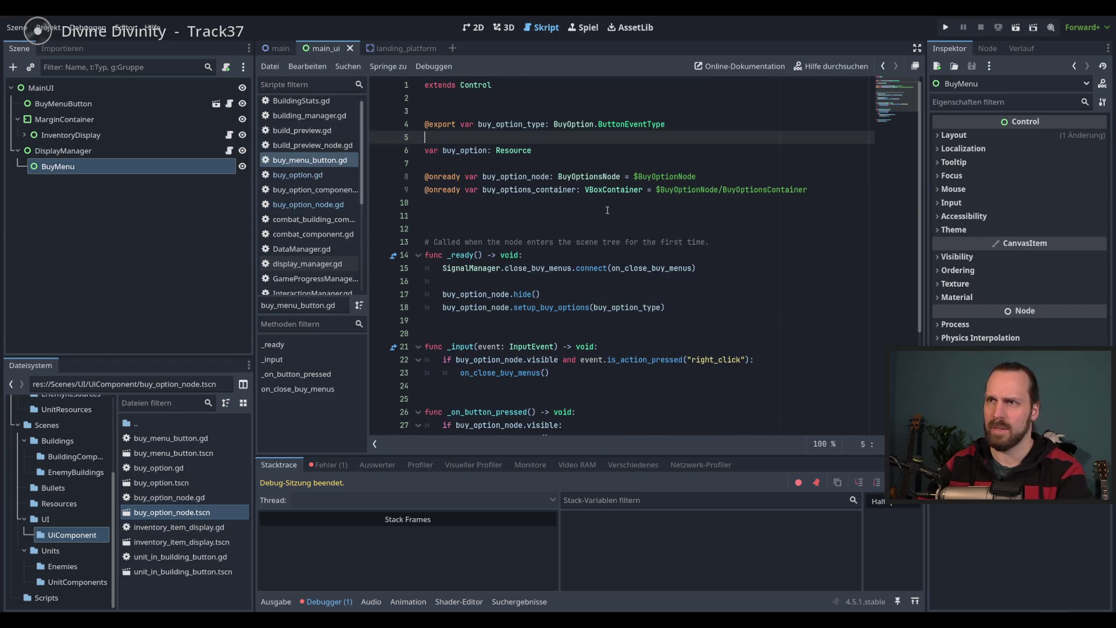
pyautogui.click(300, 175)
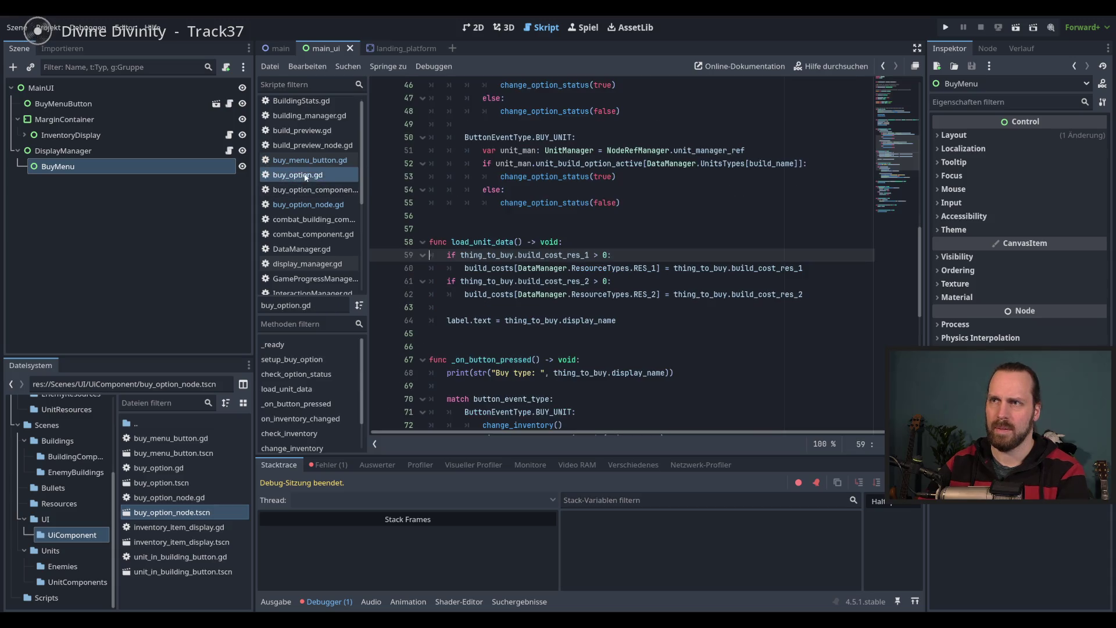
pyautogui.scroll(10, 531, 232)
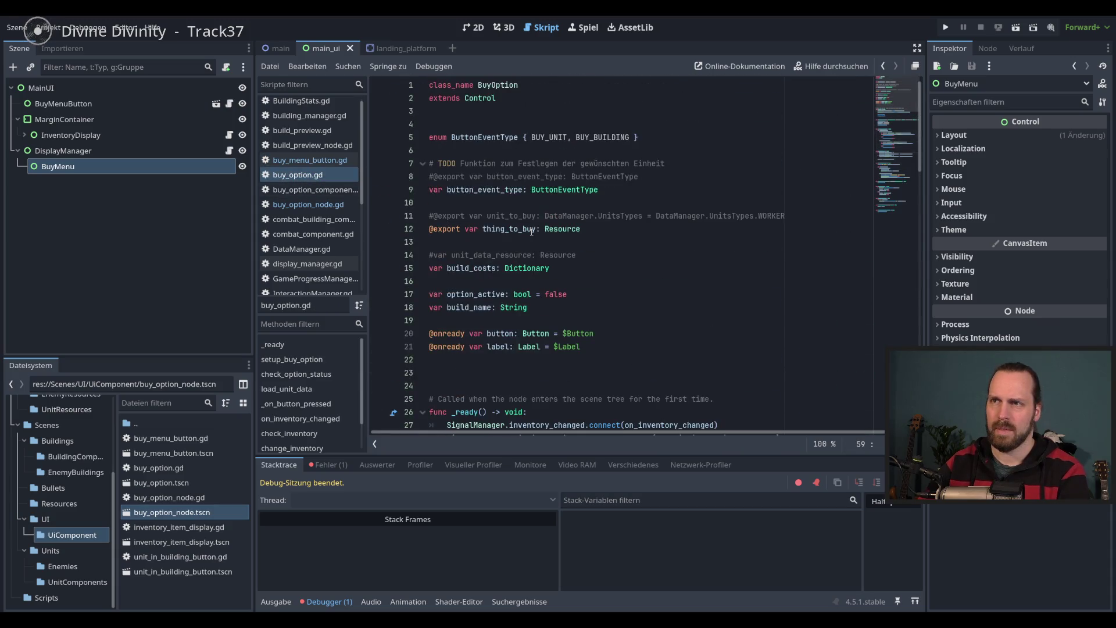
pyautogui.click(308, 189)
pyautogui.scroll(2, 307, 190)
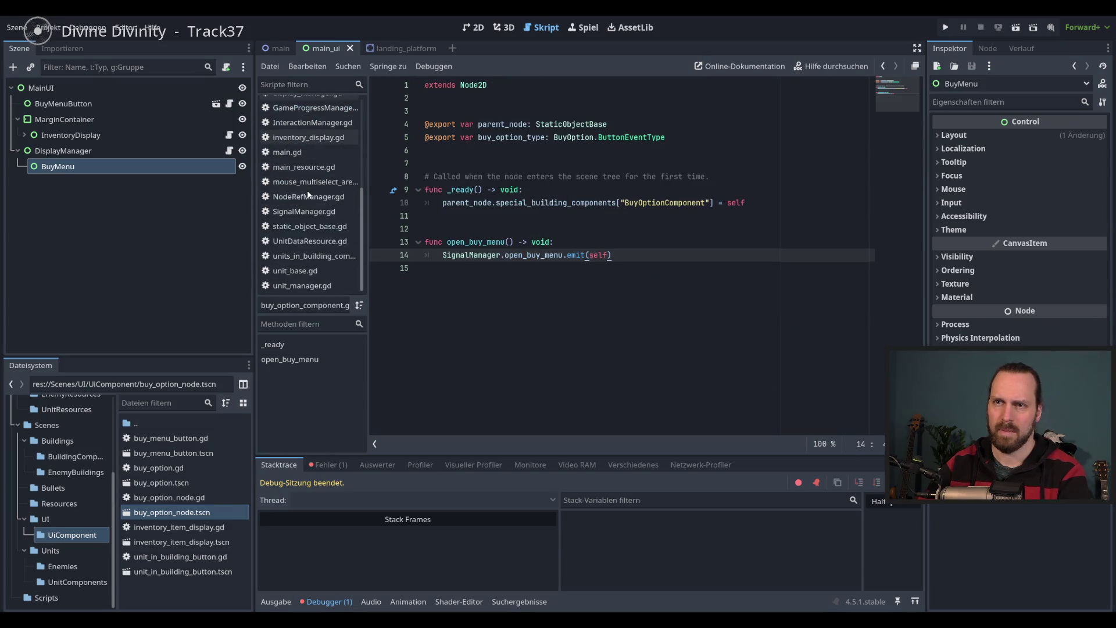
pyautogui.click(139, 151)
pyautogui.click(139, 166)
# In display_manager.gd, move add_child above the setup_buy_options call and run the game
pyautogui.click(139, 151)
pyautogui.click(229, 151)
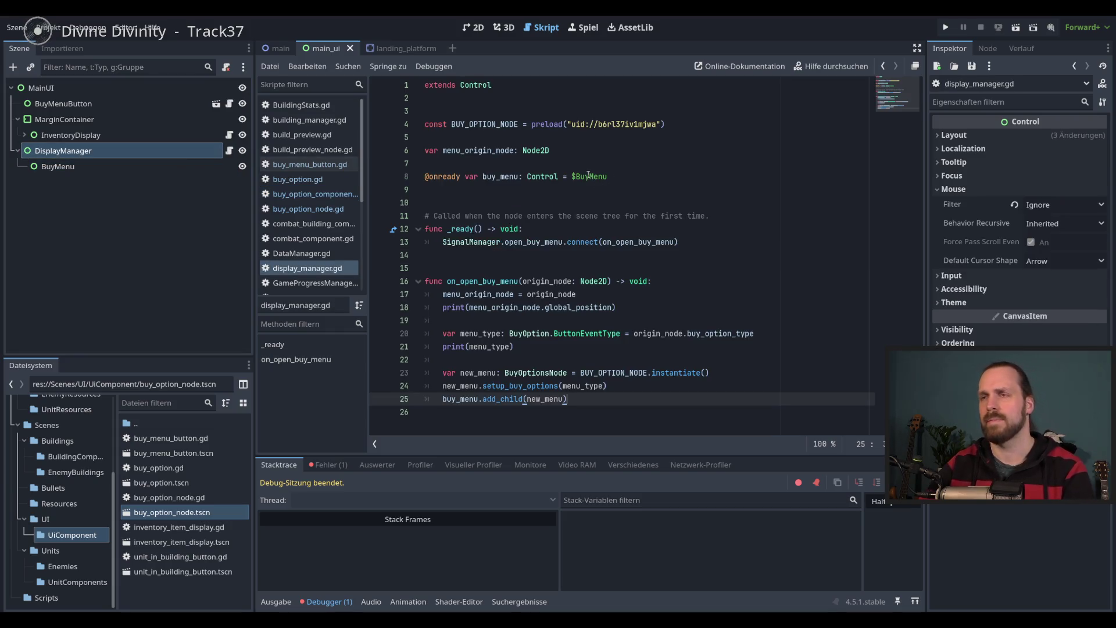
pyautogui.doubleClick(495, 124)
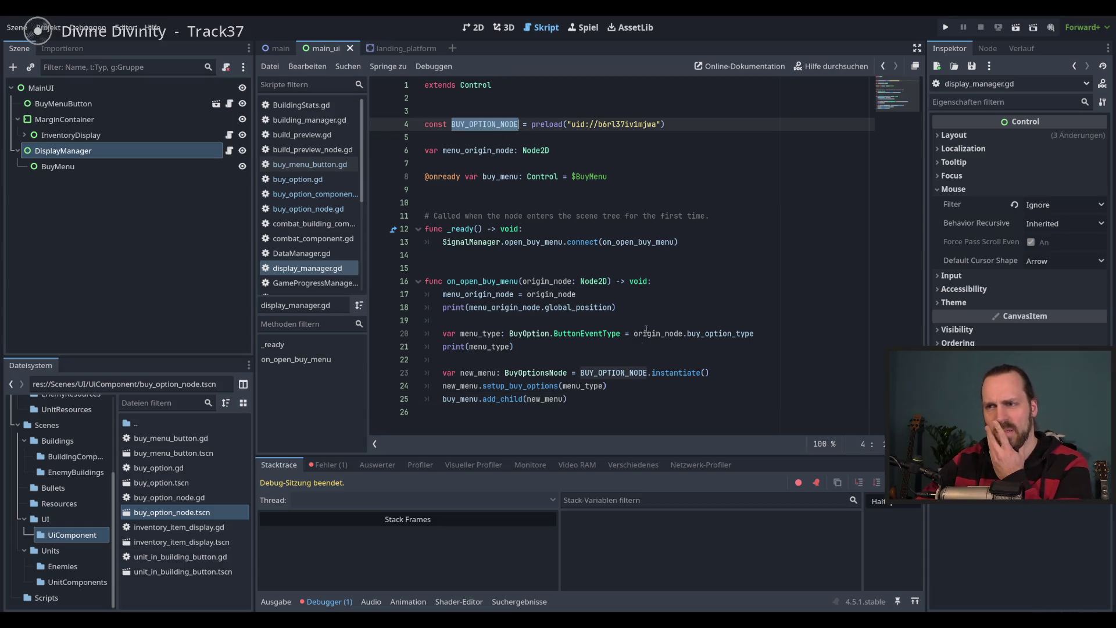
pyautogui.click(595, 398)
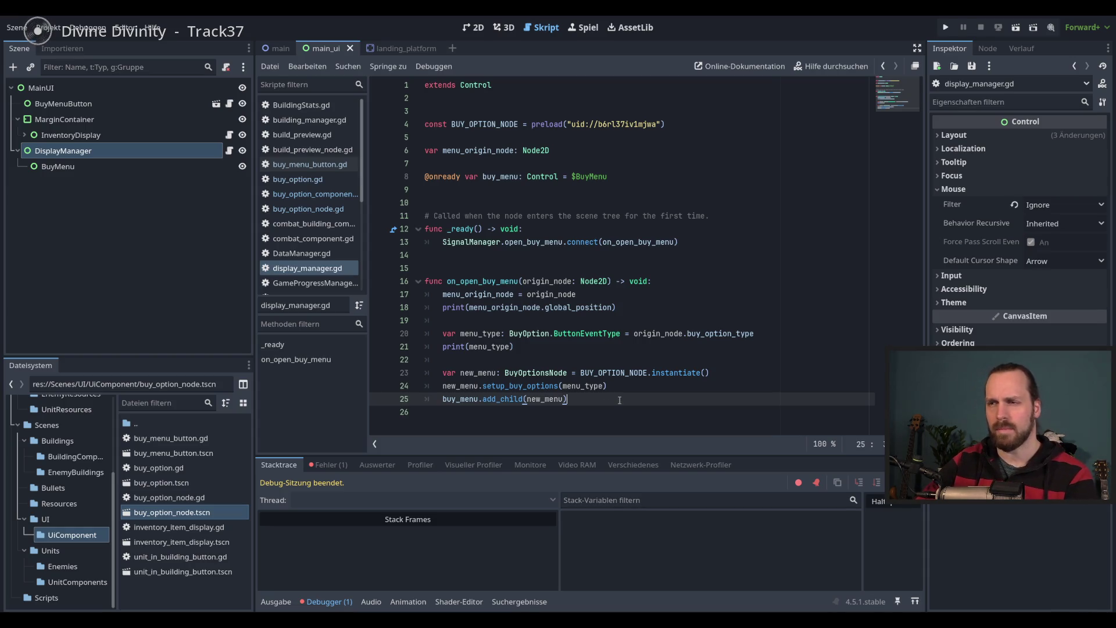
pyautogui.hotkey('alt', 'Up')
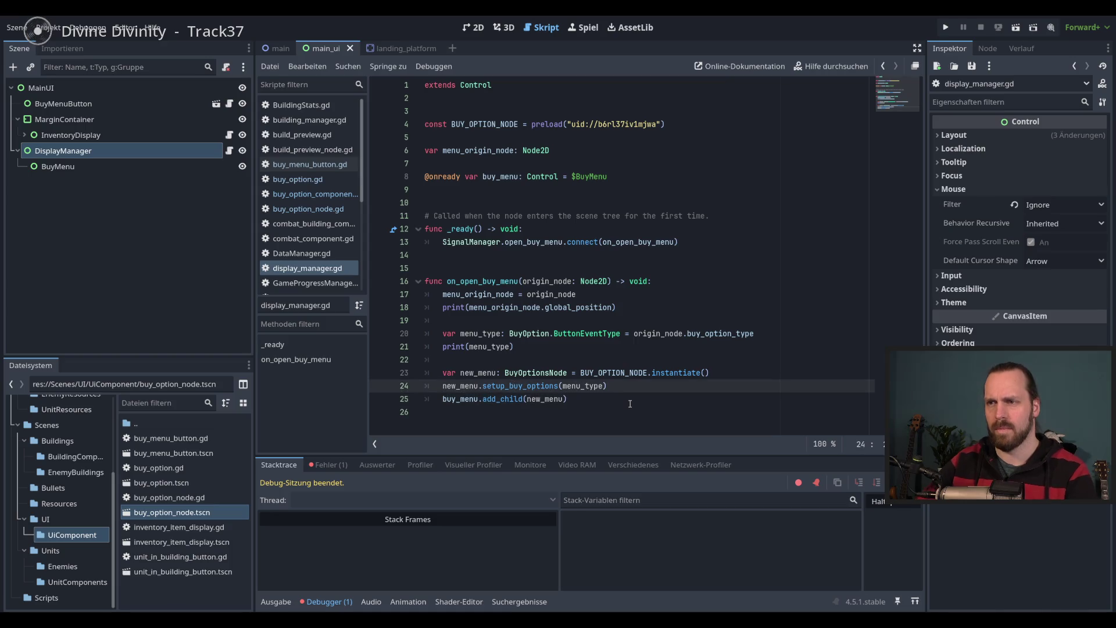
pyautogui.click(630, 401)
pyautogui.press('F5')
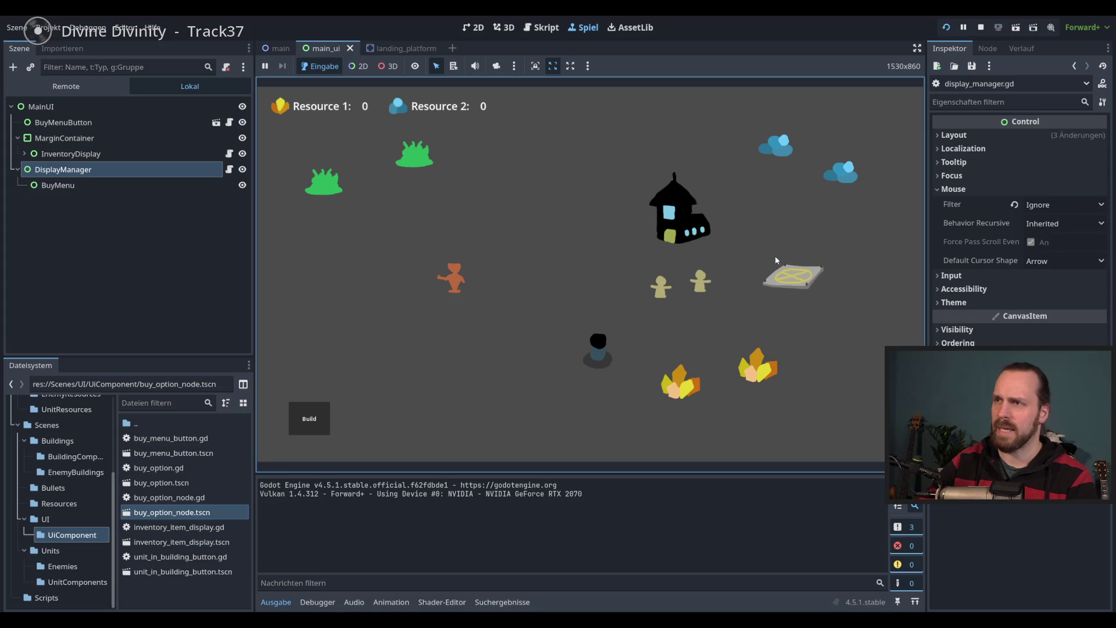
# Test the landing platform's buy menu, stop the game, and relaunch it from line 25
pyautogui.click(794, 275)
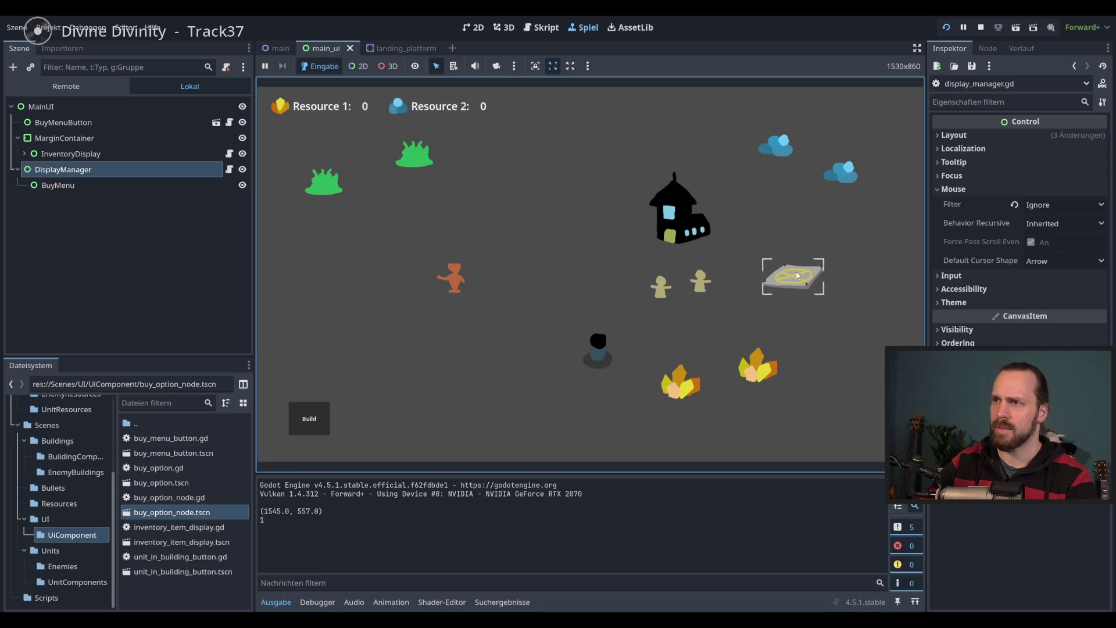
pyautogui.click(794, 276)
pyautogui.click(794, 276)
pyautogui.press('F8')
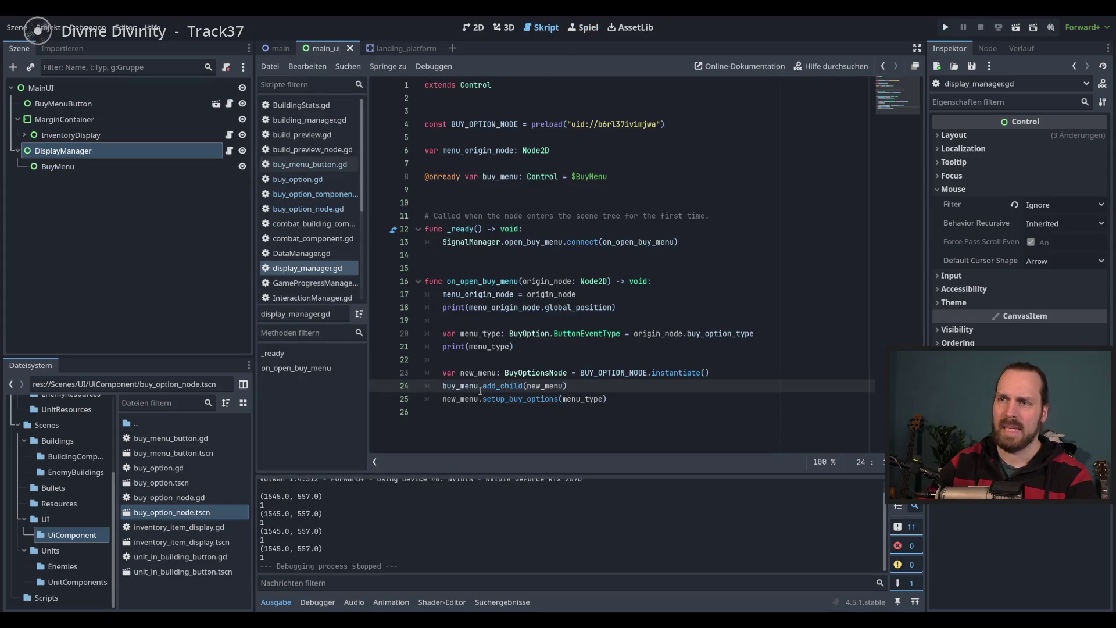
pyautogui.click(627, 400)
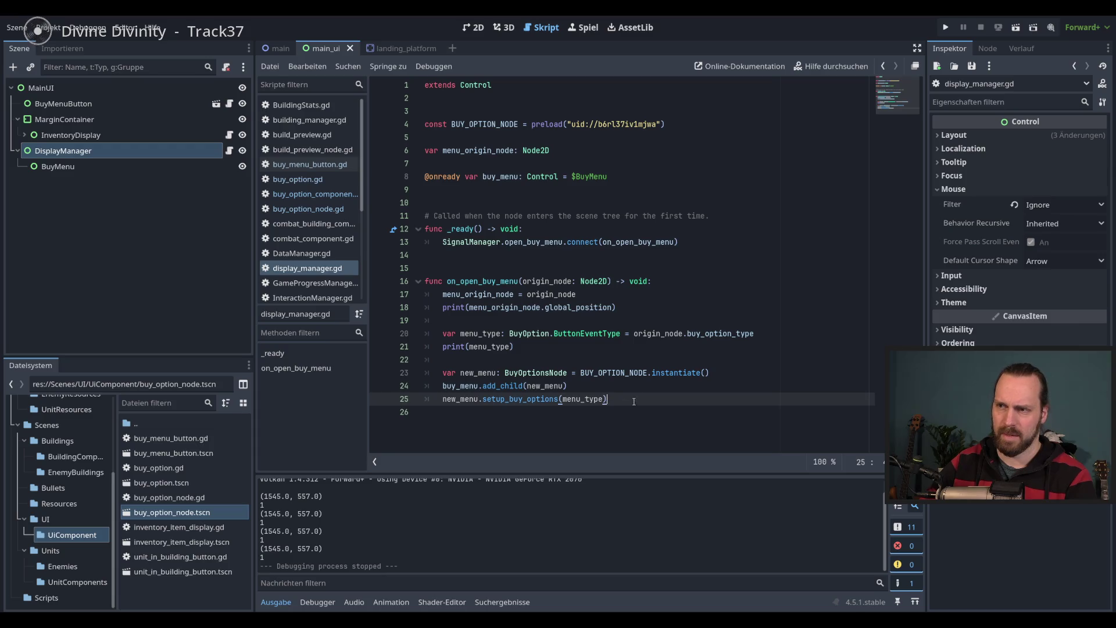
pyautogui.doubleClick(500, 399)
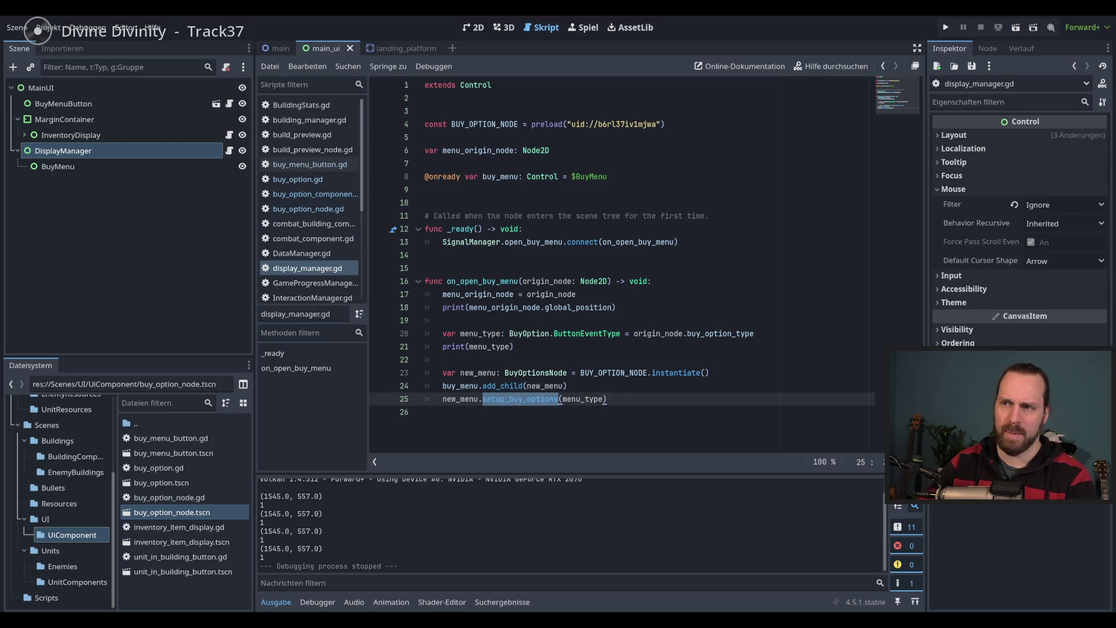
pyautogui.click(624, 400)
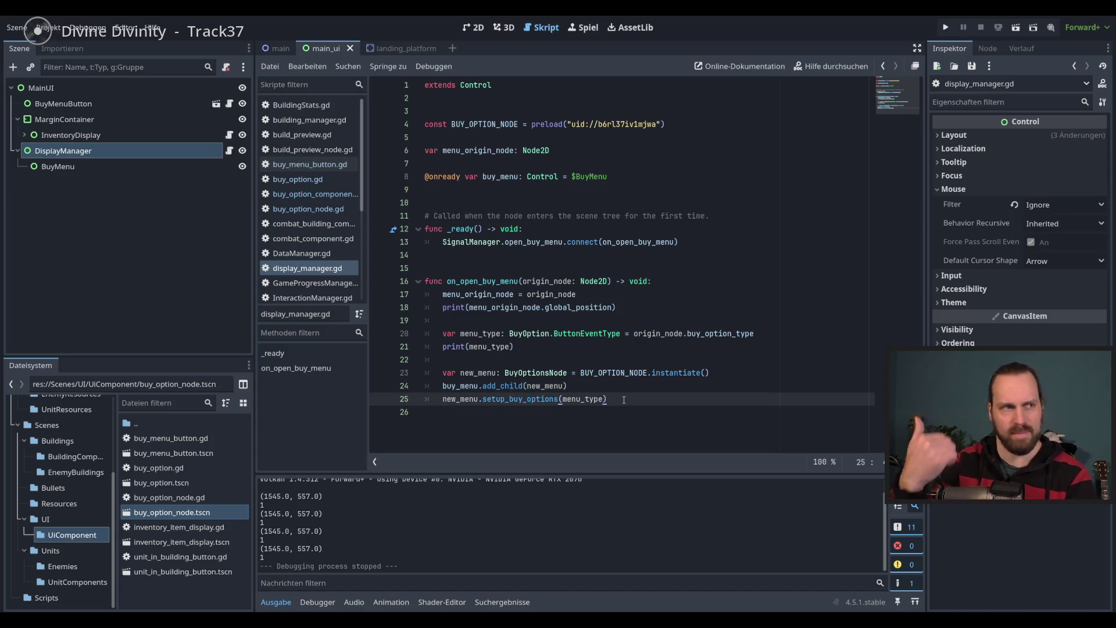
pyautogui.press('F5')
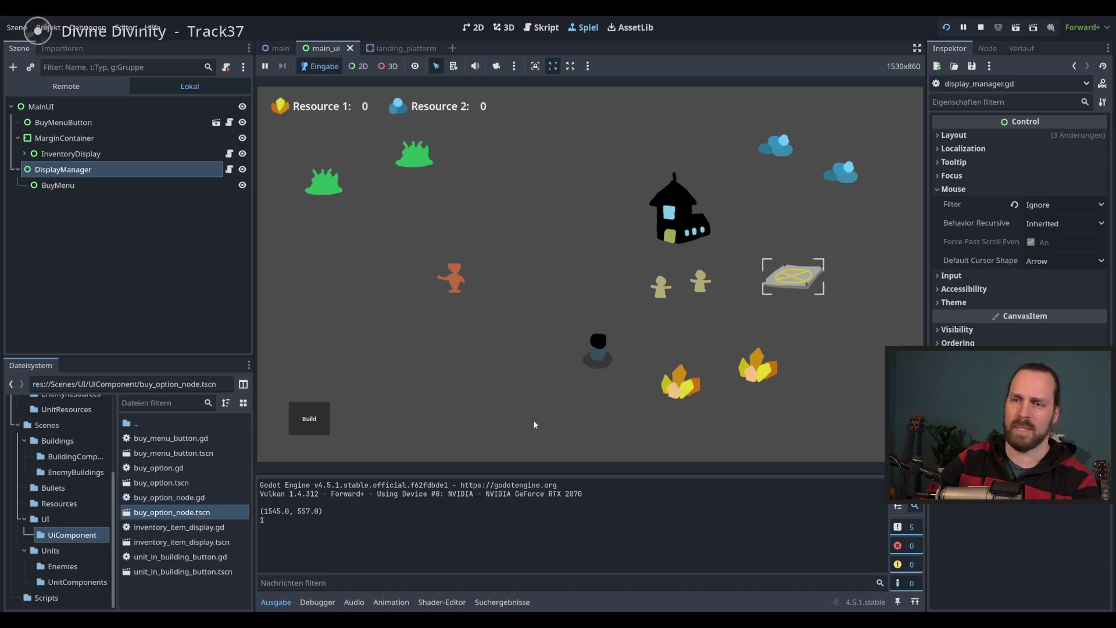
# Restart the game and click the landing platform to request its buy menu
pyautogui.press('F8')
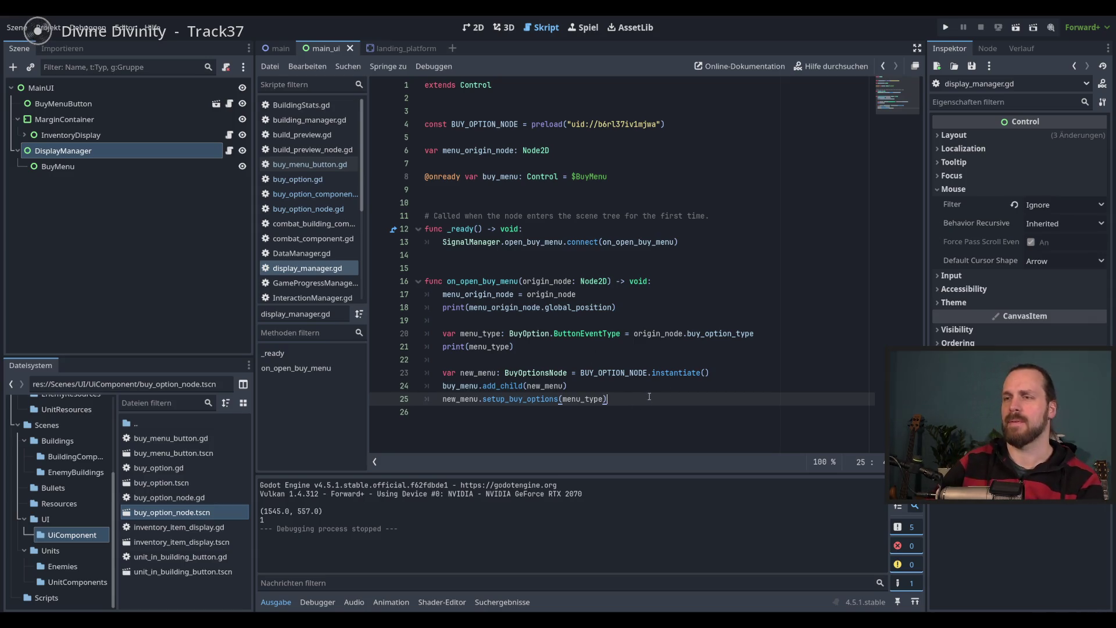
pyautogui.press('F5')
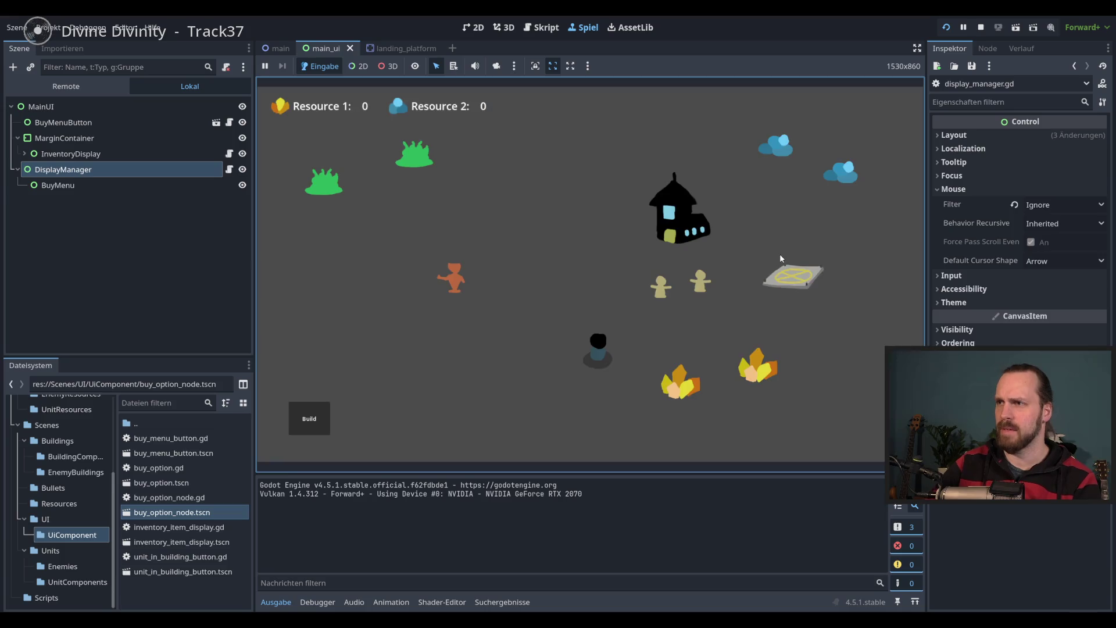
pyautogui.click(781, 258)
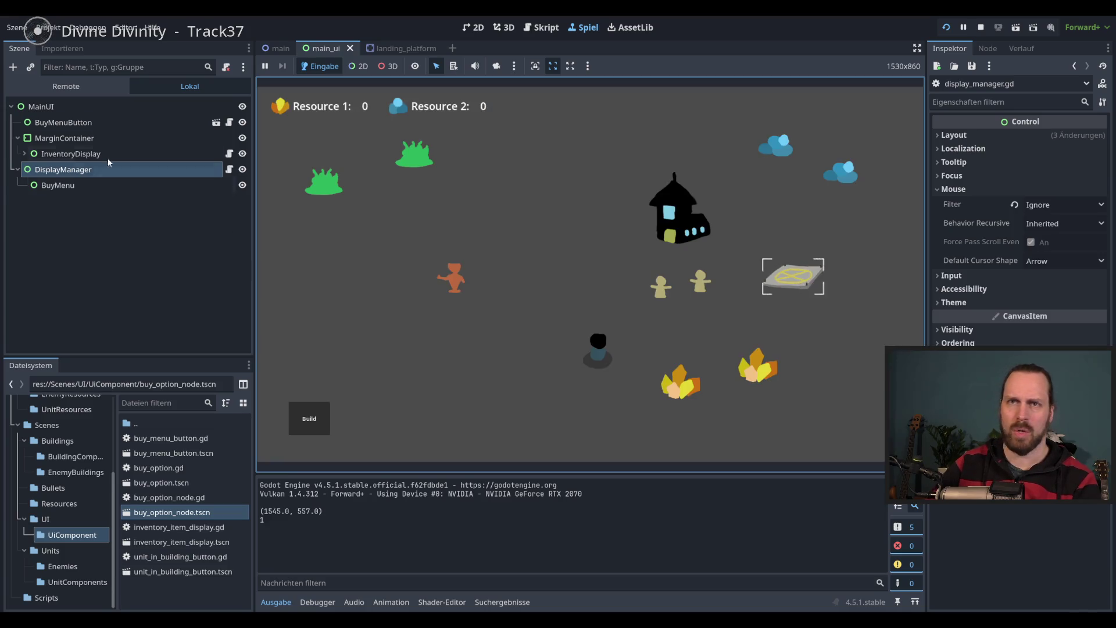
# In the Remote tree, expand Main > UiLayer > MainUI > DisplayManager > BuyMenu
pyautogui.click(66, 86)
pyautogui.click(18, 200)
pyautogui.click(24, 232)
pyautogui.click(31, 264)
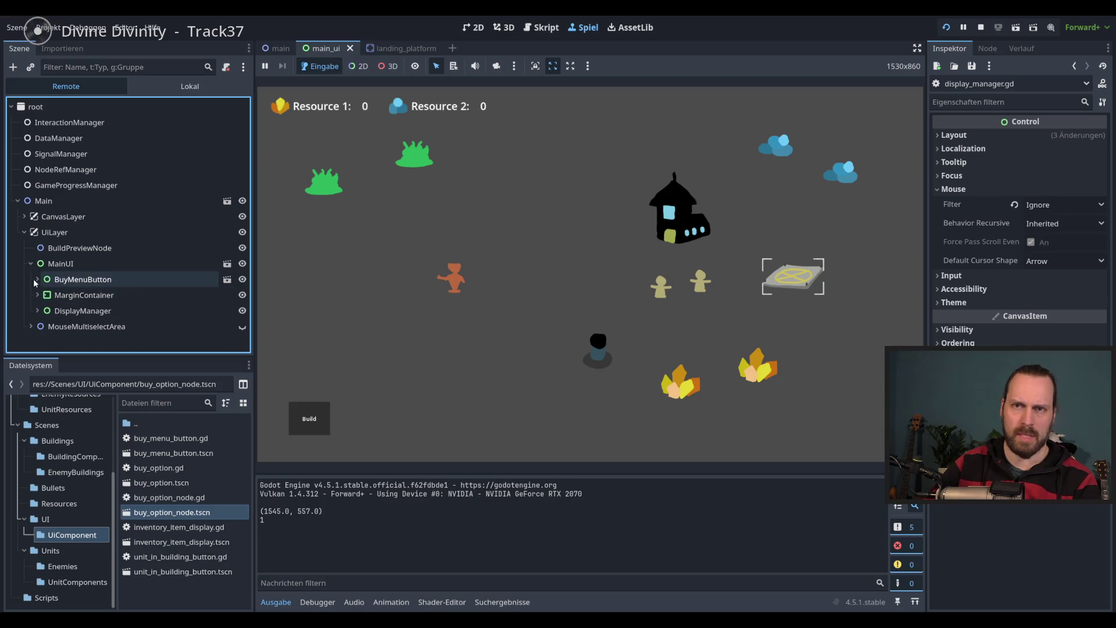
pyautogui.click(37, 279)
pyautogui.click(37, 279)
pyautogui.click(37, 310)
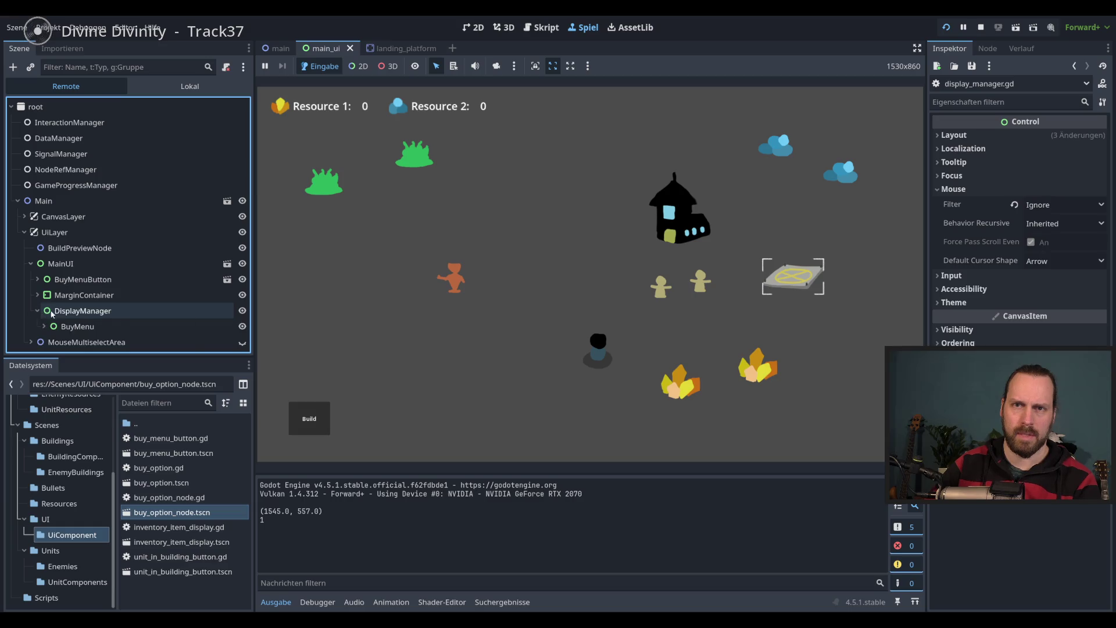
pyautogui.click(39, 323)
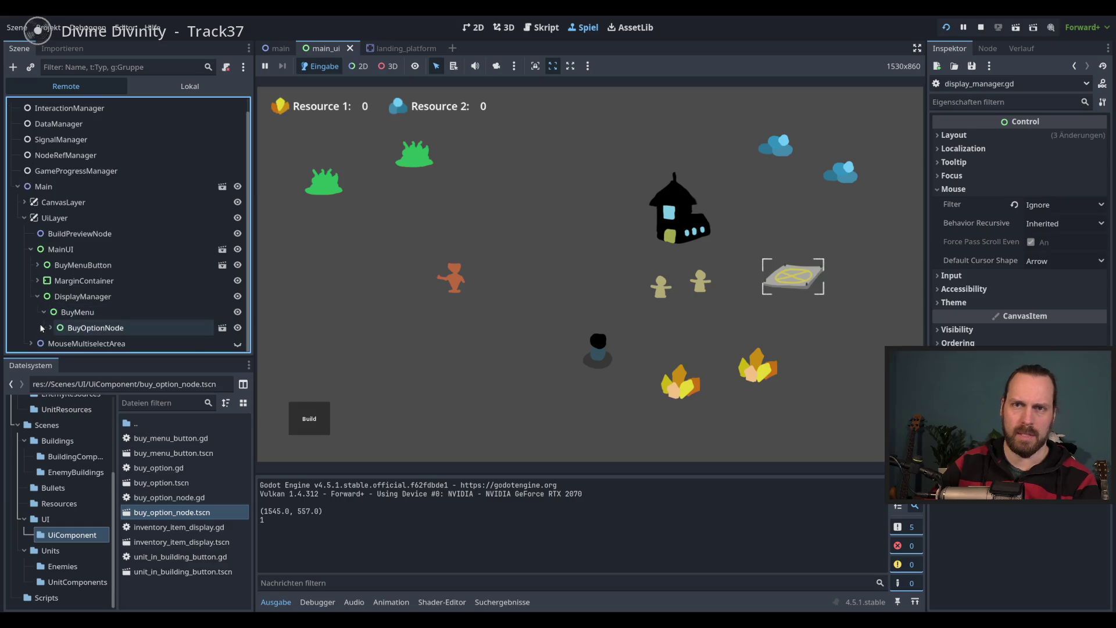
# Inspect BuyOptionNode, its BuyOptionsContainer, and the BuyOption with its TextureRect
pyautogui.click(116, 328)
pyautogui.press('Right')
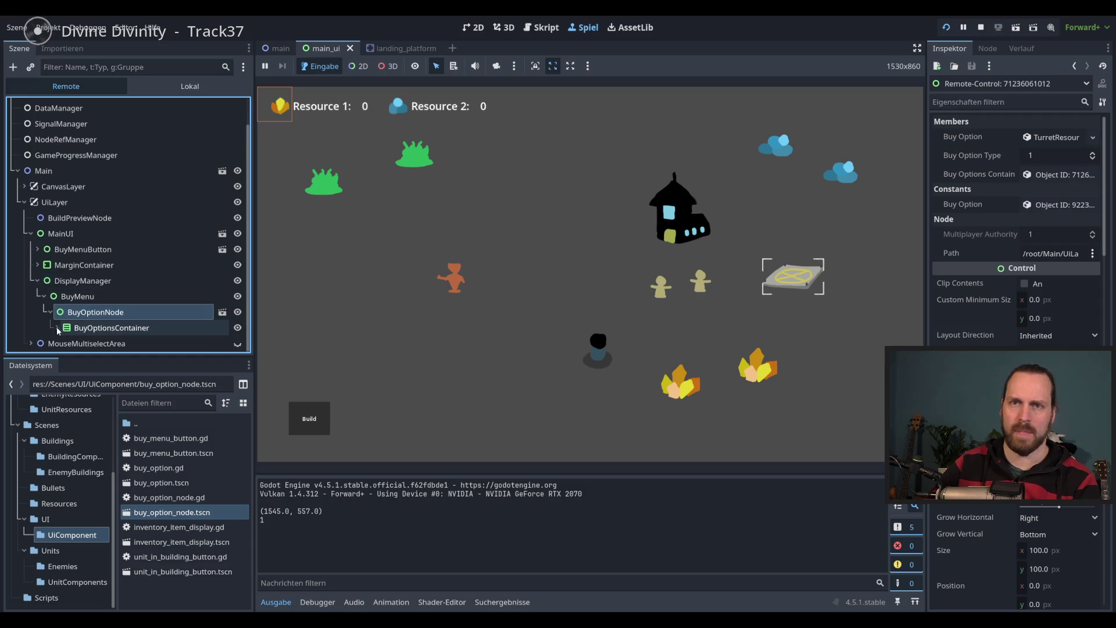
pyautogui.click(57, 328)
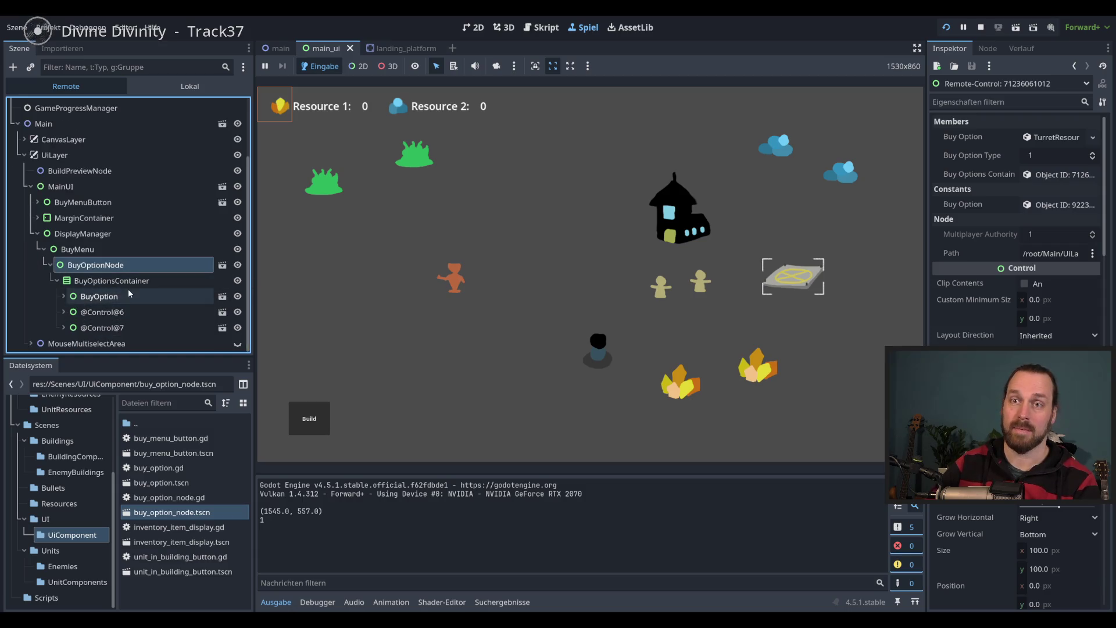
pyautogui.click(98, 296)
pyautogui.click(97, 326)
pyautogui.click(215, 281)
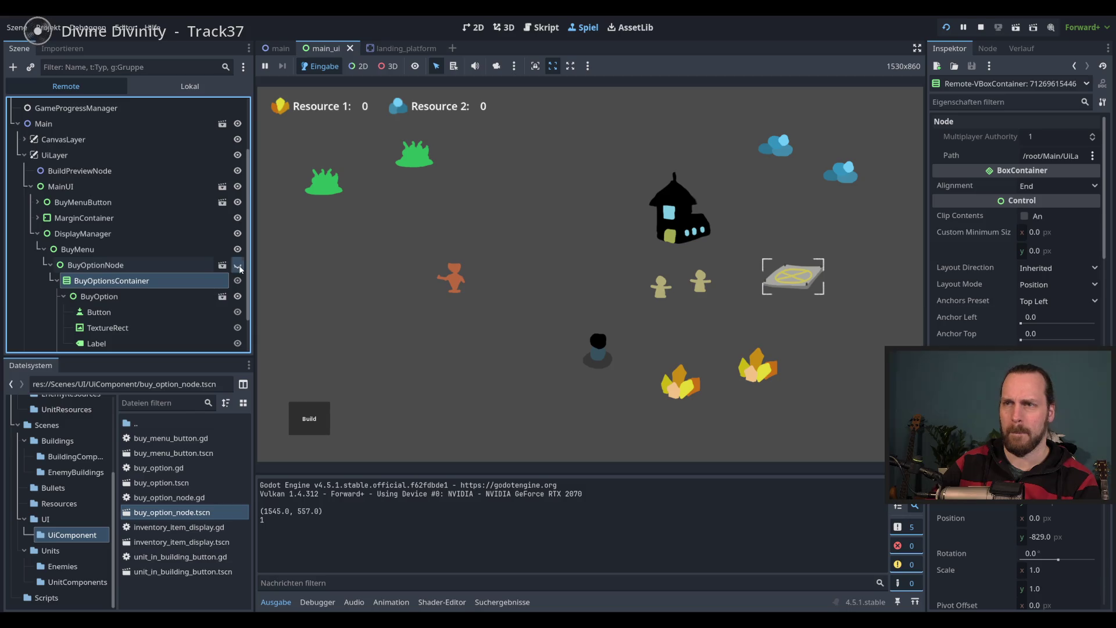
# Try 2D selection mode and camera override in the game view, then pause the game
pyautogui.click(358, 66)
pyautogui.click(496, 66)
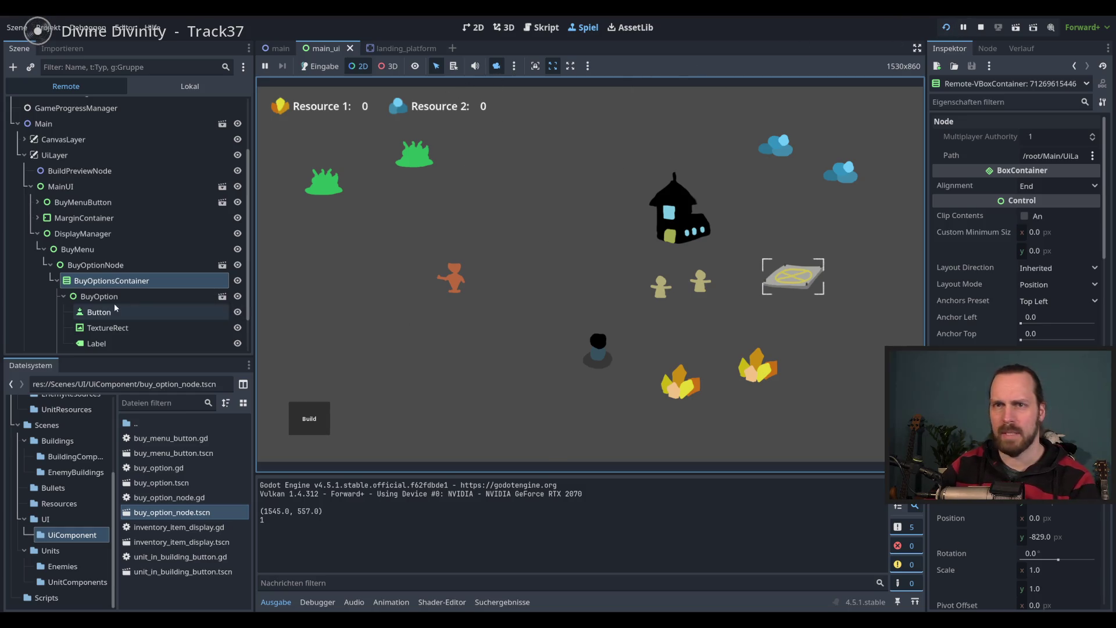
pyautogui.click(515, 187)
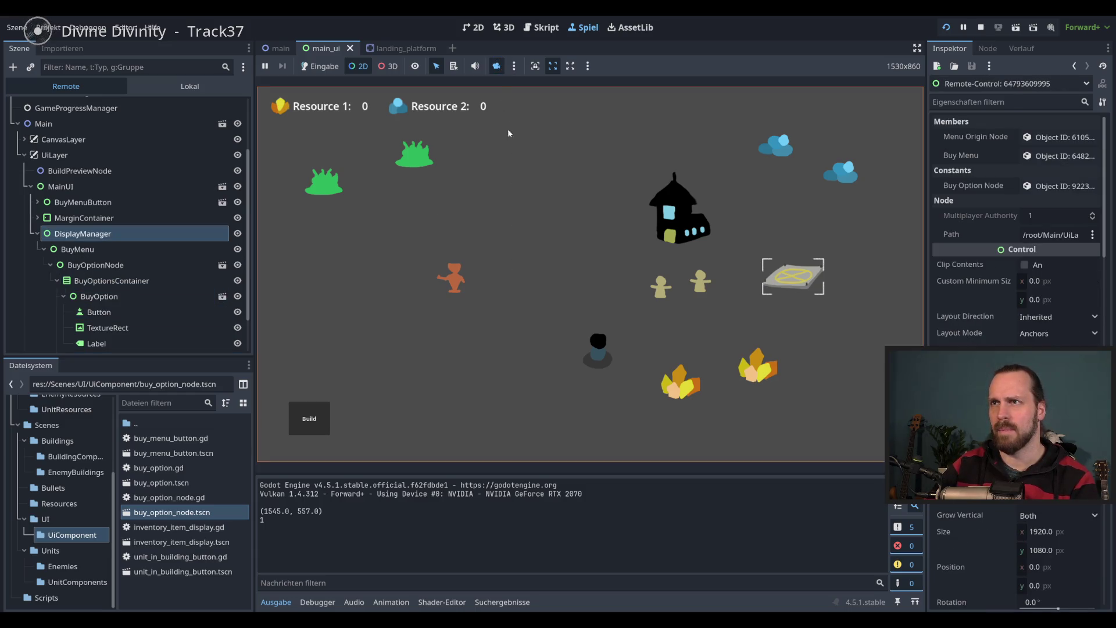
pyautogui.click(320, 66)
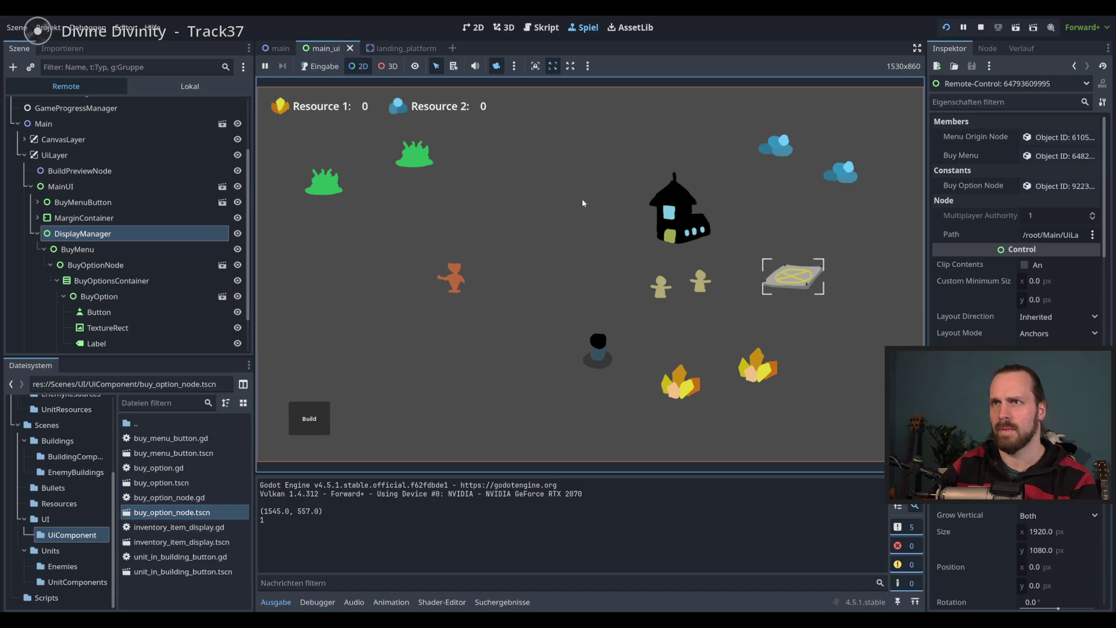
pyautogui.click(496, 66)
pyautogui.click(514, 66)
pyautogui.click(968, 31)
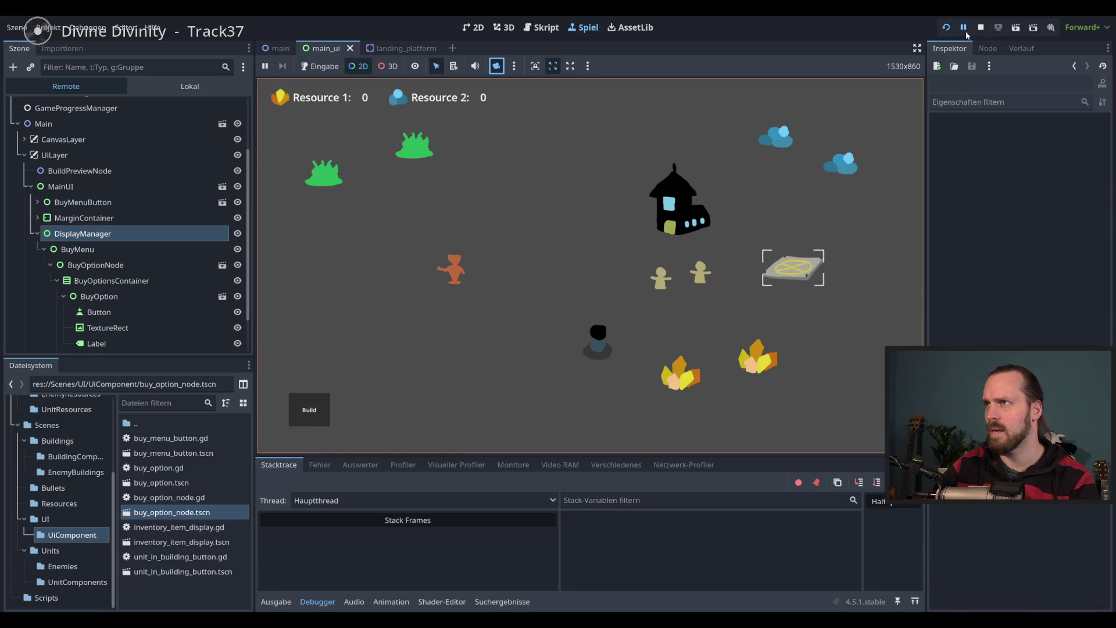
# Resume and restart the game, with camera override on and 2D selection mode active
pyautogui.click(966, 33)
pyautogui.click(945, 29)
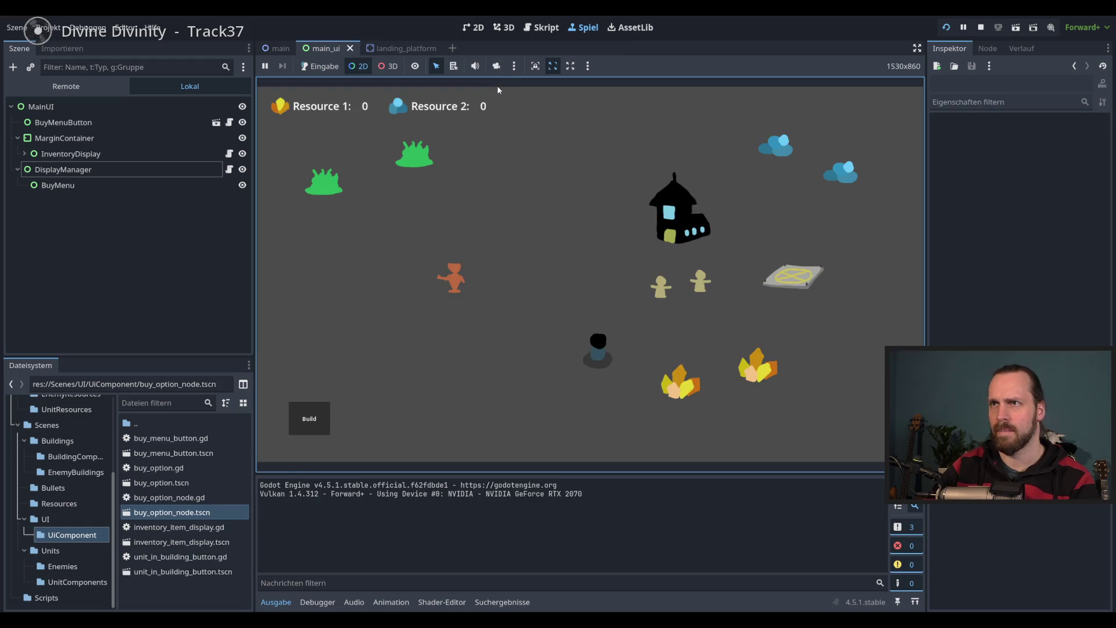
pyautogui.click(496, 66)
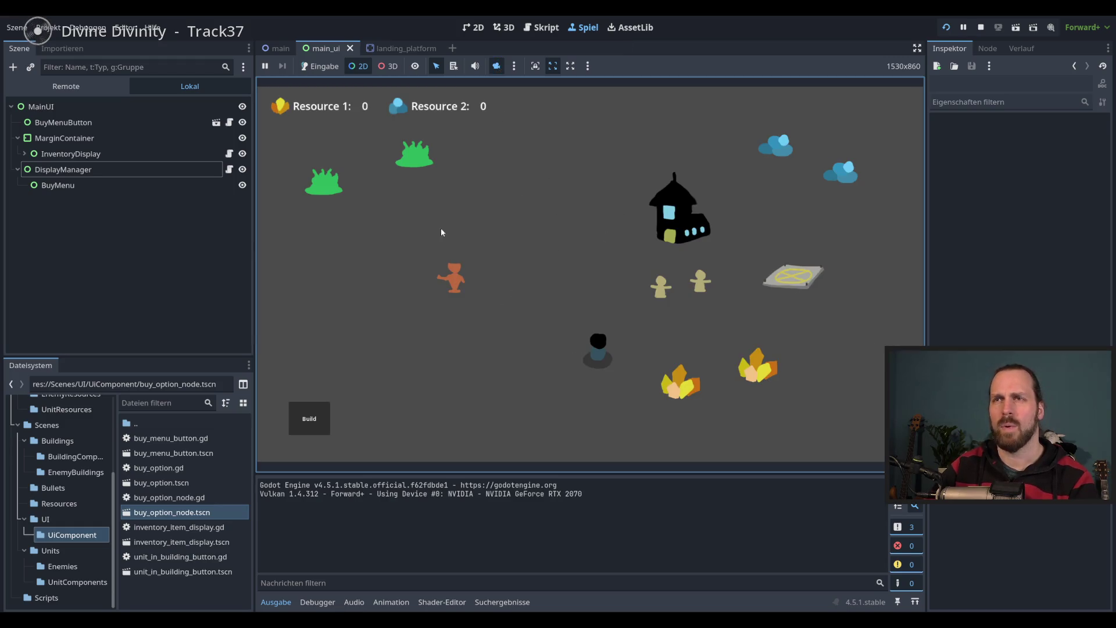
pyautogui.click(357, 66)
pyautogui.click(596, 231)
# Check the camera options, mute and unmute audio, return to input mode, and stop the game
pyautogui.click(515, 66)
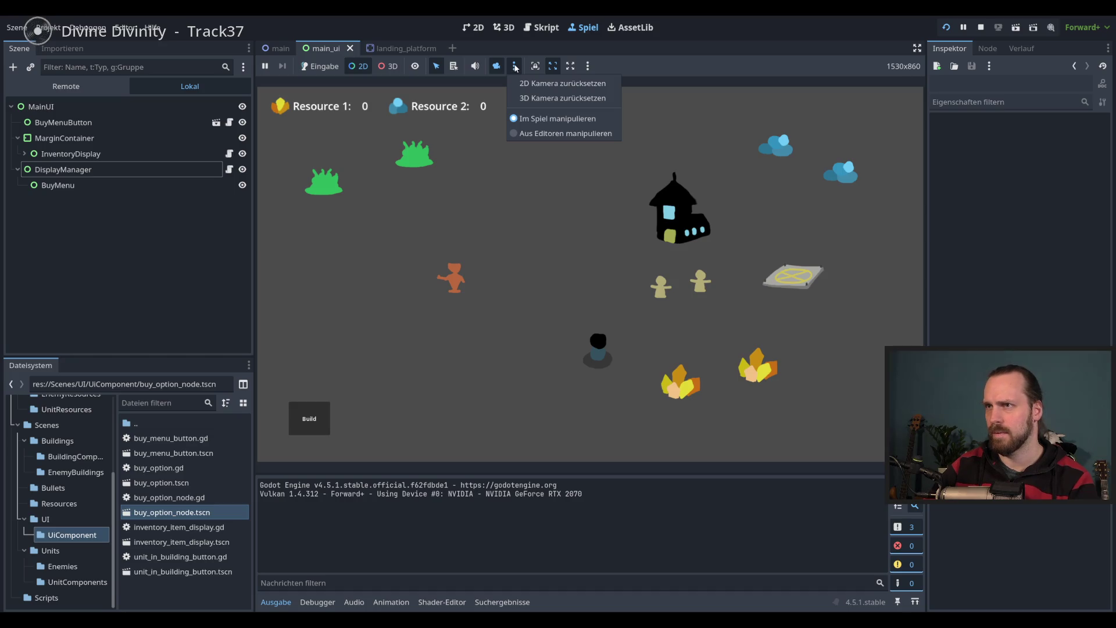
pyautogui.click(515, 66)
pyautogui.click(476, 66)
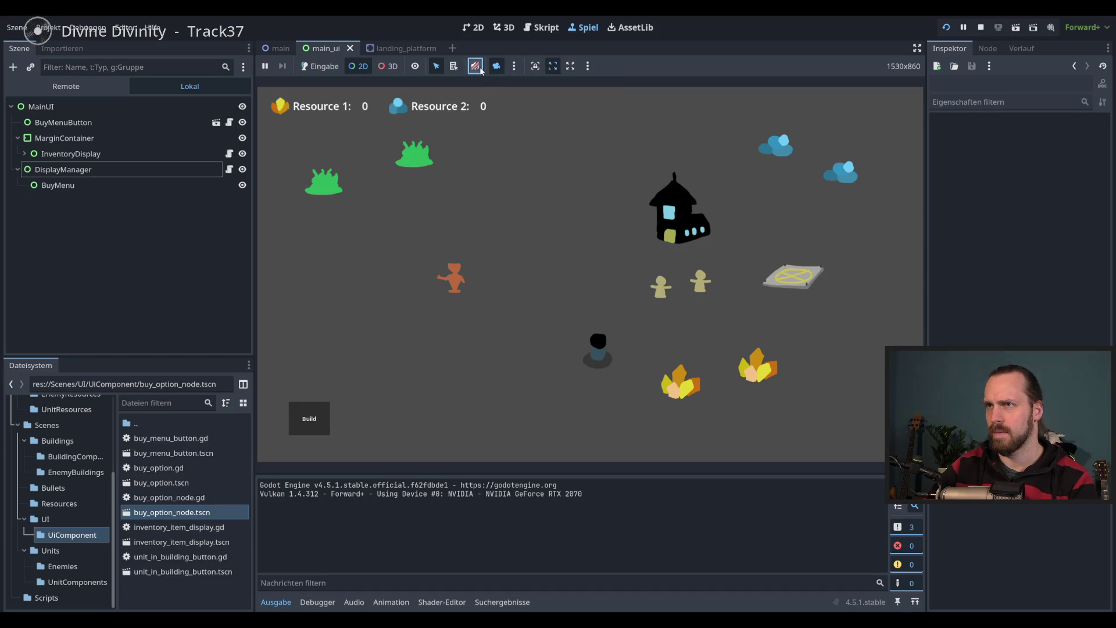
pyautogui.click(575, 264)
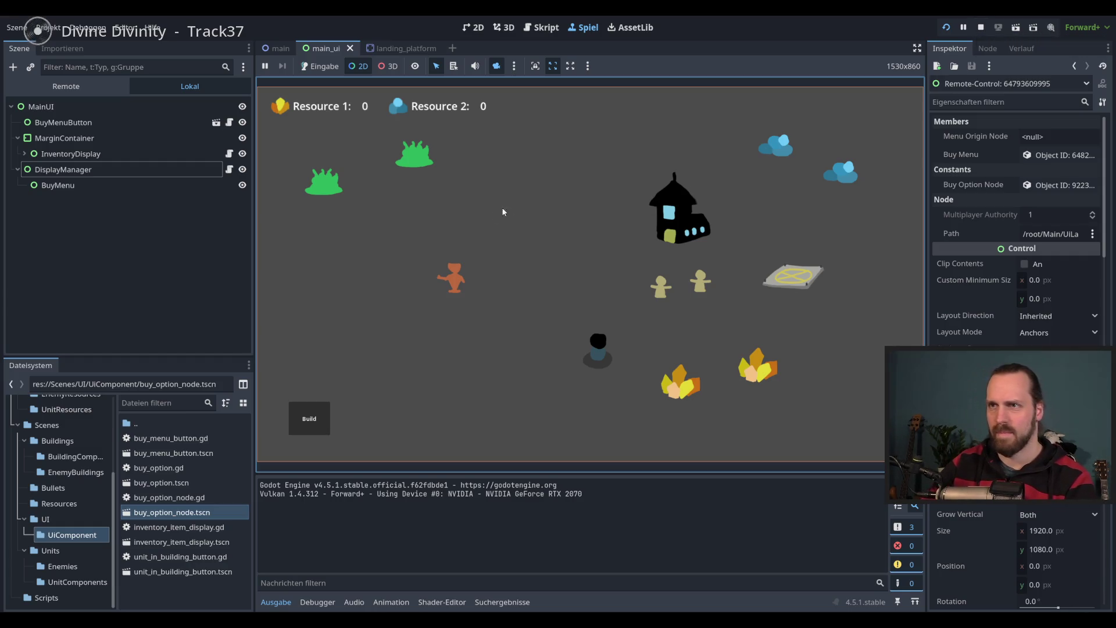
pyautogui.click(326, 67)
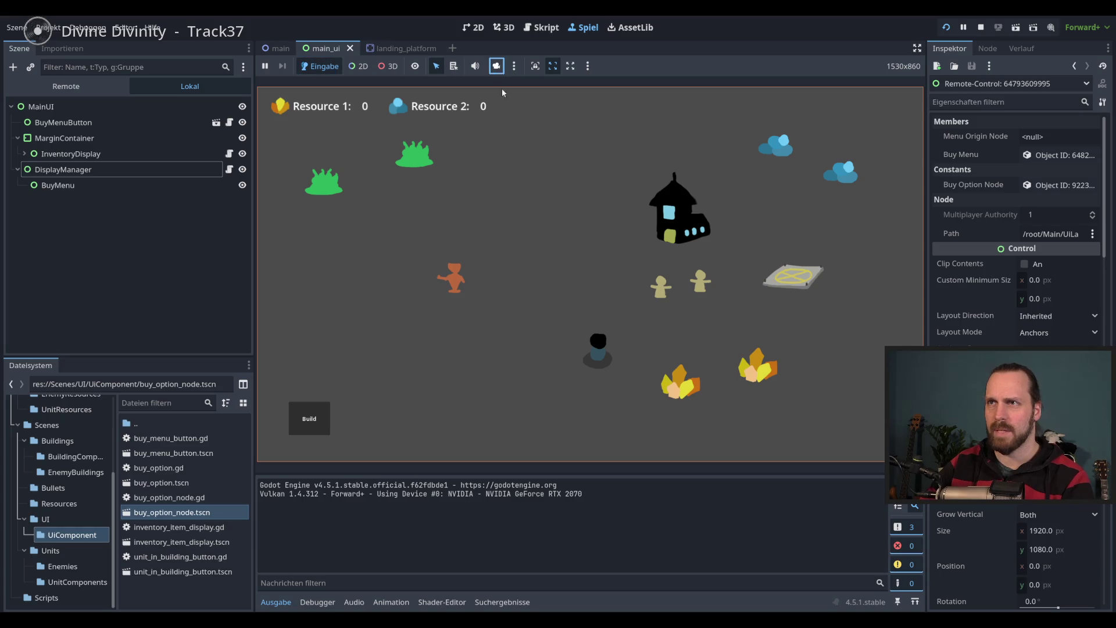
pyautogui.press('F8')
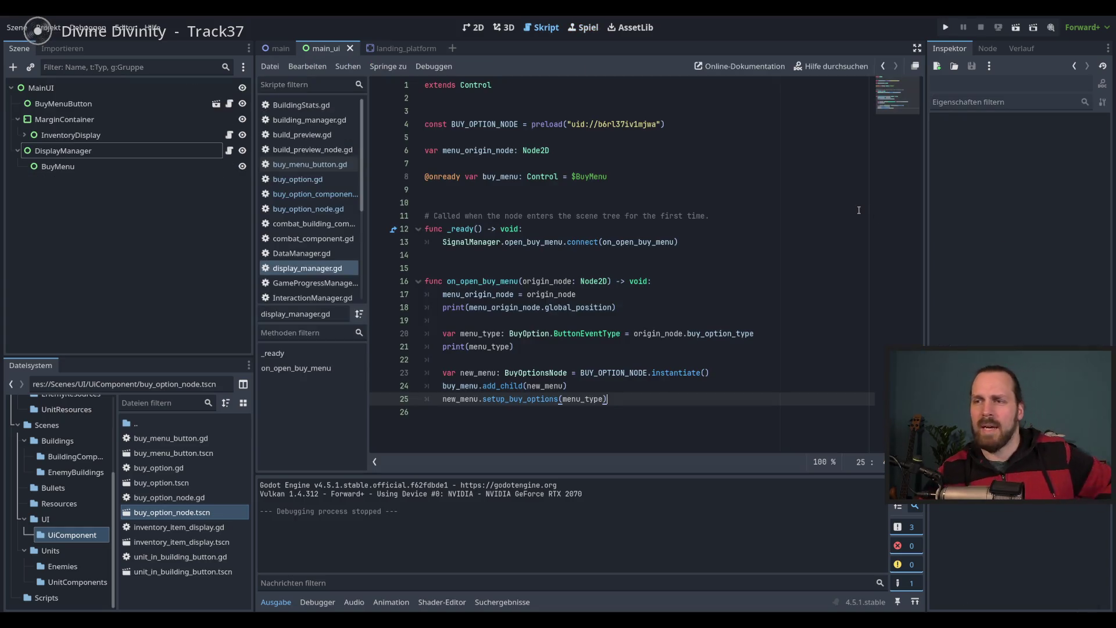
# With the caret at the end of line 25 in display_manager.gd, relaunch the game
pyautogui.press('Up')
pyautogui.click(642, 404)
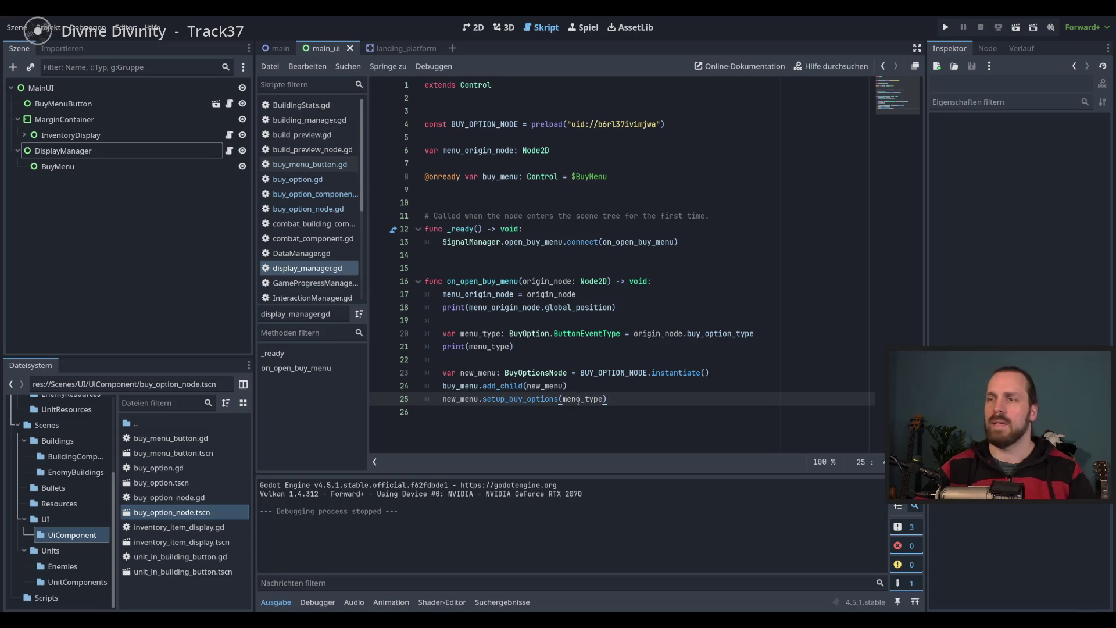
pyautogui.click(639, 402)
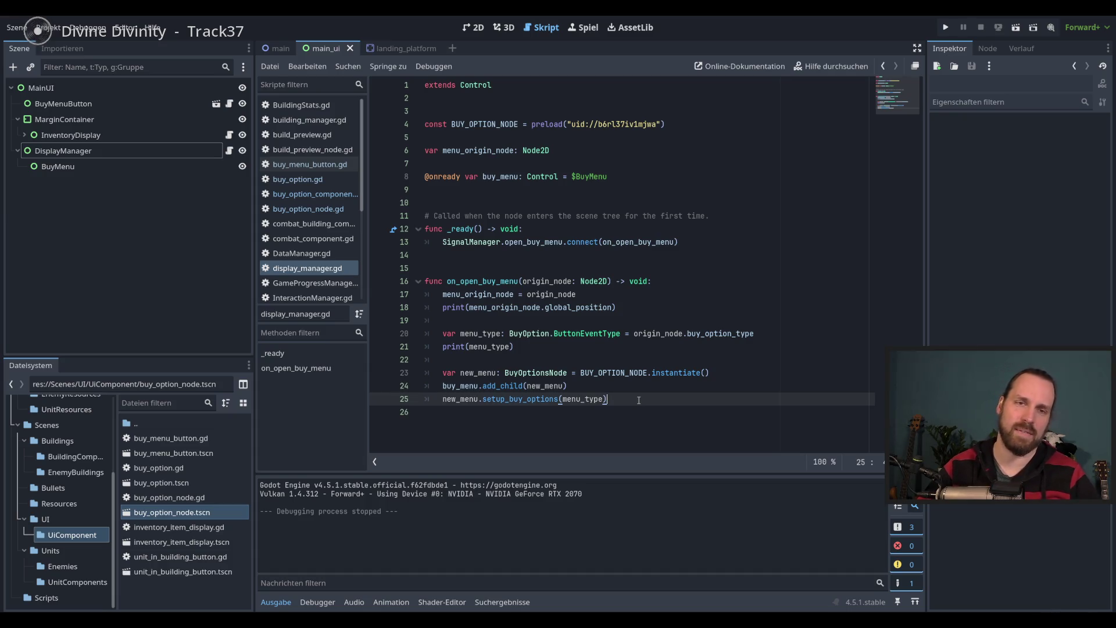
pyautogui.press('F5')
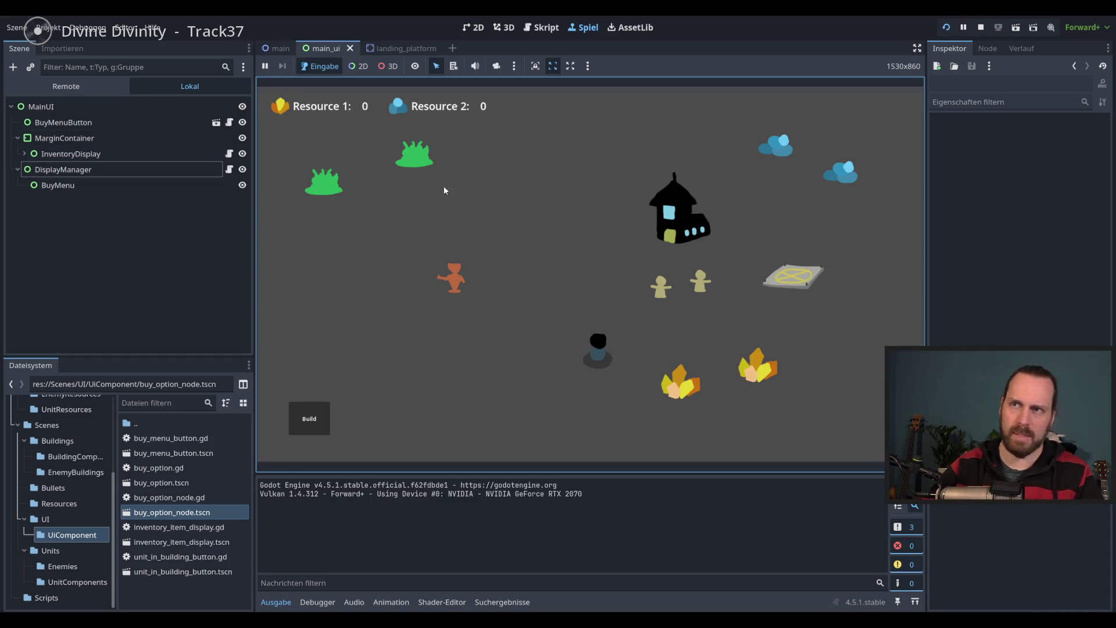
# Click the landing platform, then inspect the live BuyOptionNode and BuyMenu in the Remote tree
pyautogui.click(794, 276)
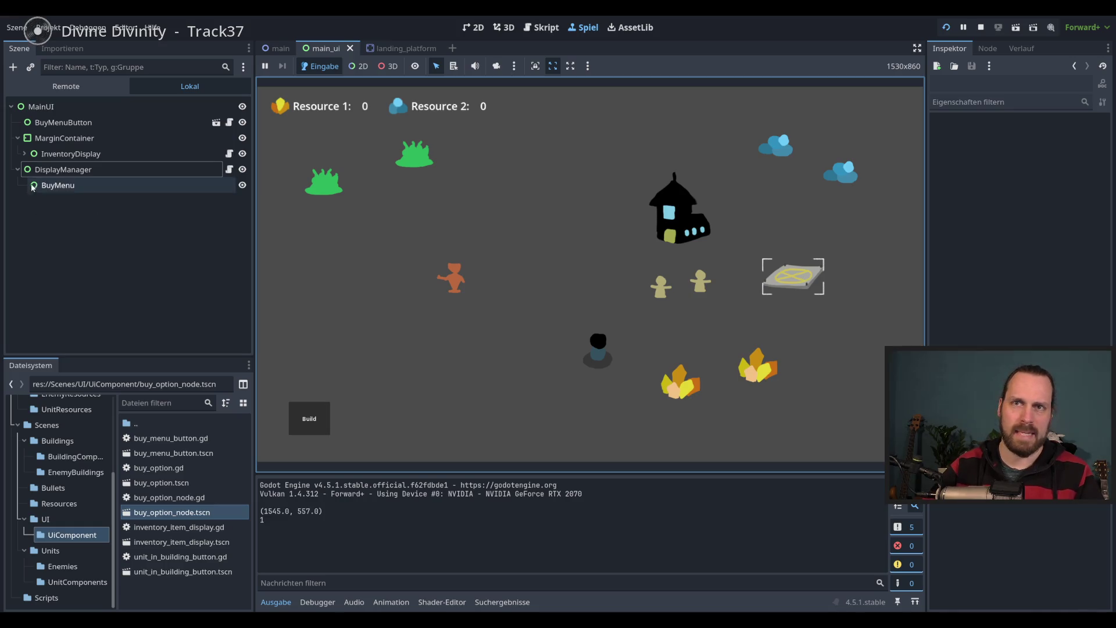
pyautogui.click(66, 86)
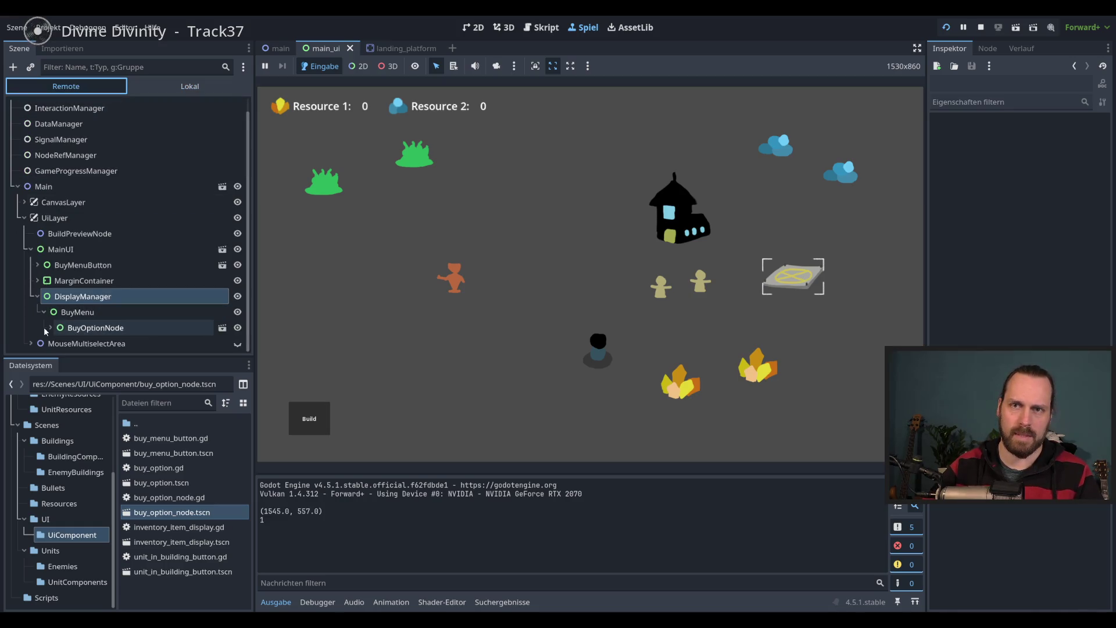
pyautogui.click(51, 328)
pyautogui.click(94, 329)
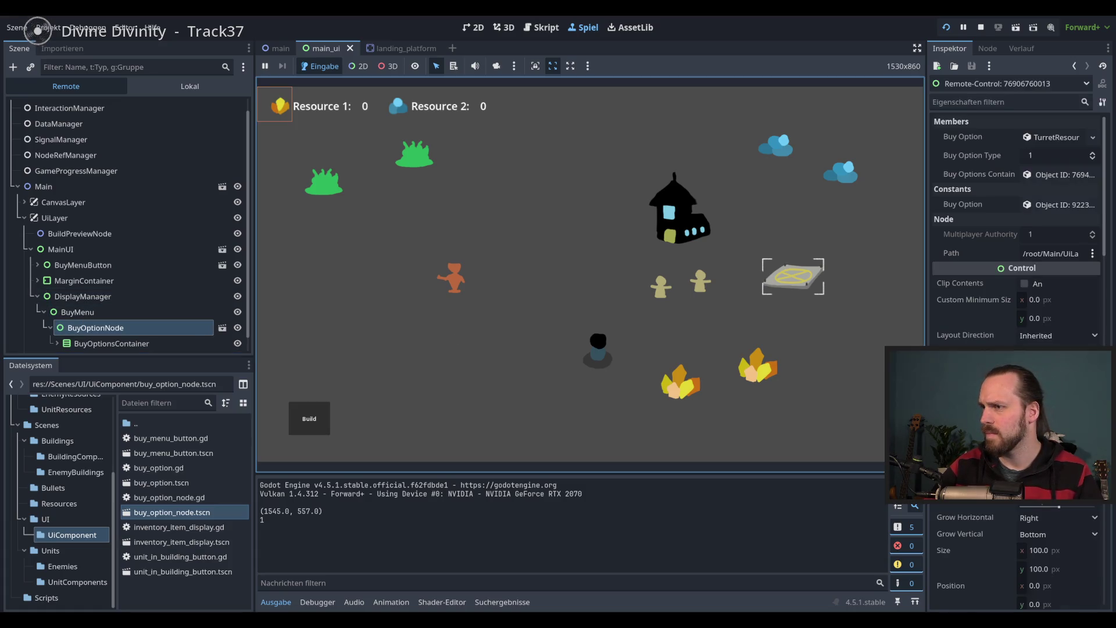
pyautogui.scroll(-4, 1024, 520)
pyautogui.click(82, 314)
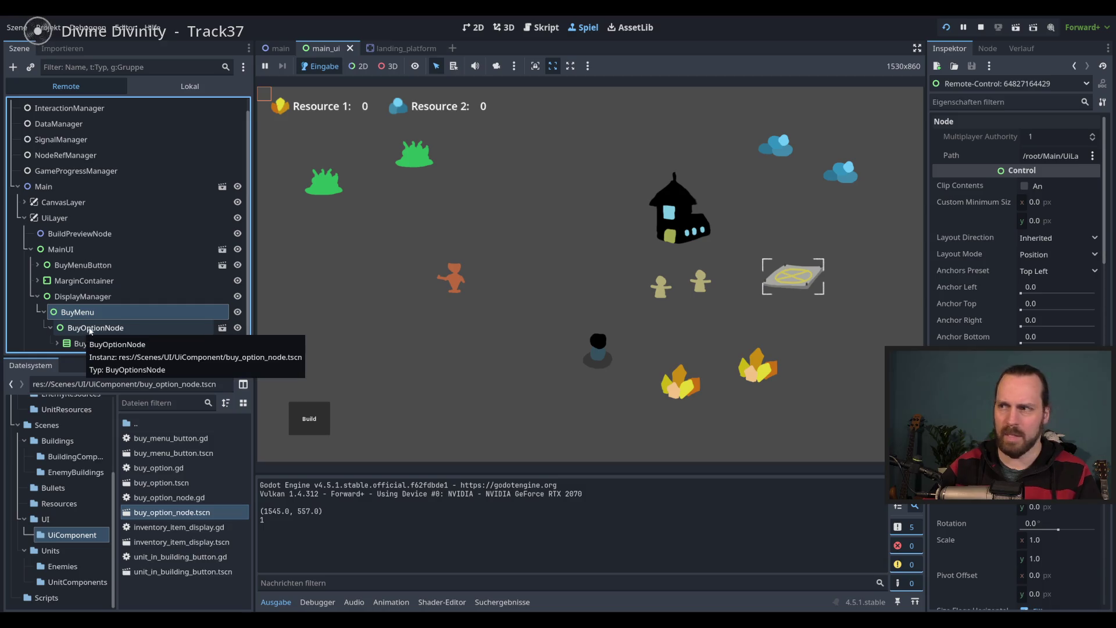
pyautogui.click(81, 329)
# Review the live BuyMenu node's Inspector properties, then stop the game
pyautogui.click(263, 360)
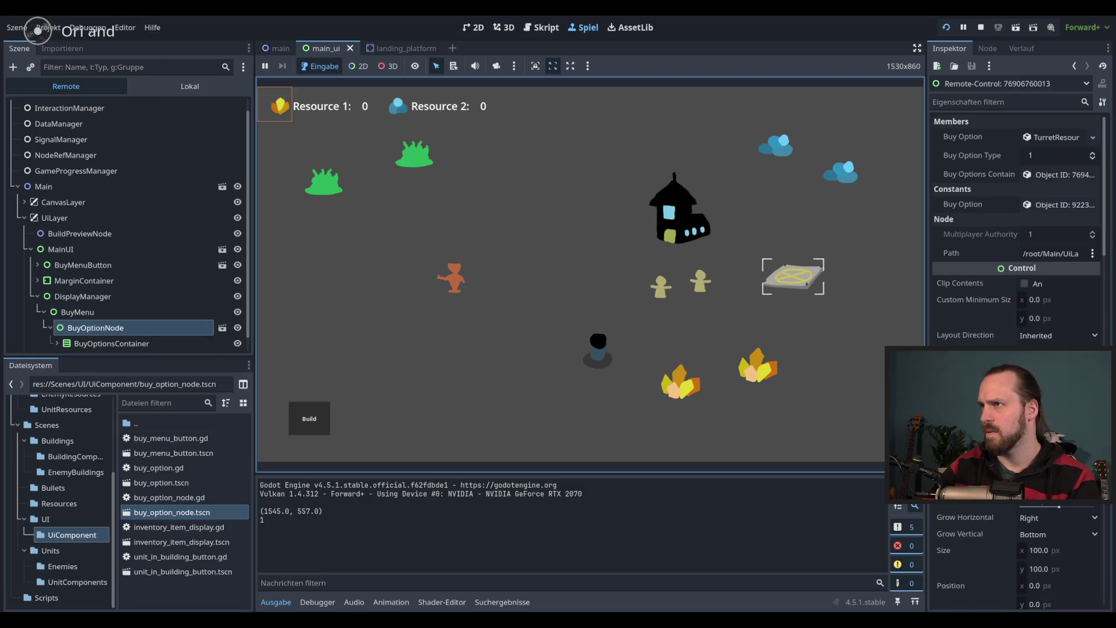
pyautogui.scroll(-8, 990, 319)
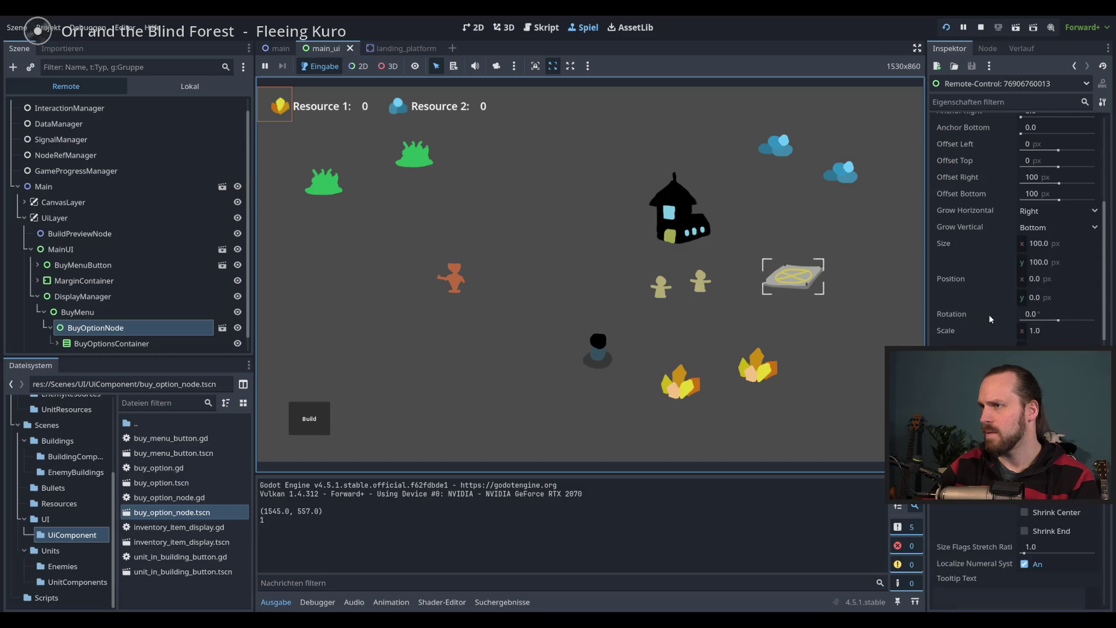
pyautogui.scroll(-5, 990, 319)
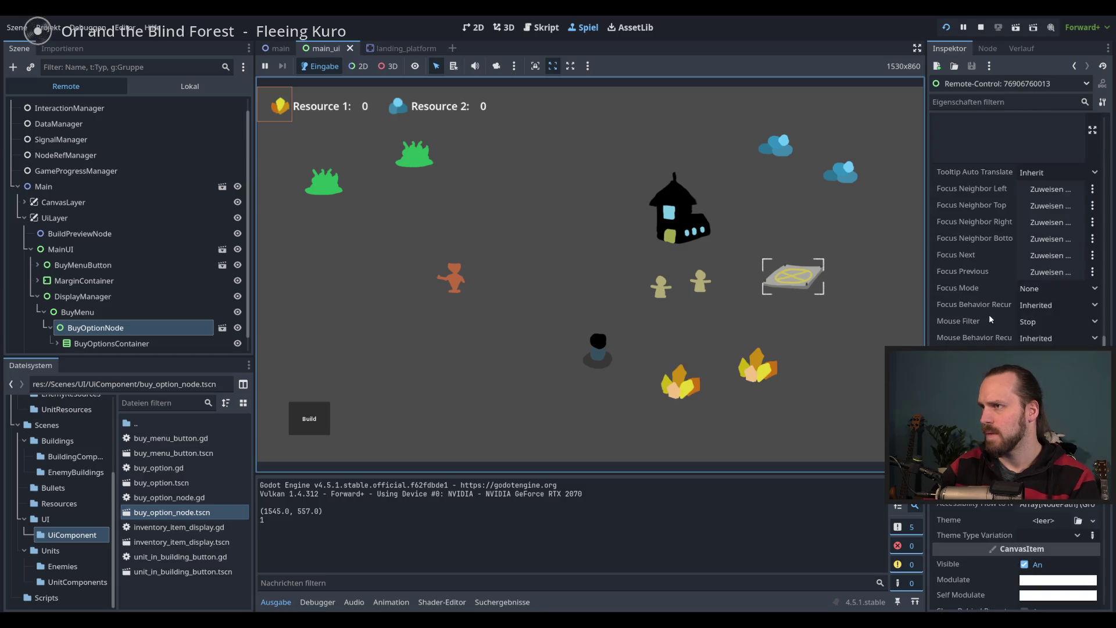
pyautogui.scroll(4, 988, 311)
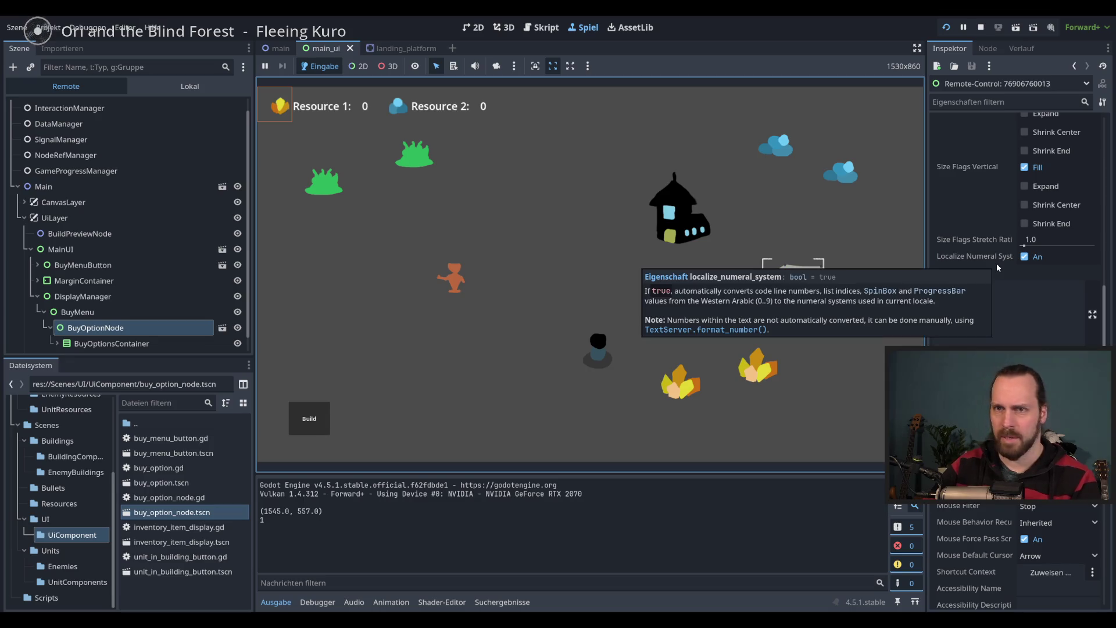
pyautogui.click(123, 313)
pyautogui.scroll(-10, 1074, 298)
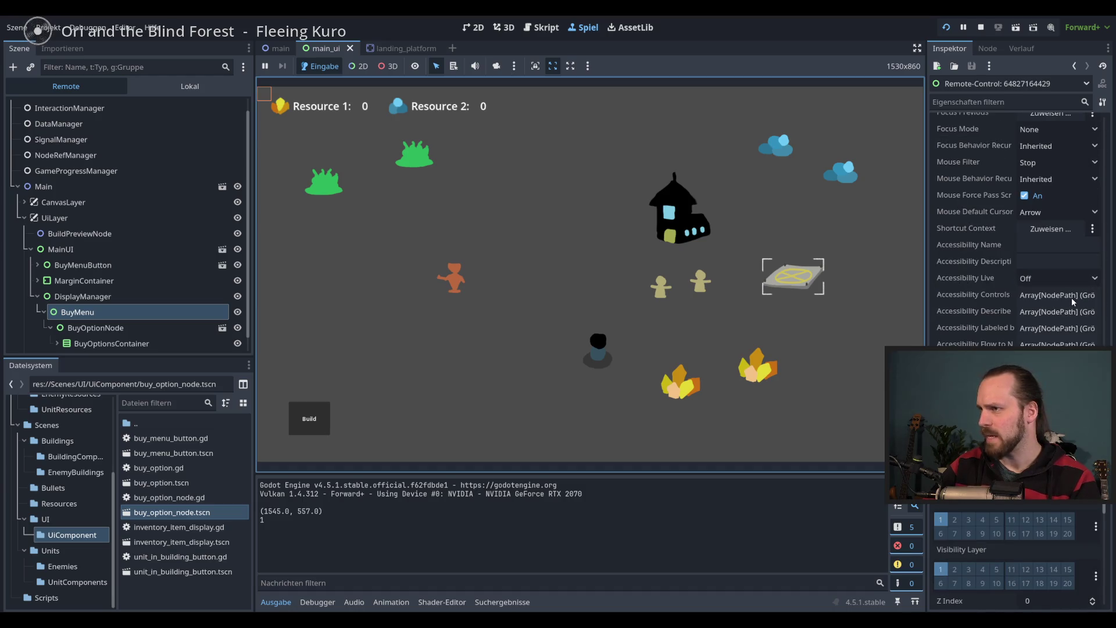
pyautogui.scroll(-5, 1071, 297)
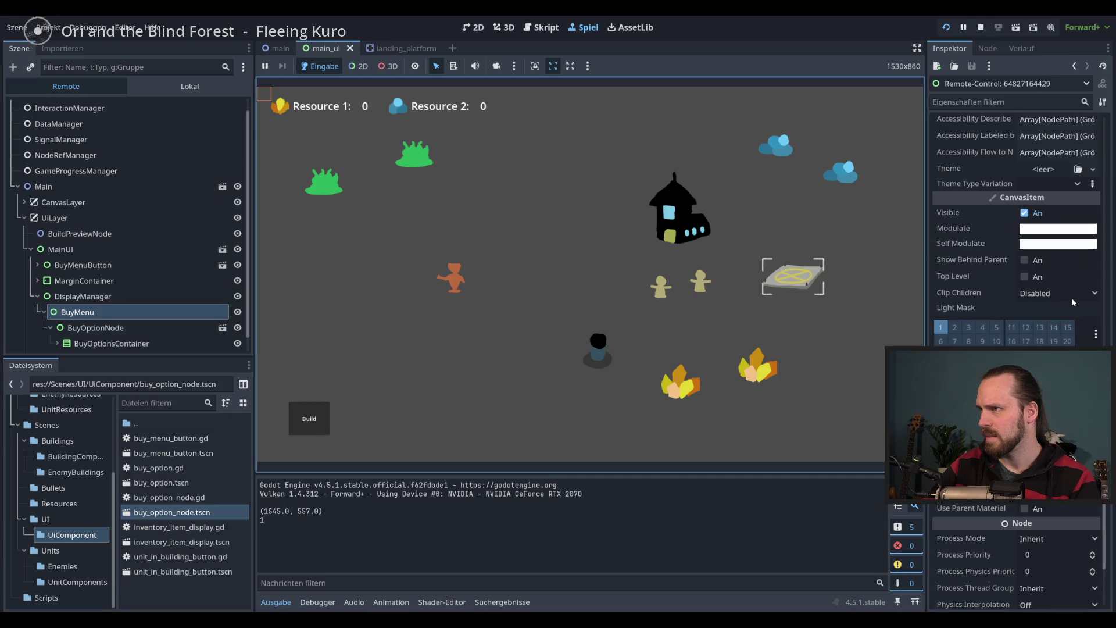
pyautogui.scroll(5, 1072, 298)
pyautogui.press('F8')
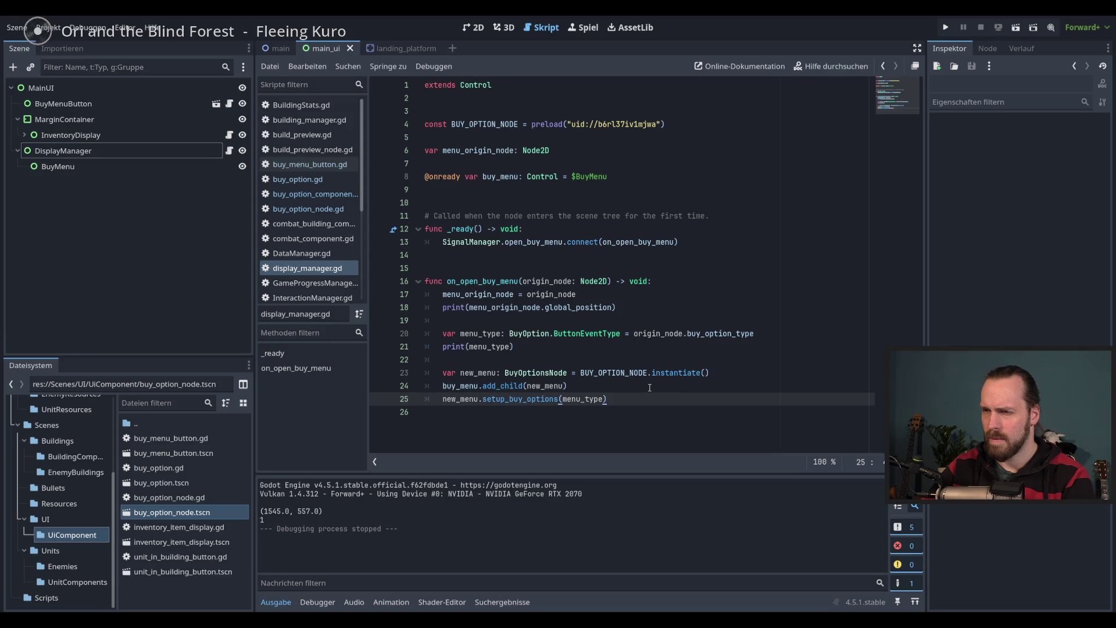
# Add a new line after the instantiate line beginning 'buy_menu.global_position ='
pyautogui.hotkey('ctrl', 'shift', 'Return')
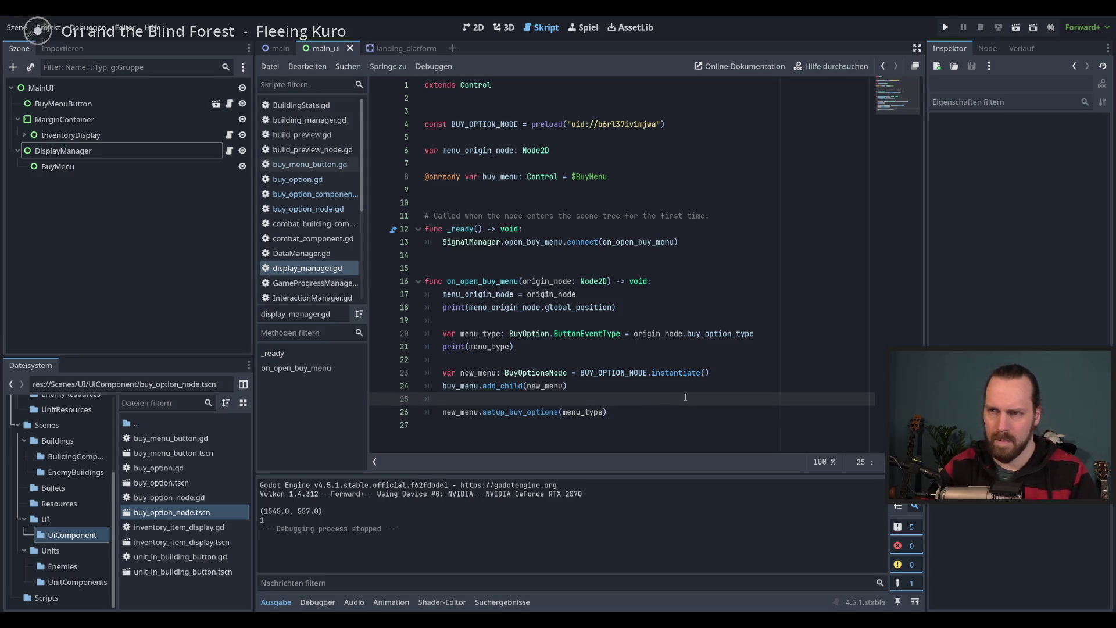
pyautogui.hotkey('ctrl', 'z')
pyautogui.click(759, 378)
pyautogui.press('Return')
pyautogui.write('bu')
pyautogui.press('Return')
pyautogui.write('.glob')
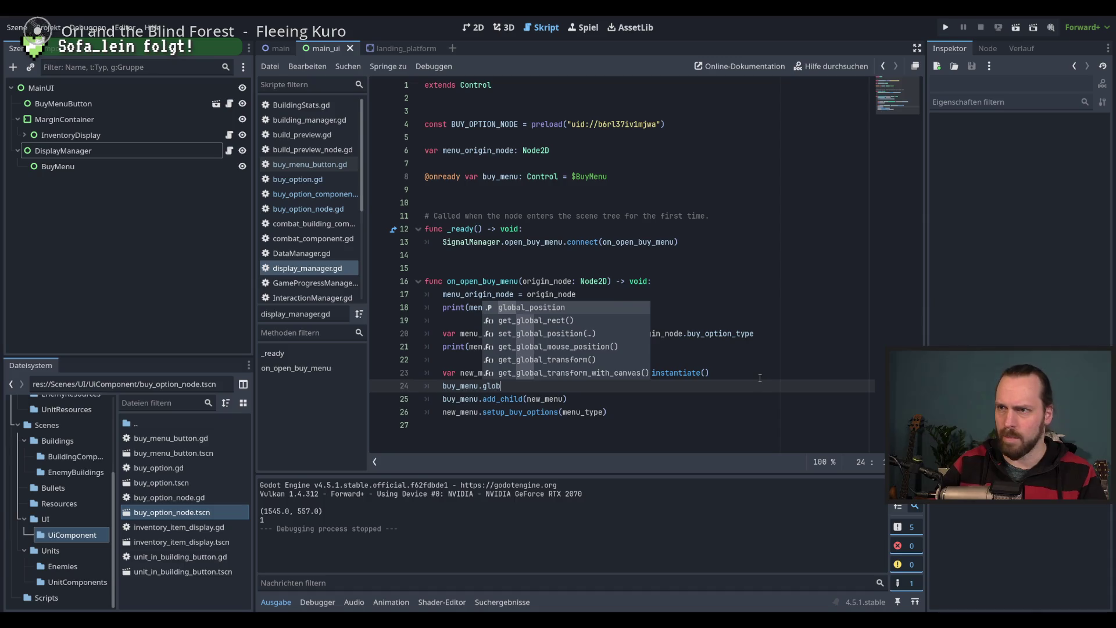
pyautogui.press('Return')
# Assign it menu_origin_node.global_position instead of a Vector2, then run the game
pyautogui.write('Vector2(')
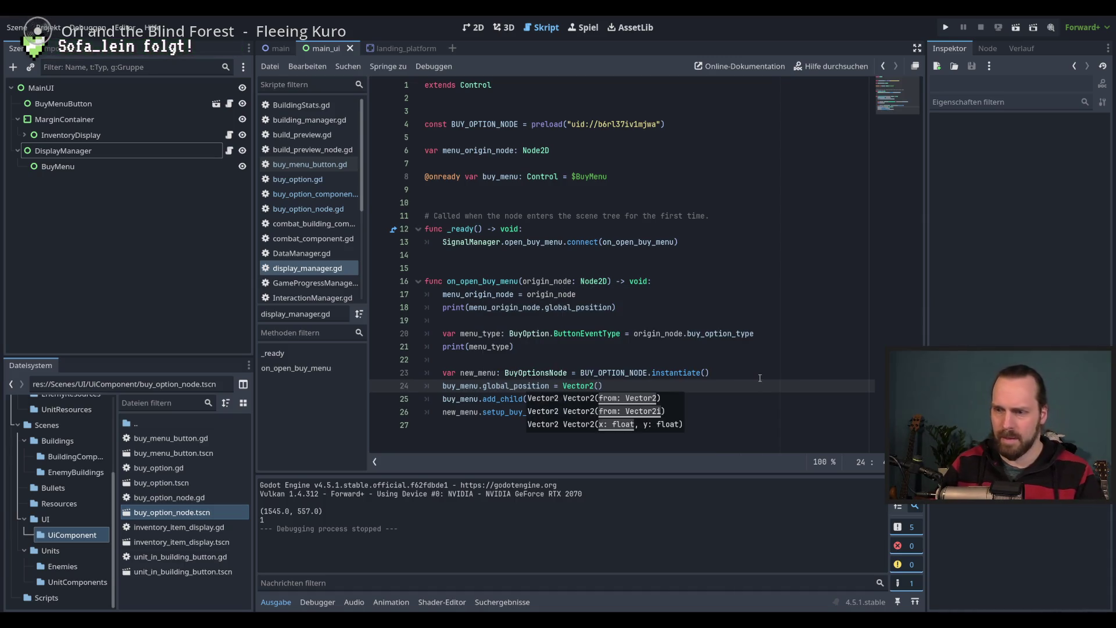
pyautogui.press('BackSpace')
pyautogui.press('BackSpace')
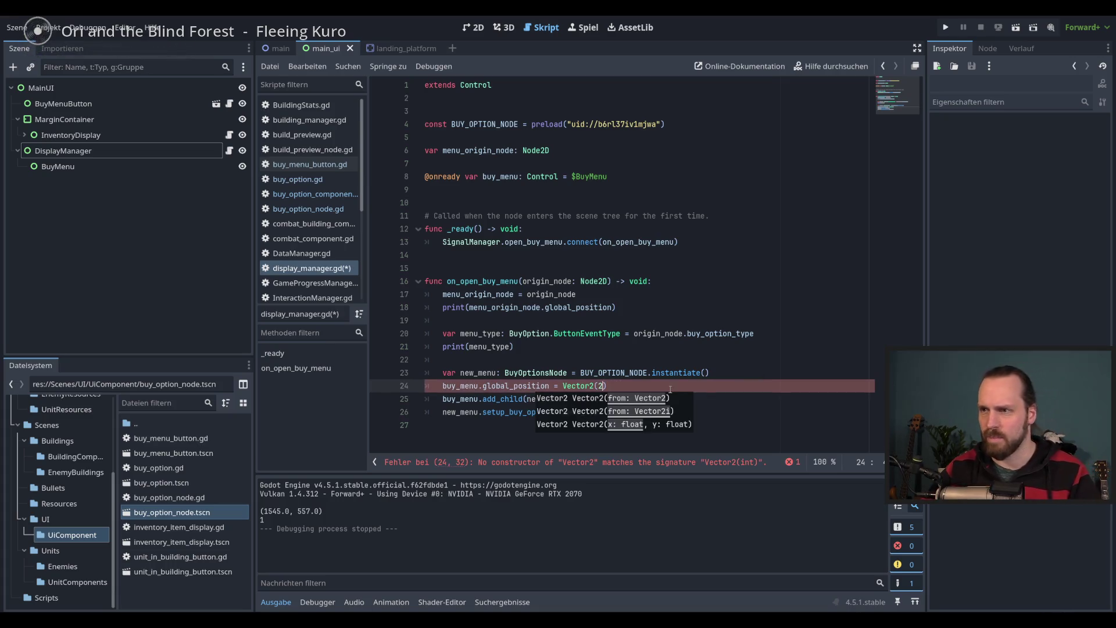
pyautogui.moveTo(670, 389); pyautogui.dragTo(582, 388)
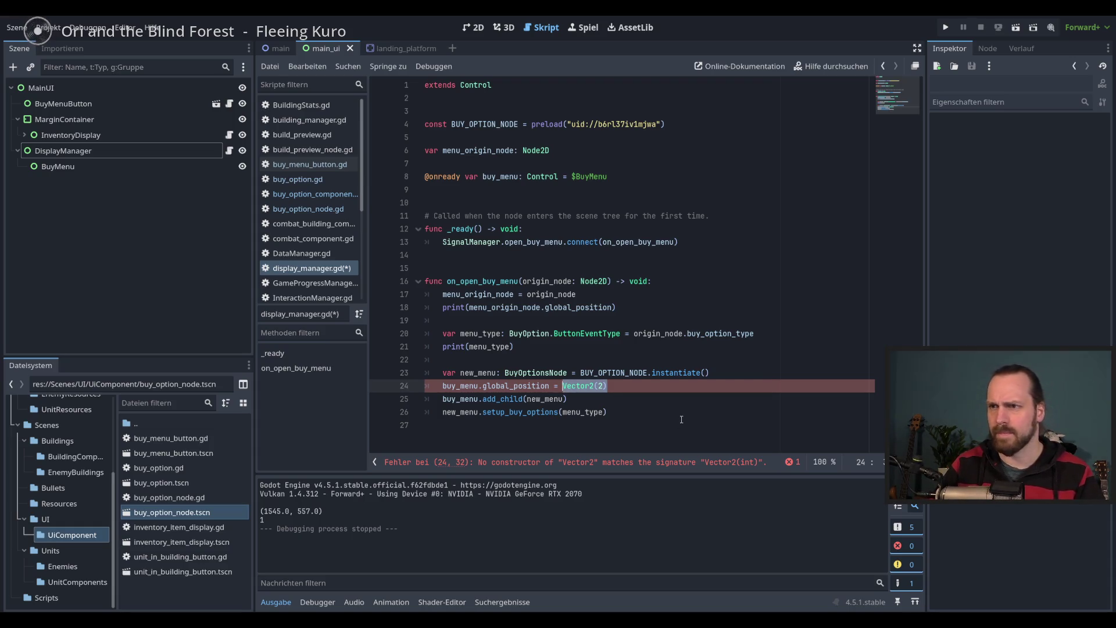
pyautogui.write('menu')
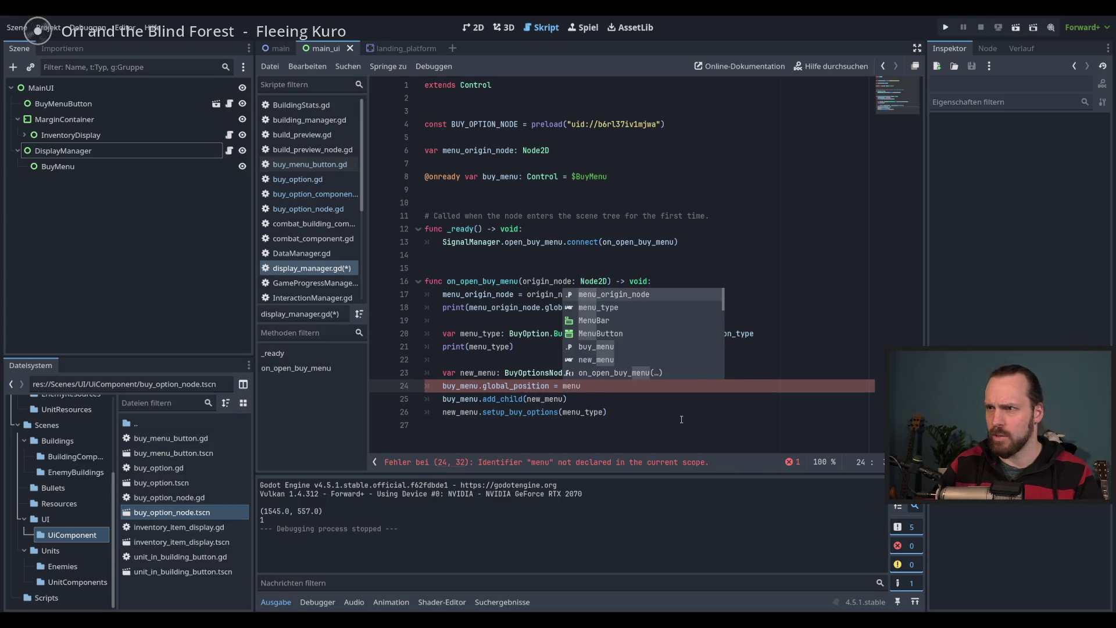
pyautogui.write('_origin_node.glo')
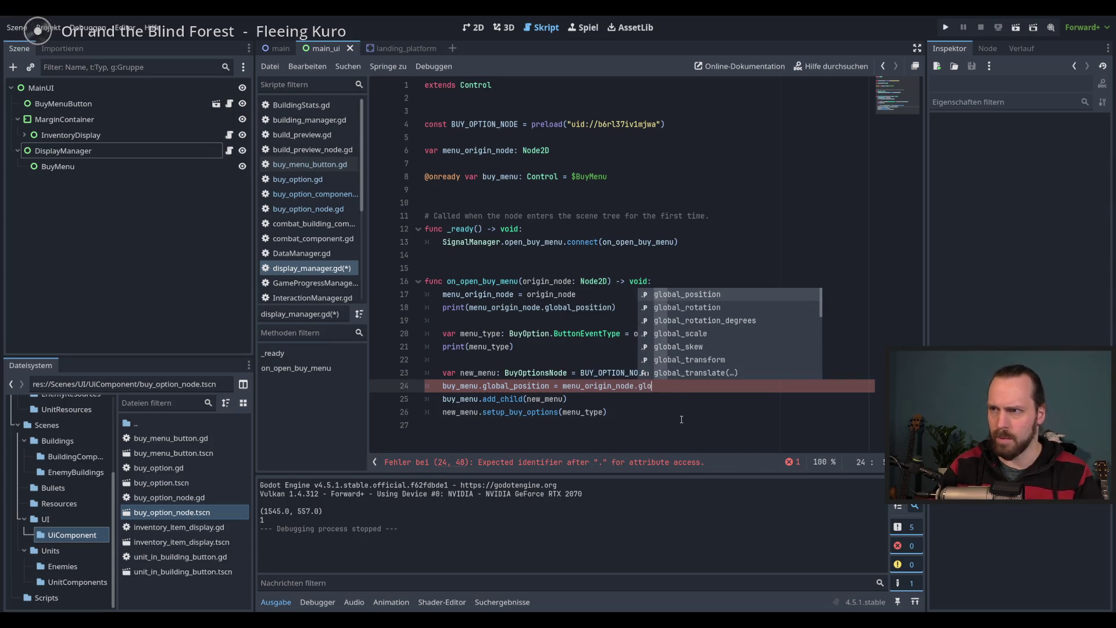
pyautogui.press('Return')
pyautogui.press('F5')
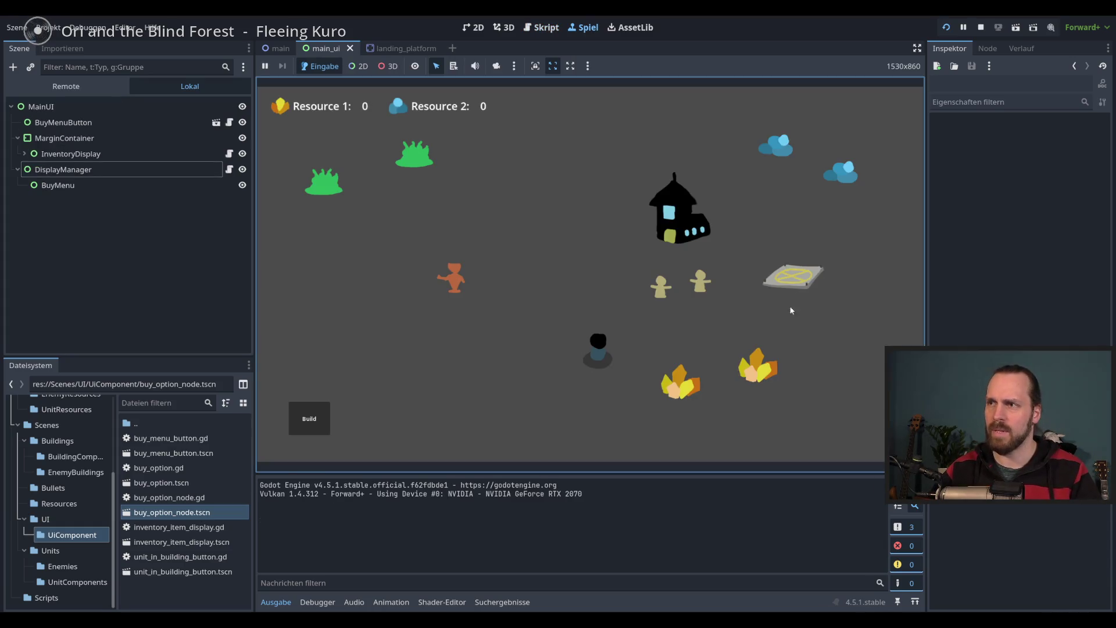
# Open the landing platform's buy menu in the running game and try placing a Main Building
pyautogui.click(800, 283)
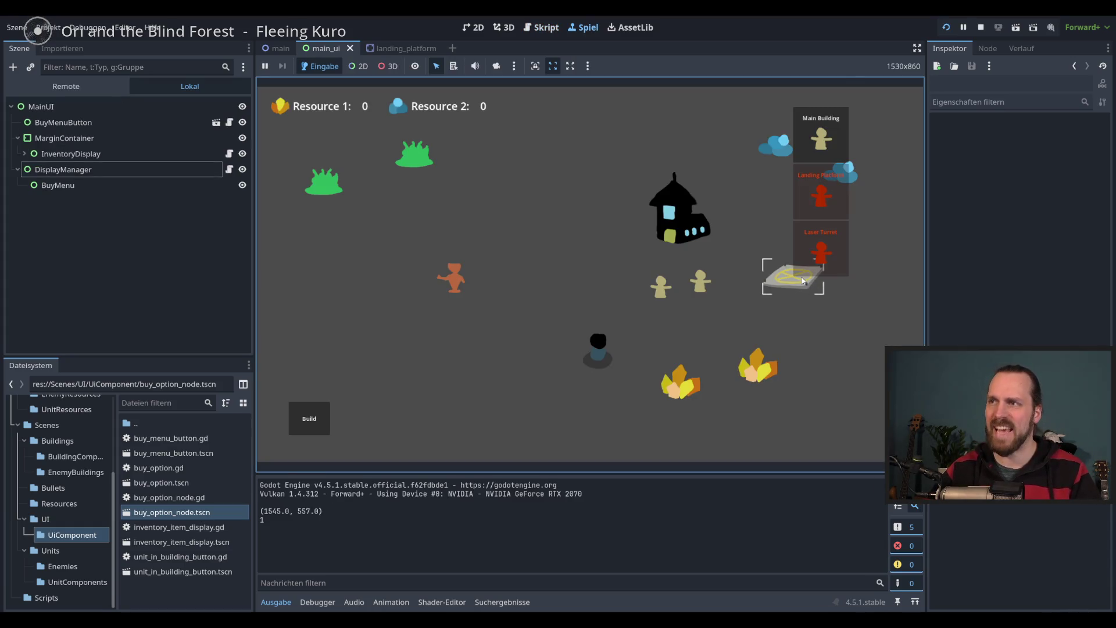
pyautogui.click(800, 283)
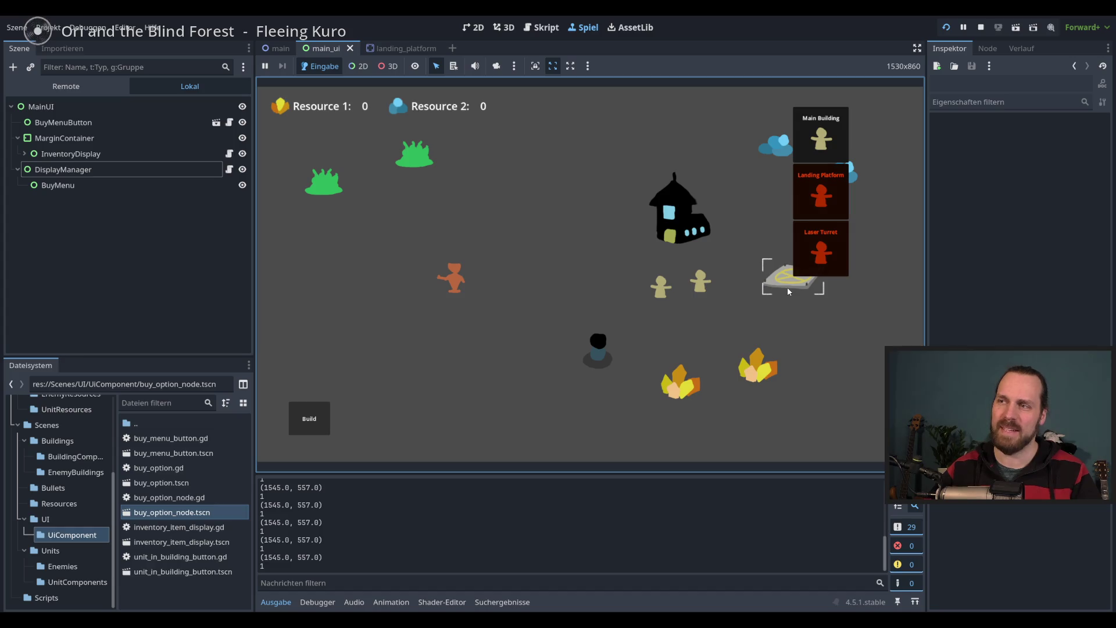
pyautogui.click(825, 141)
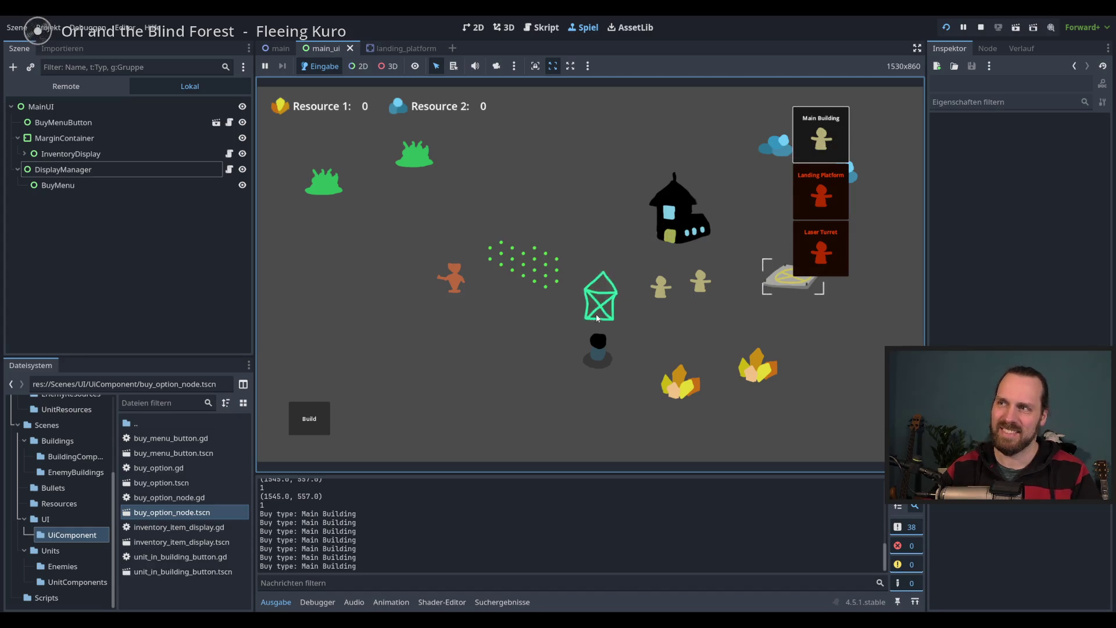
pyautogui.click(541, 329)
# Relaunch the game, retest the Build button and landing platform menus, then stop it
pyautogui.press('F5')
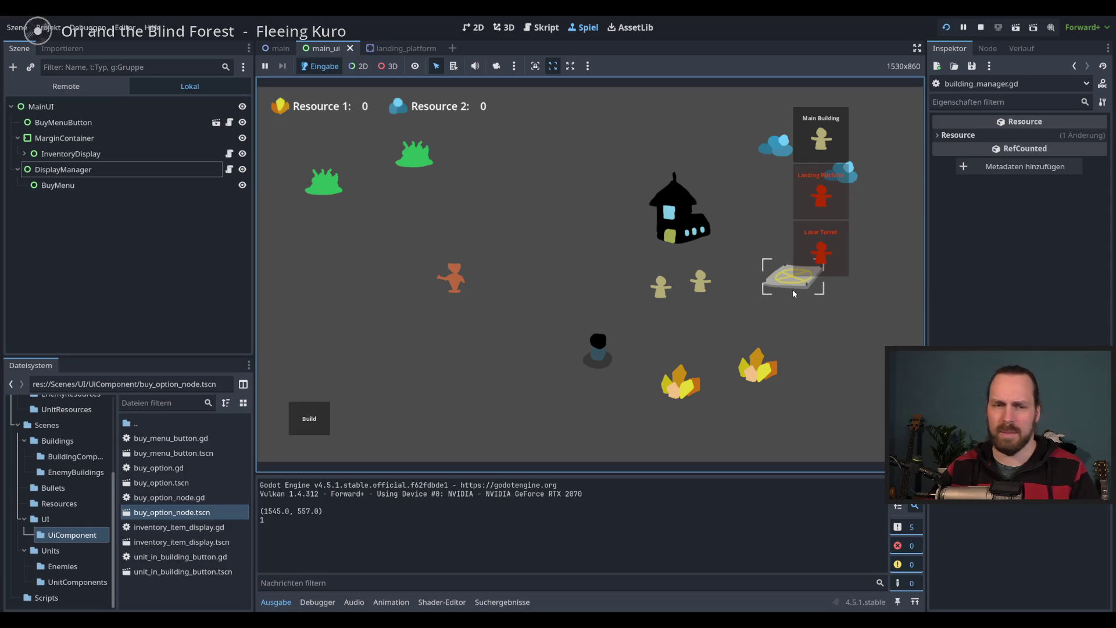
pyautogui.click(317, 417)
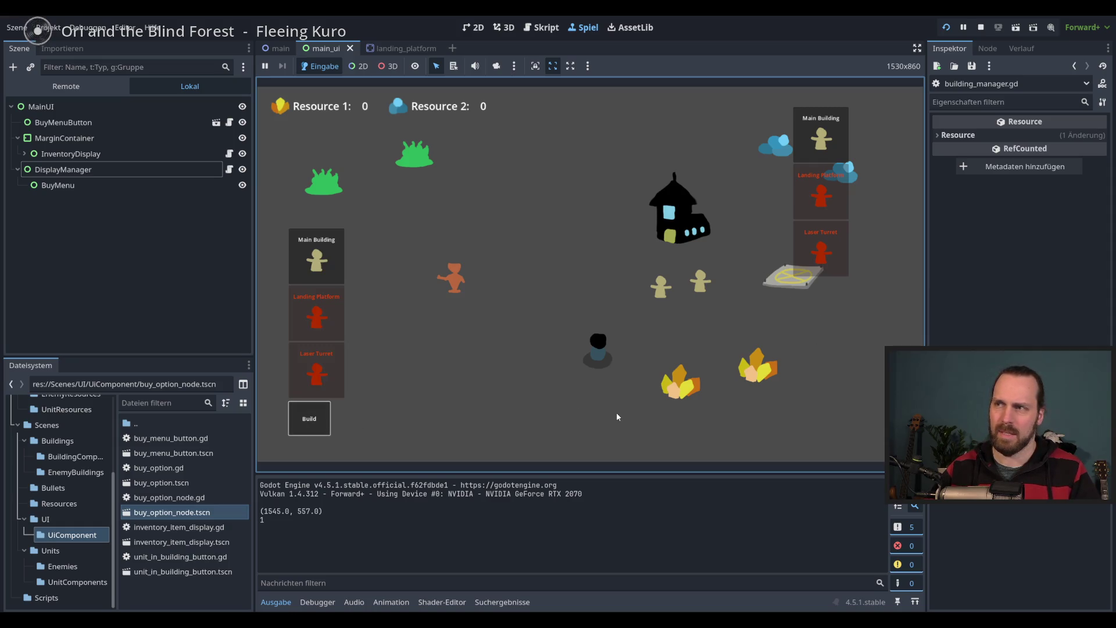
pyautogui.click(767, 274)
pyautogui.click(359, 418)
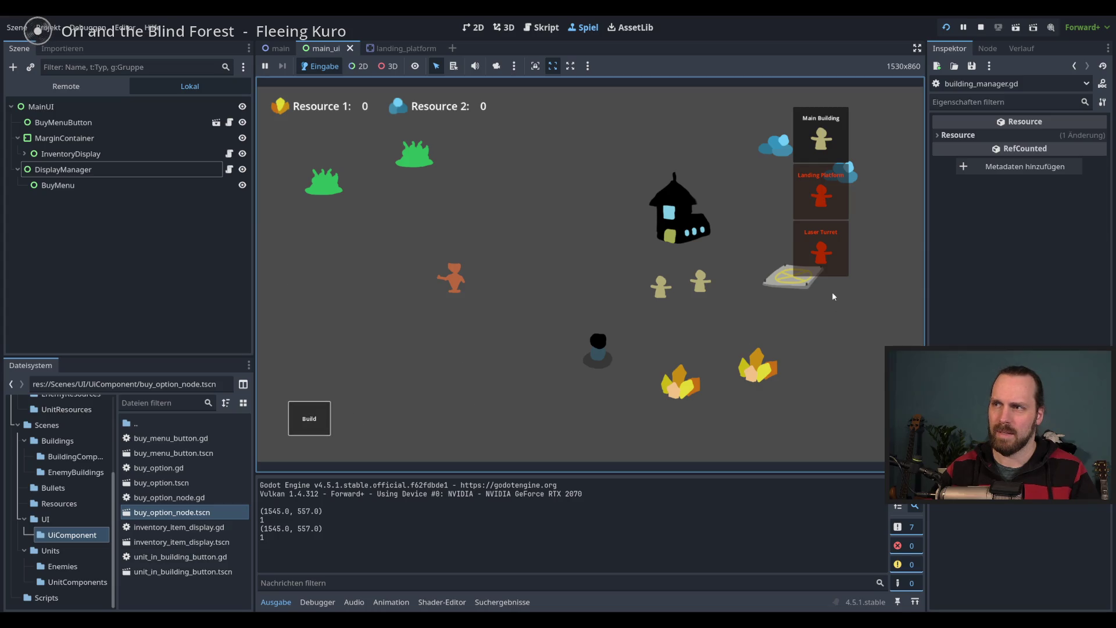
pyautogui.doubleClick(782, 288)
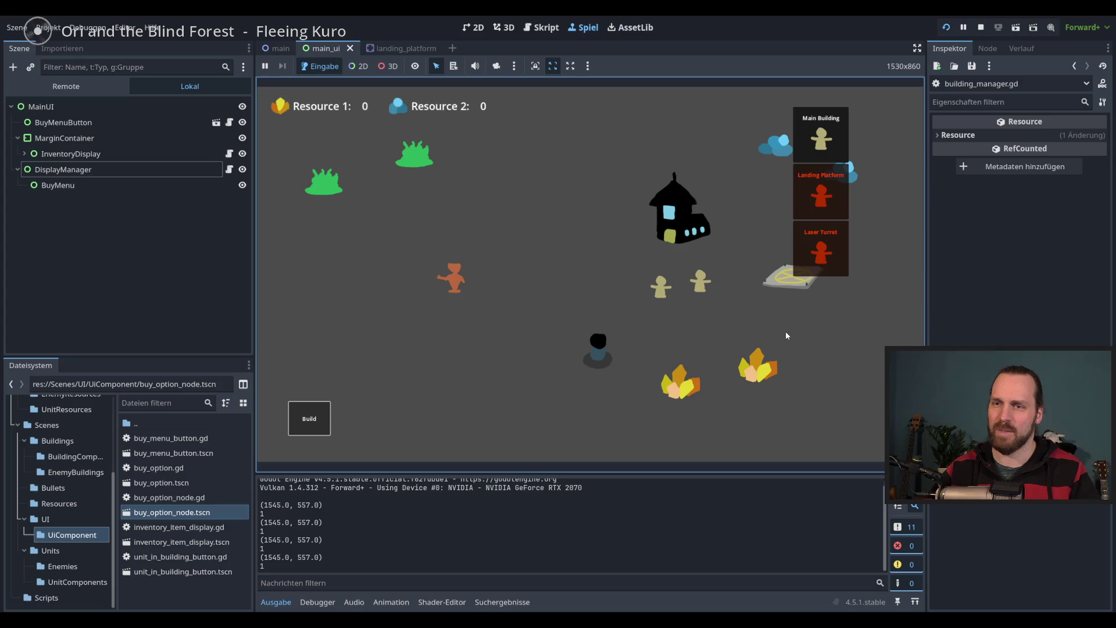
pyautogui.press('F8')
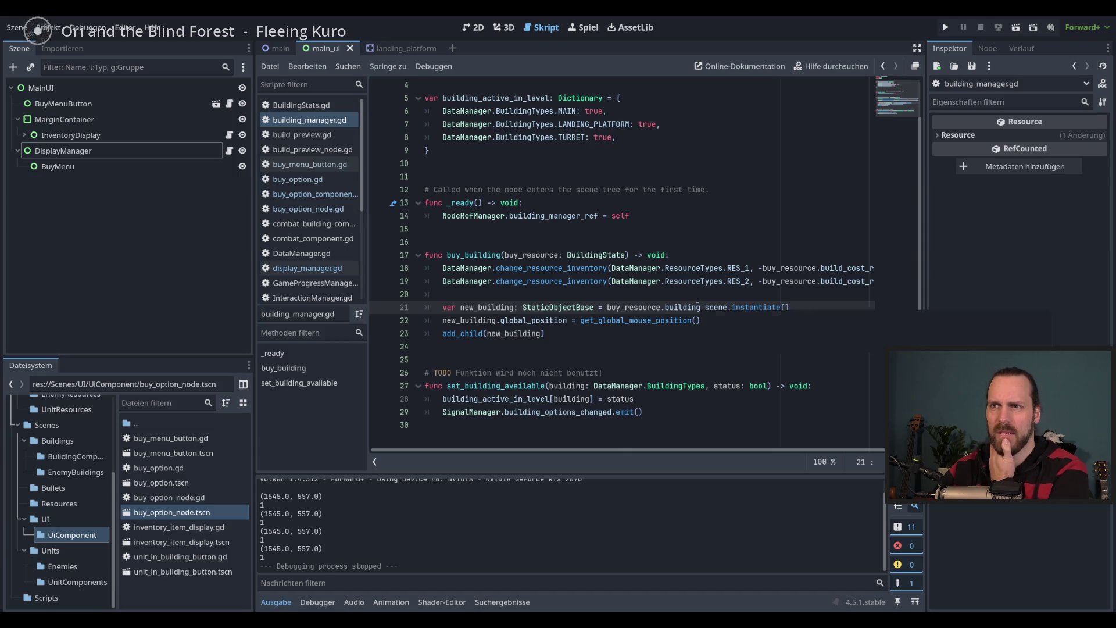
# Switch to display_manager.gd in the script list and run the project with F5
pyautogui.click(229, 150)
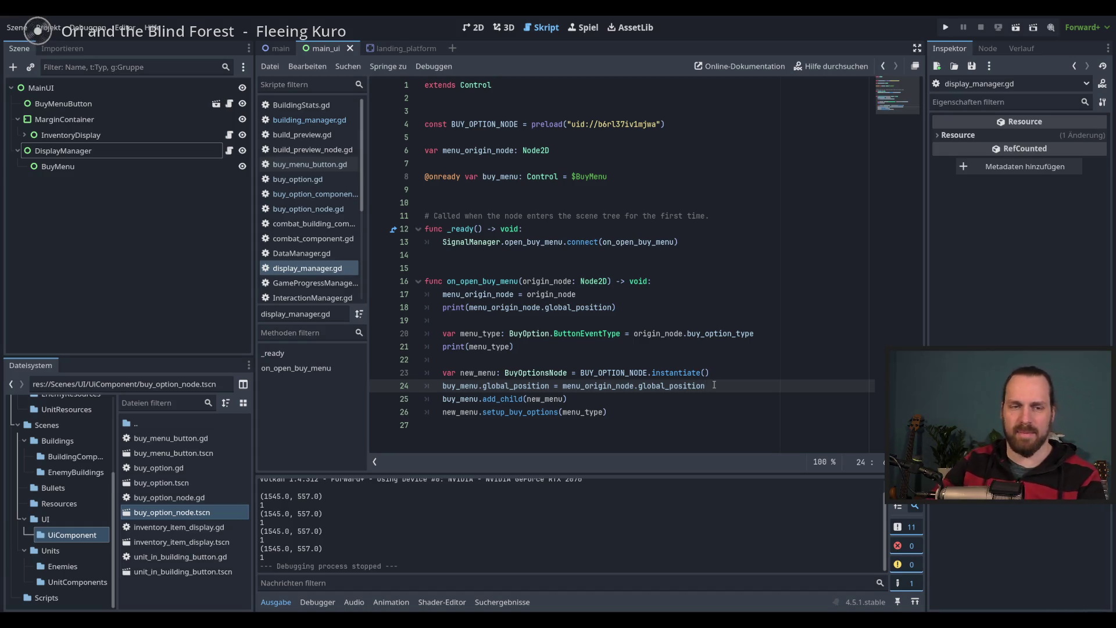
pyautogui.press('F5')
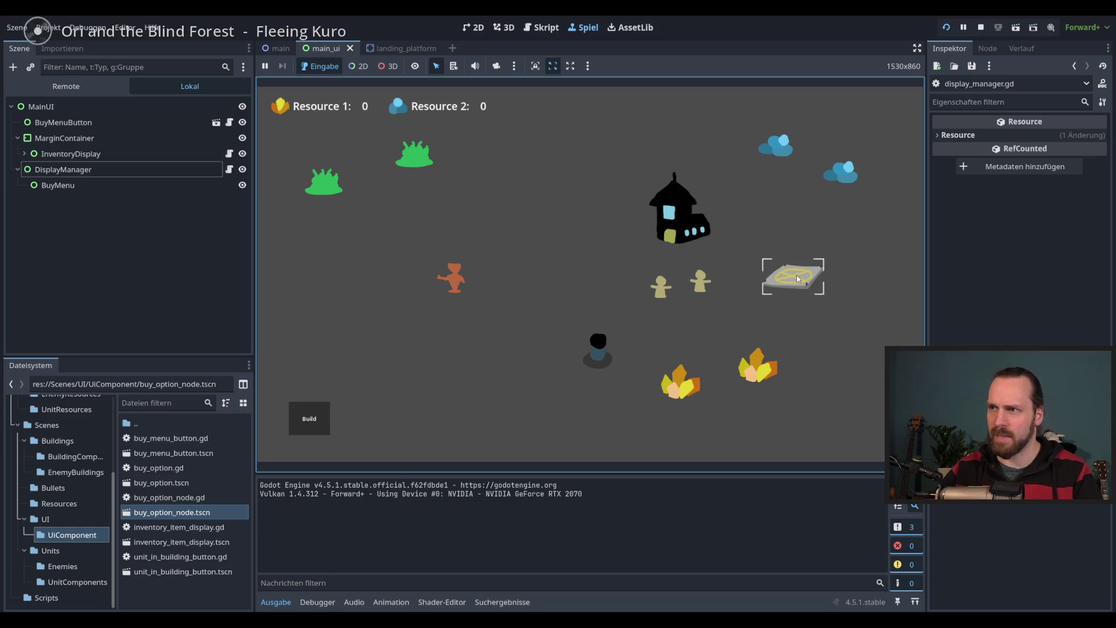
# Verify the landing platform's buy menu opens beside it, stop, and view main.gd
pyautogui.click(799, 282)
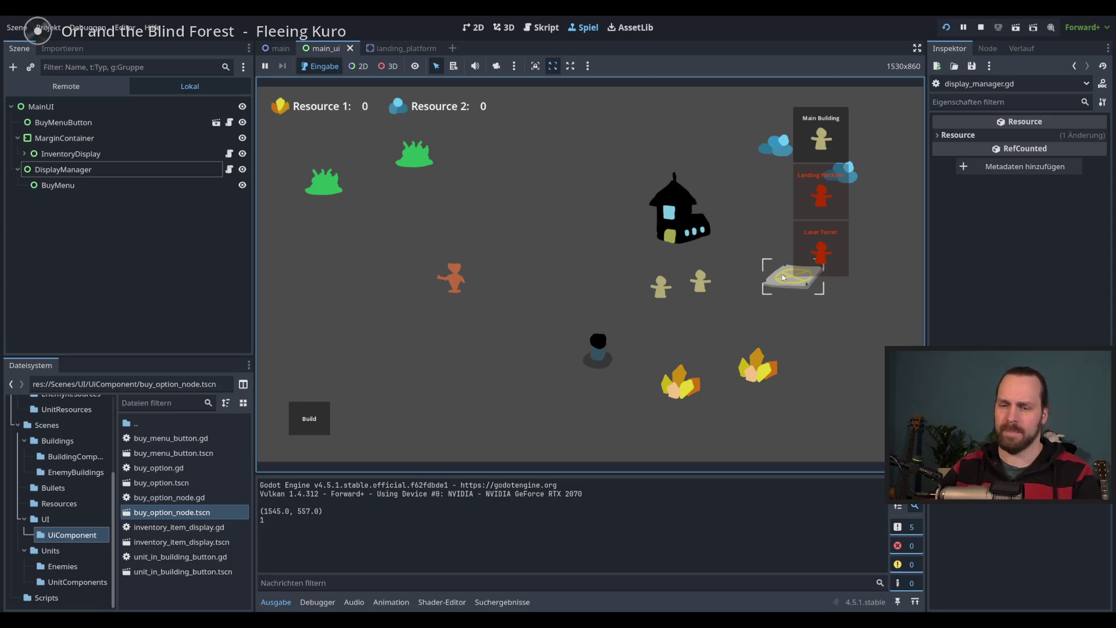
pyautogui.press('F8')
pyautogui.click(281, 49)
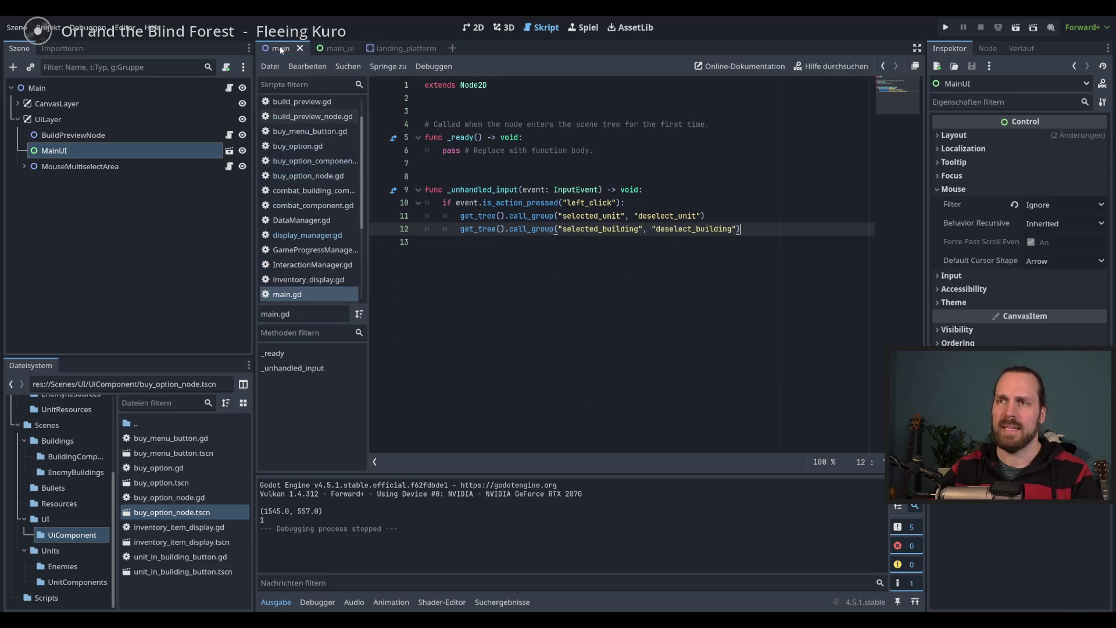
# Browse the FileSystem dock to the Buildings folder and open landing_platform.tscn
pyautogui.click(474, 27)
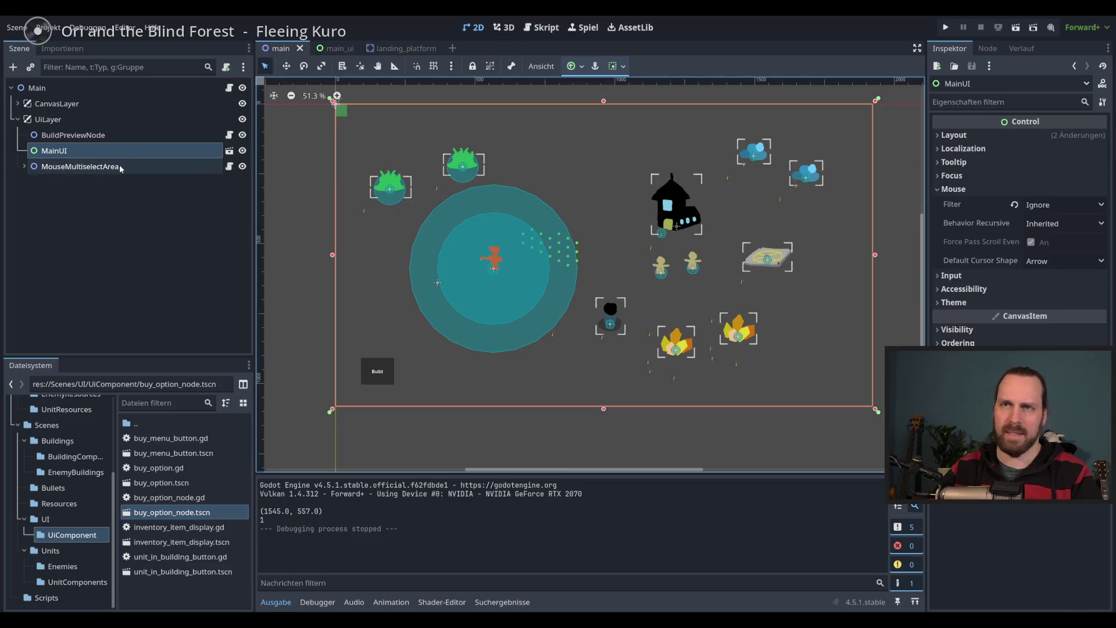
pyautogui.click(73, 135)
pyautogui.click(54, 150)
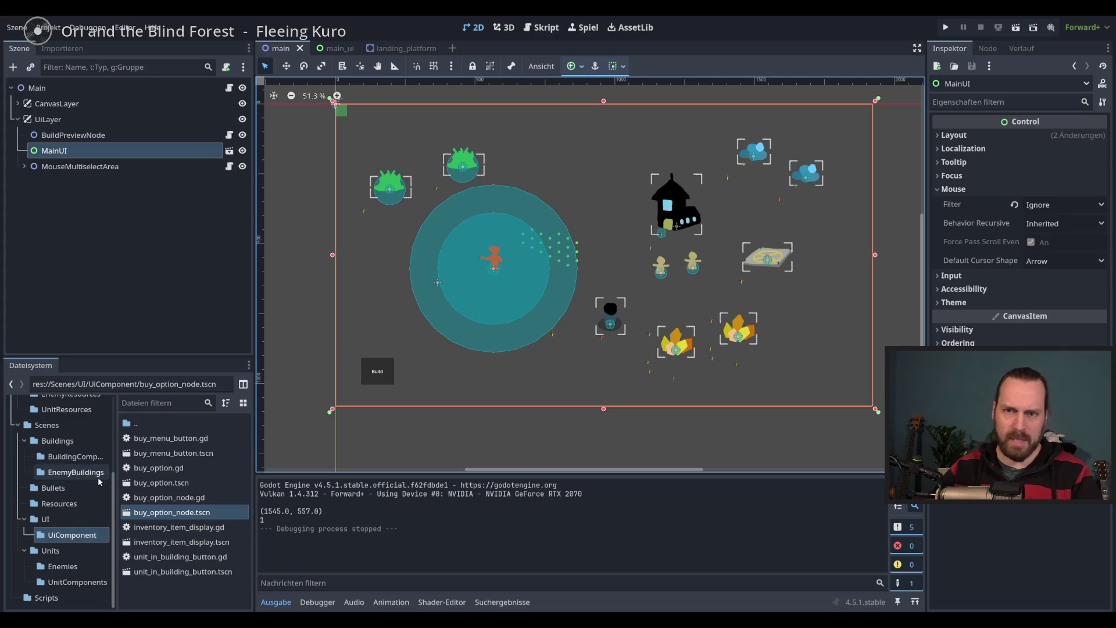
pyautogui.scroll(3, 115, 461)
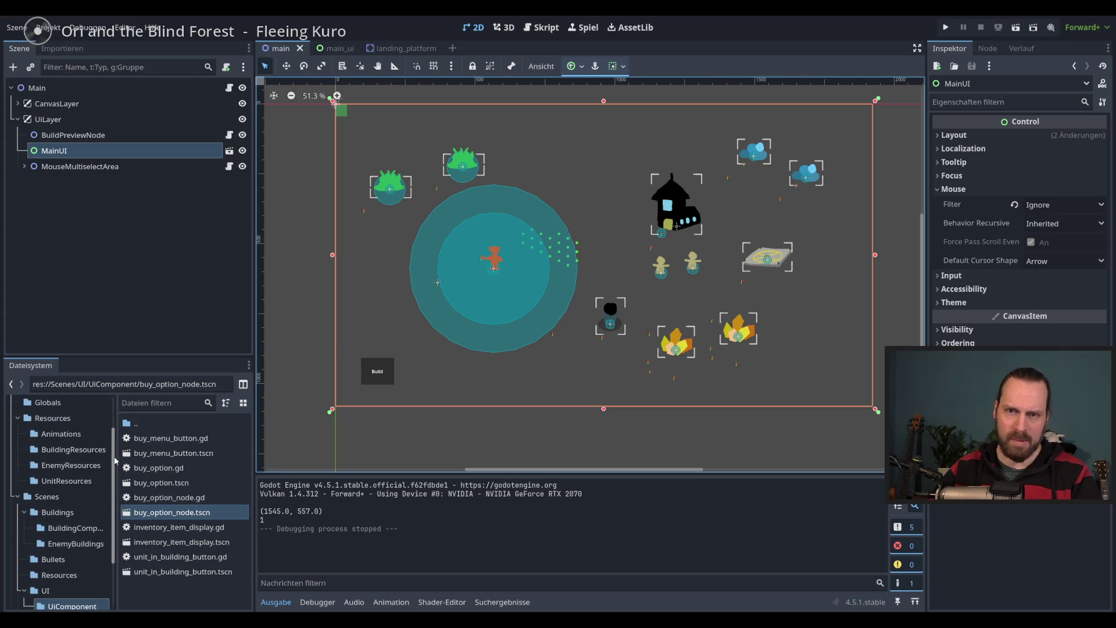
pyautogui.moveTo(115, 461); pyautogui.dragTo(121, 509)
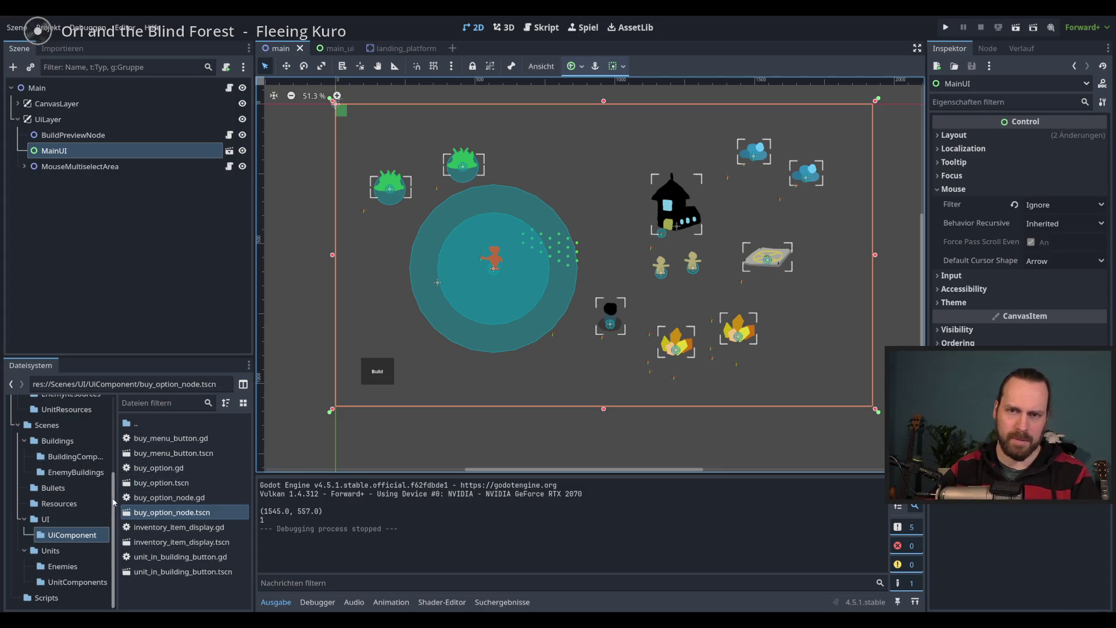
pyautogui.scroll(3, 114, 479)
pyautogui.scroll(-3, 113, 478)
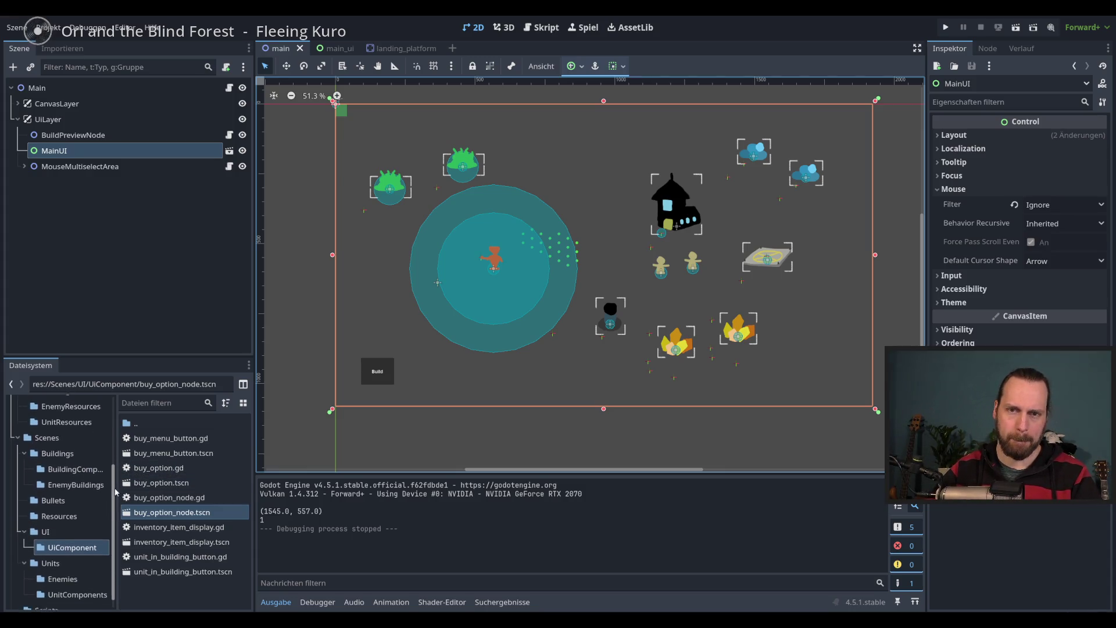
pyautogui.scroll(4, 118, 497)
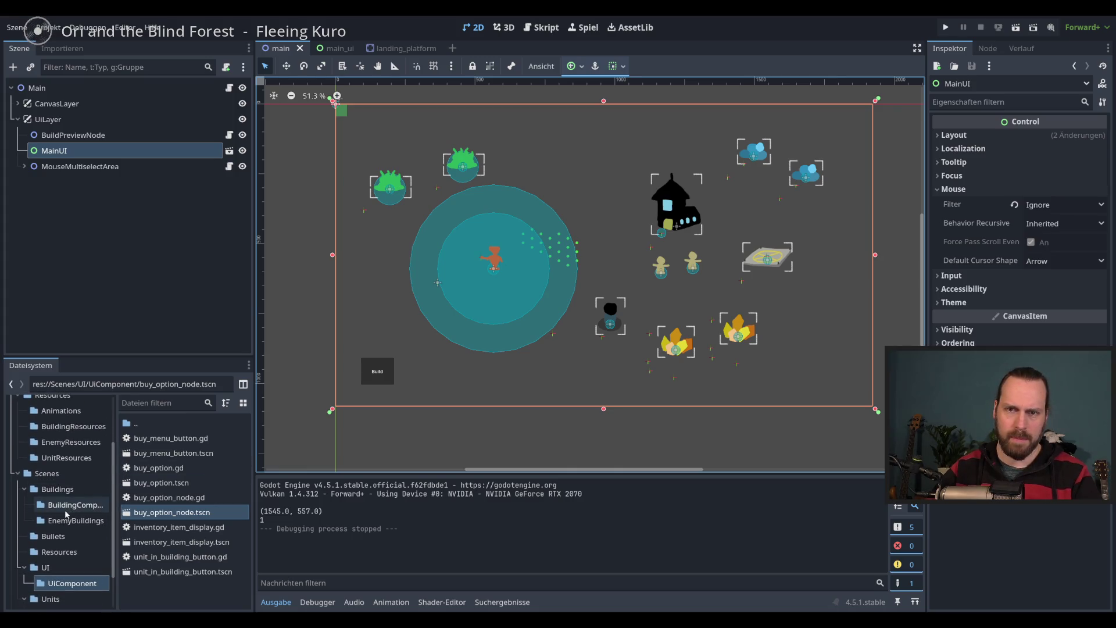
pyautogui.click(57, 489)
pyautogui.doubleClick(177, 468)
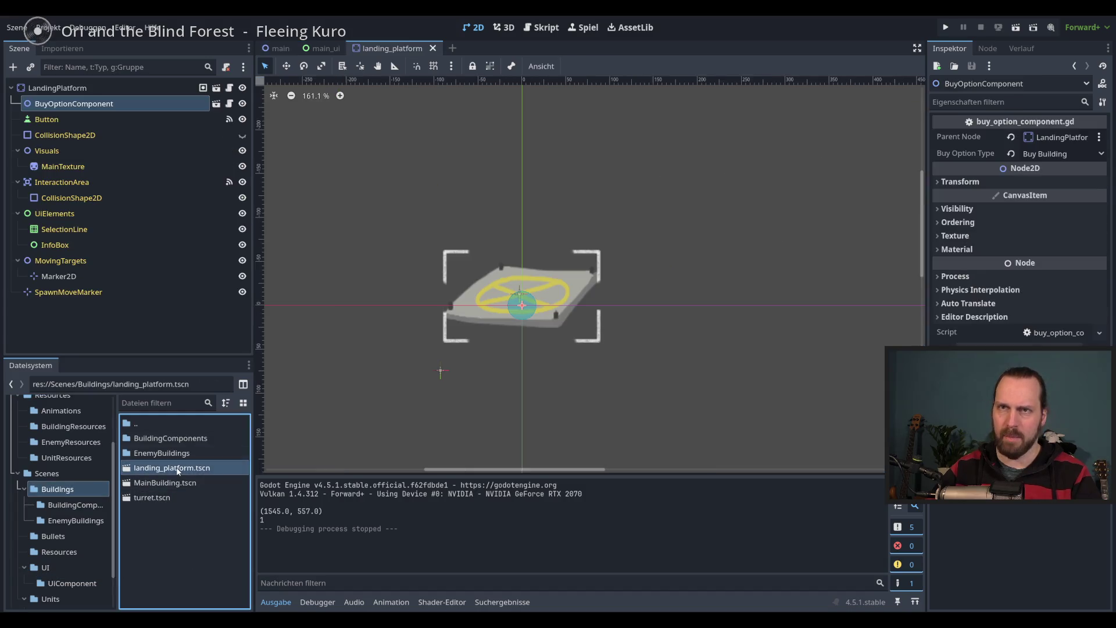
# Shift BuyOptionComponent up-left to about (-88, -66), undoing a stray SelectionLine move, then run
pyautogui.click(76, 104)
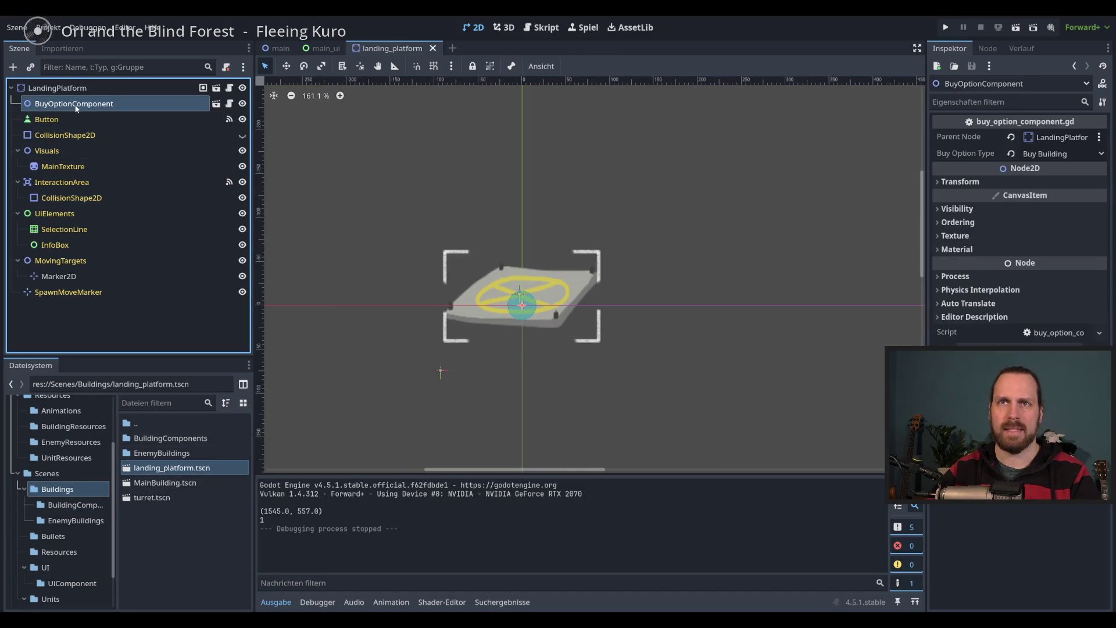
pyautogui.moveTo(500, 257); pyautogui.dragTo(426, 193)
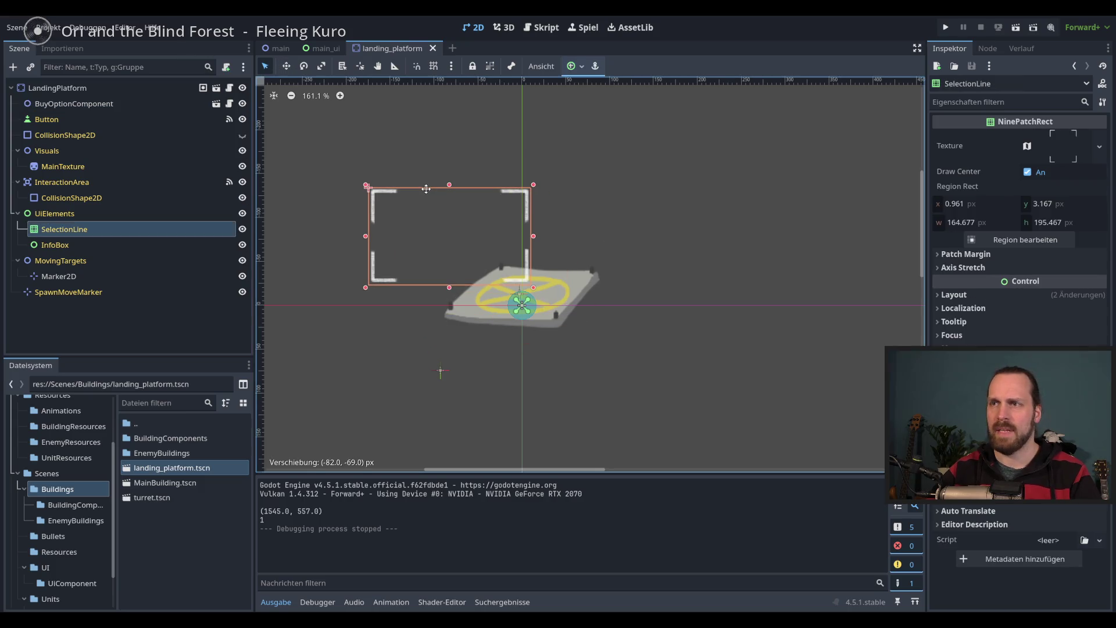
pyautogui.hotkey('ctrl', 'z')
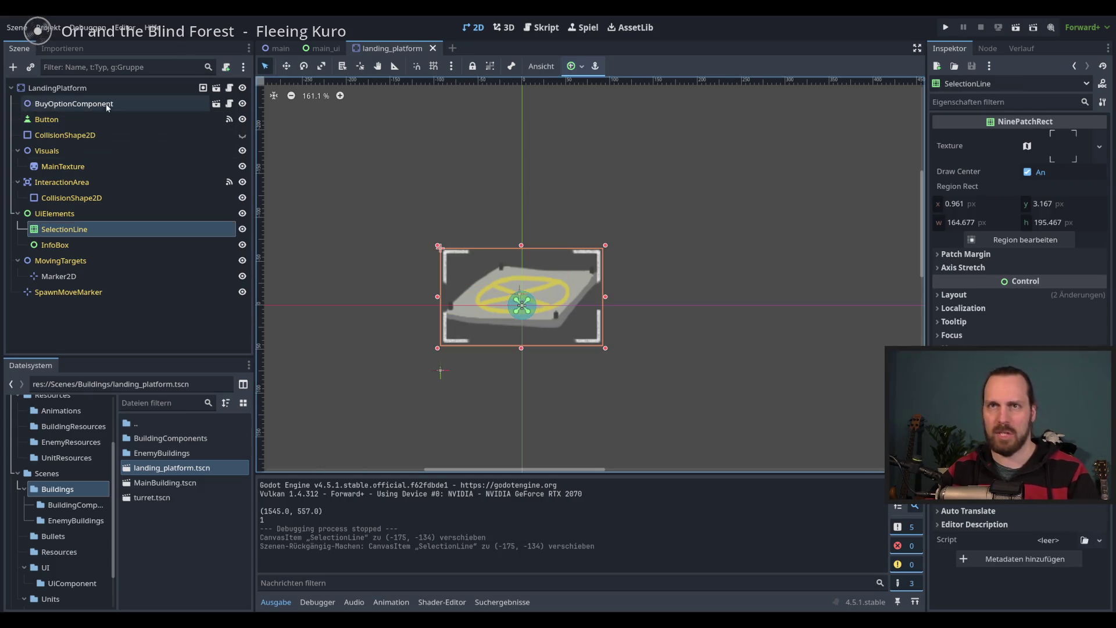
pyautogui.click(106, 104)
pyautogui.click(570, 216)
pyautogui.press('Down')
pyautogui.press('Up')
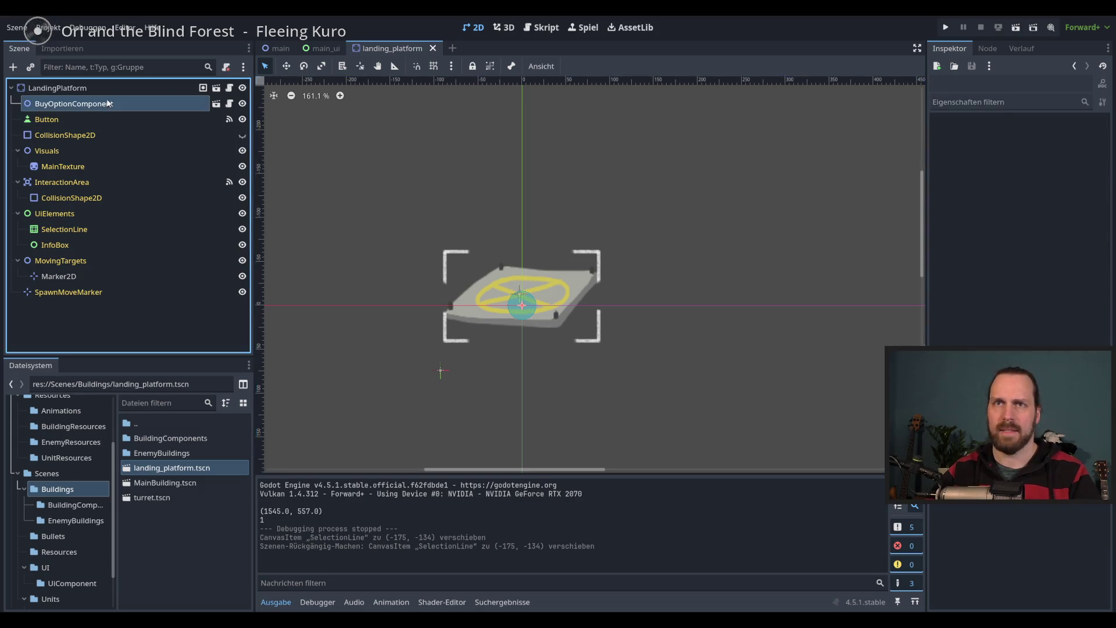
pyautogui.press('w')
pyautogui.moveTo(434, 175)
pyautogui.mouseDown()
pyautogui.moveTo(371, 107)
pyautogui.moveTo(358, 117)
pyautogui.mouseUp()
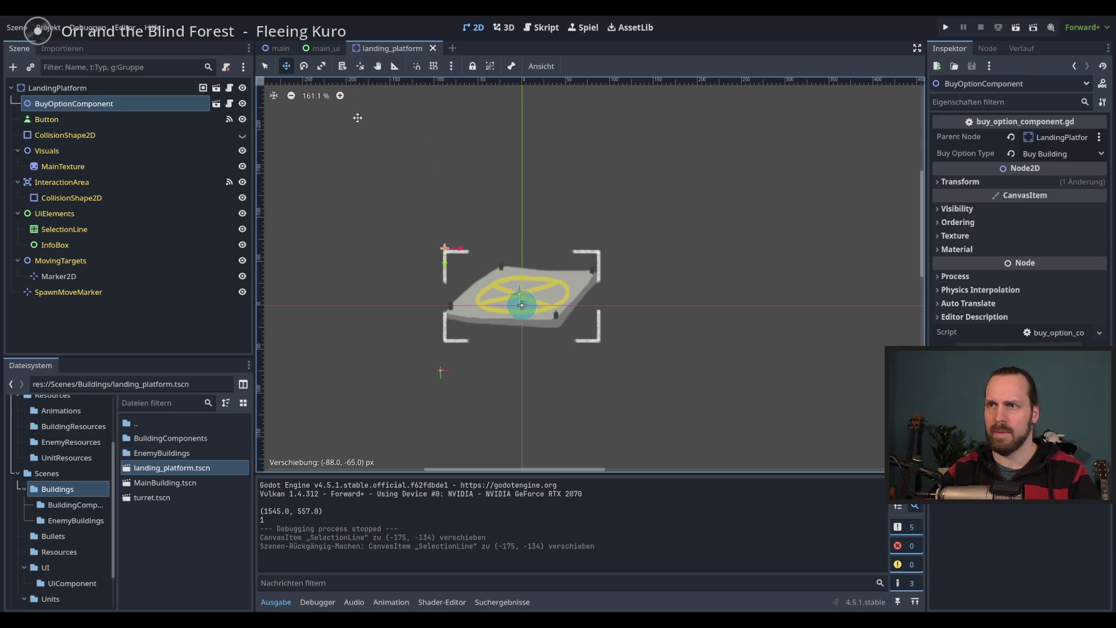
pyautogui.press('F5')
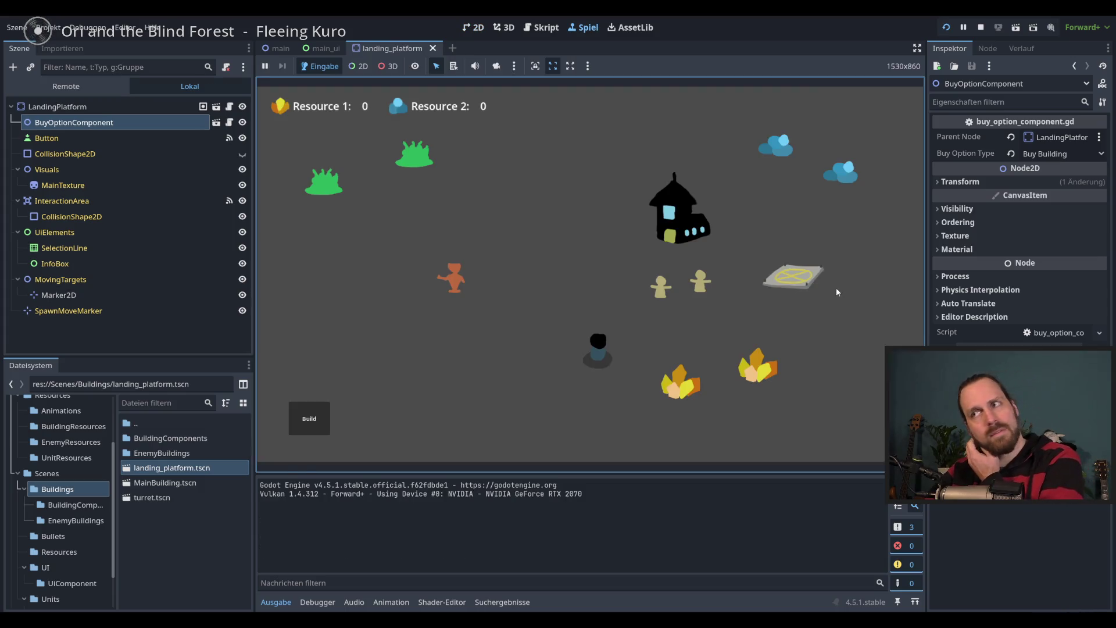
# Retest the build menu above the landing platform over several runs, then stop the game
pyautogui.click(791, 277)
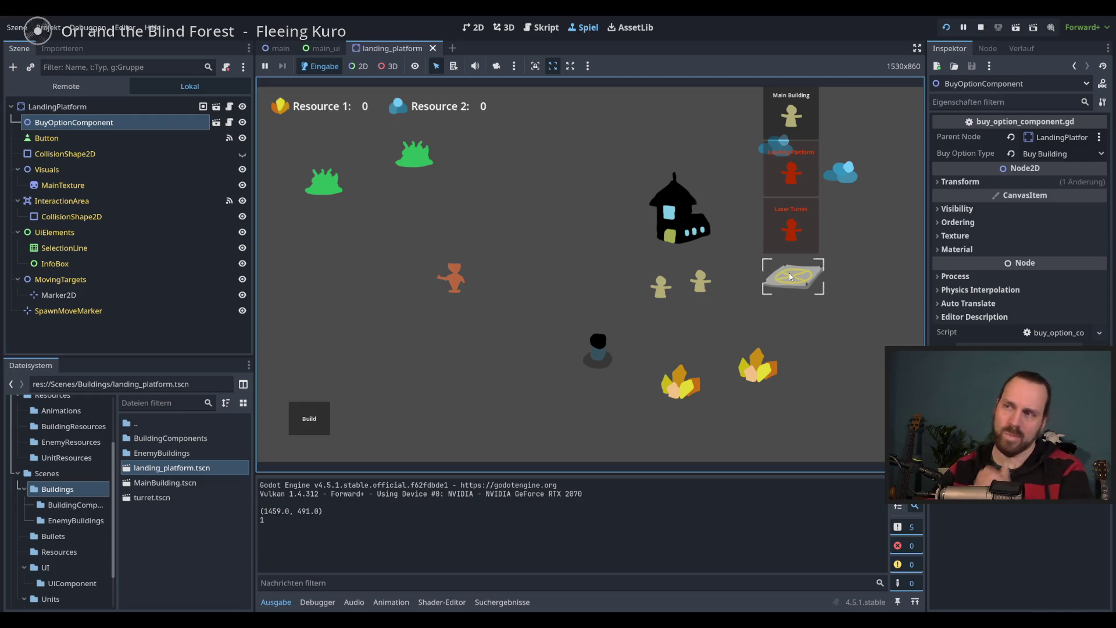
pyautogui.press('F8')
pyautogui.press('F5')
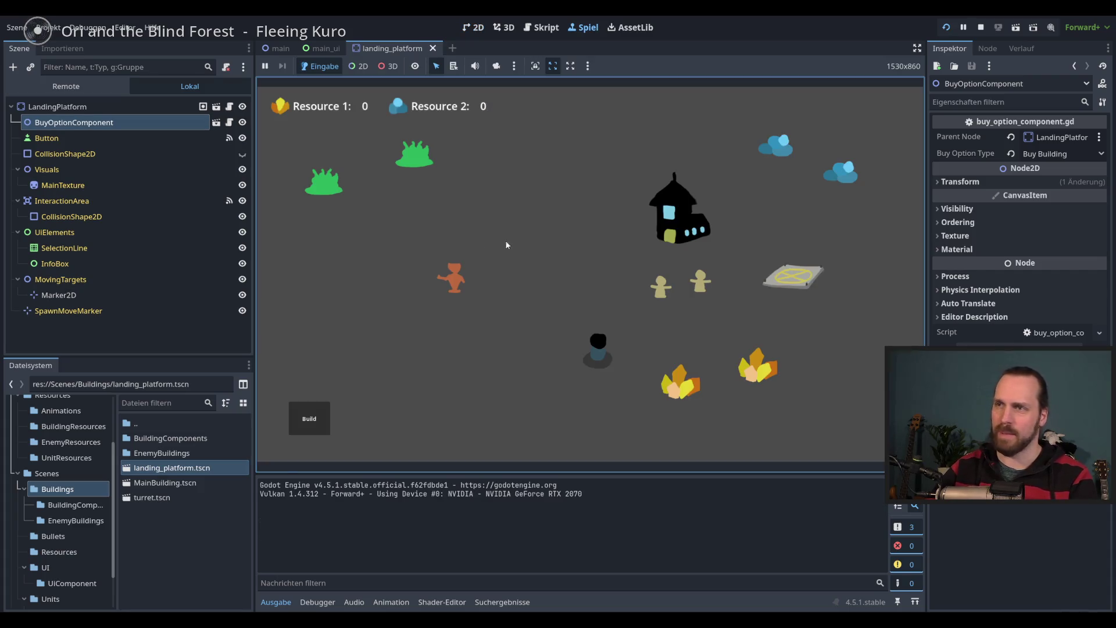
pyautogui.click(802, 289)
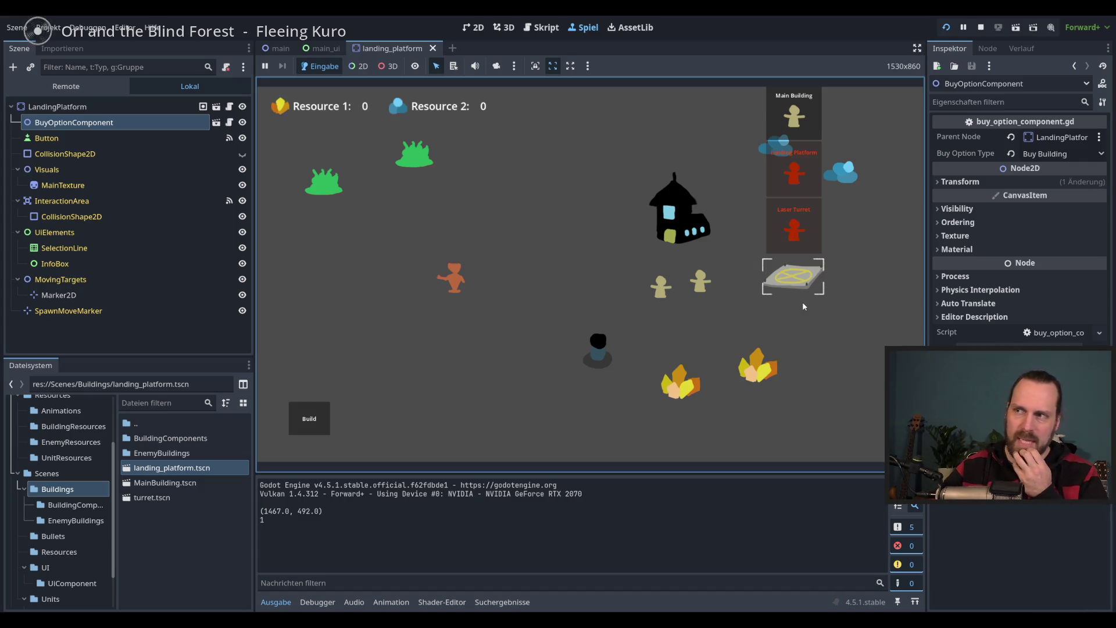
pyautogui.click(804, 286)
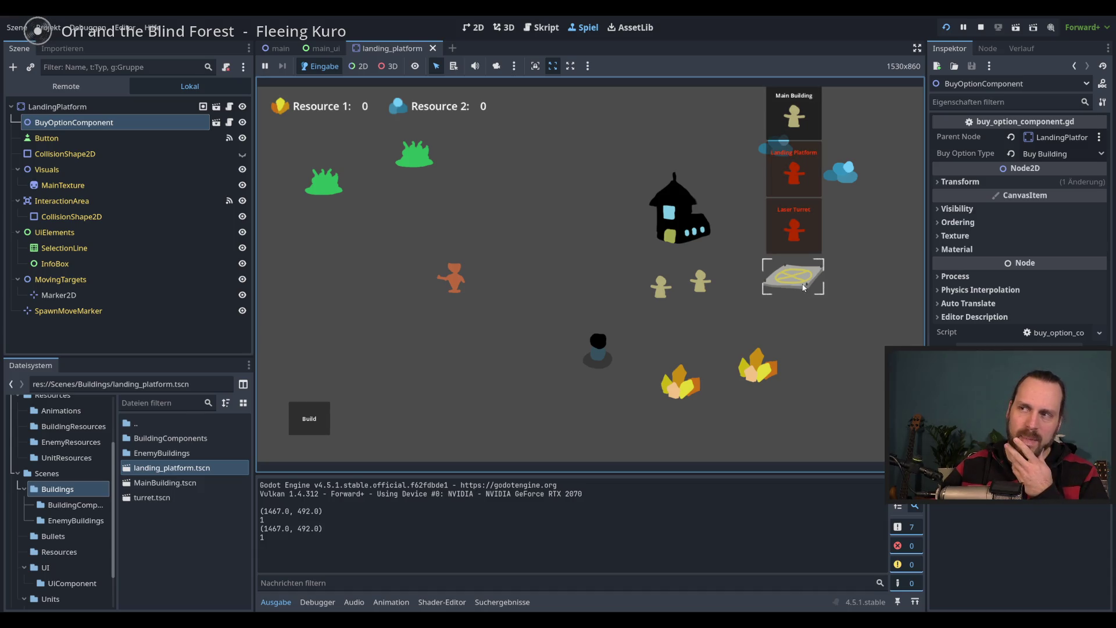
pyautogui.click(807, 351)
pyautogui.press('F5')
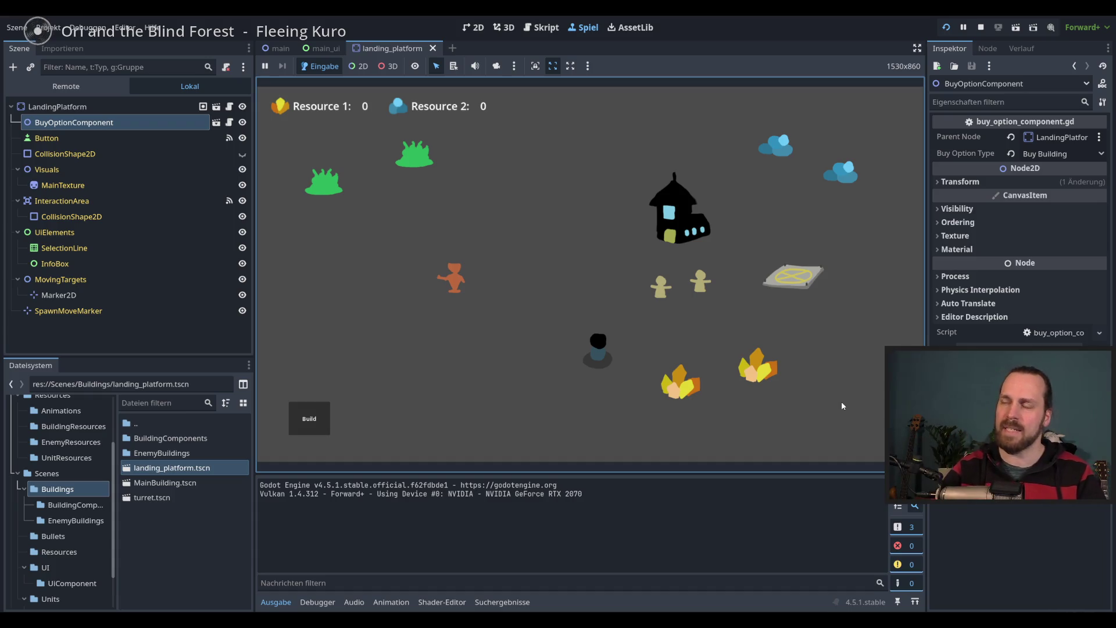
pyautogui.click(801, 273)
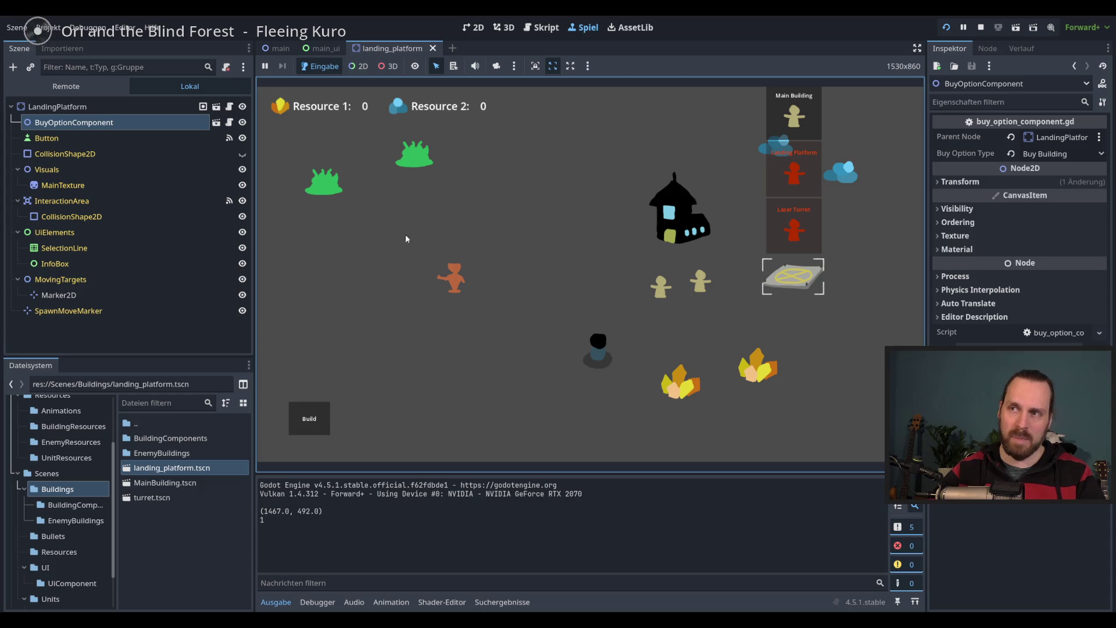
pyautogui.press('F8')
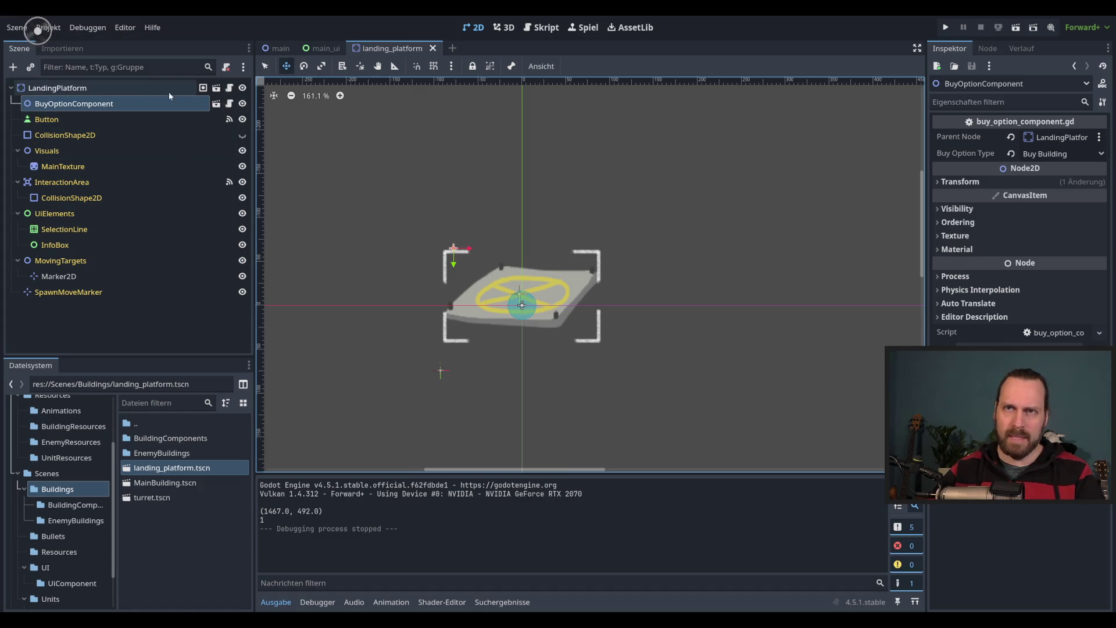
# Inspect the landing platform script's building_selected and add_to_group lines
pyautogui.click(541, 27)
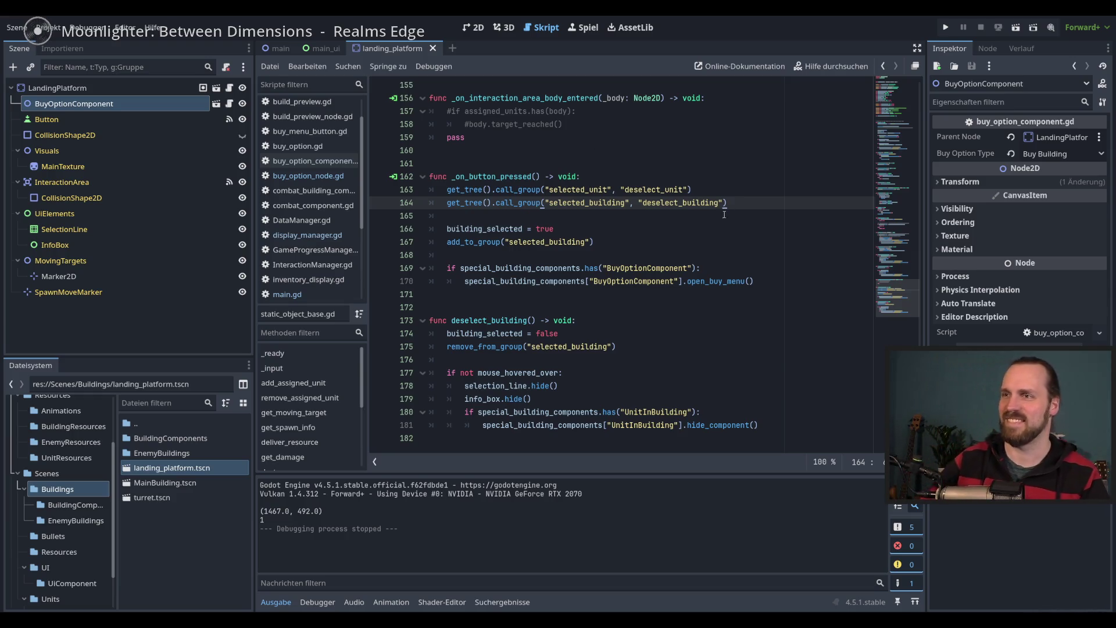
pyautogui.click(711, 233)
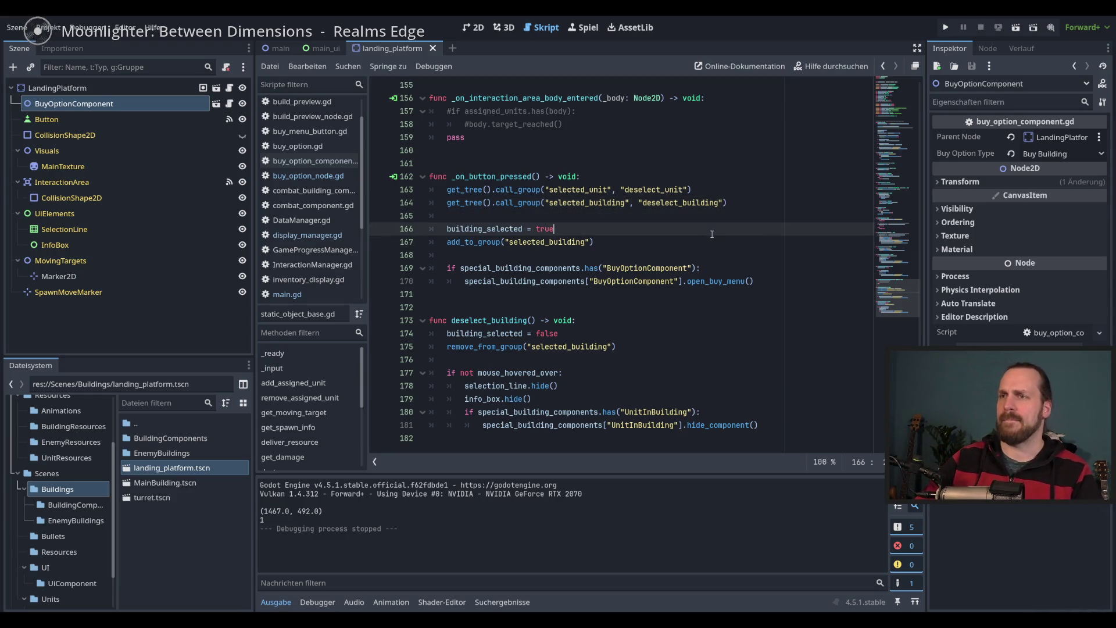
pyautogui.click(712, 243)
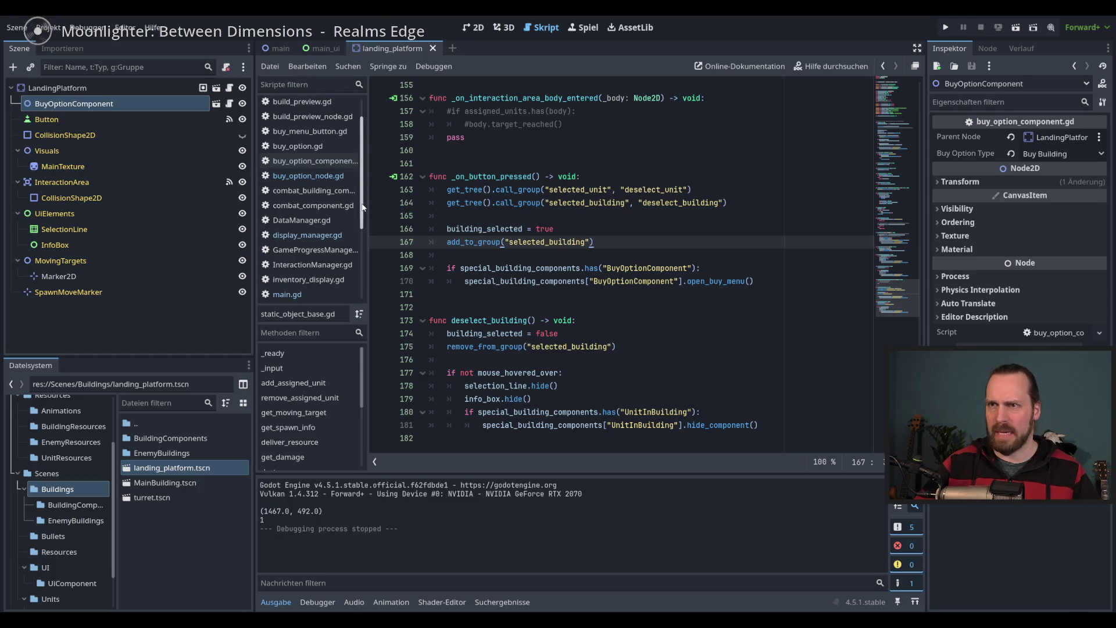
# Review buy_option_node.gd and display_manager.gd's menu_type argument on line 26, then run the game
pyautogui.click(308, 175)
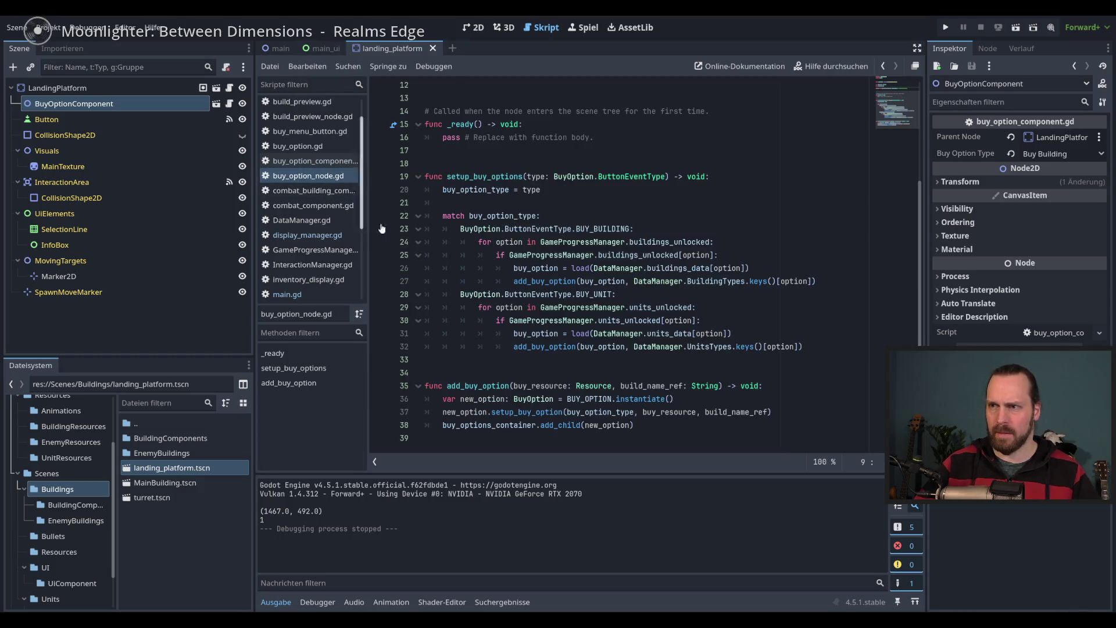
pyautogui.click(306, 235)
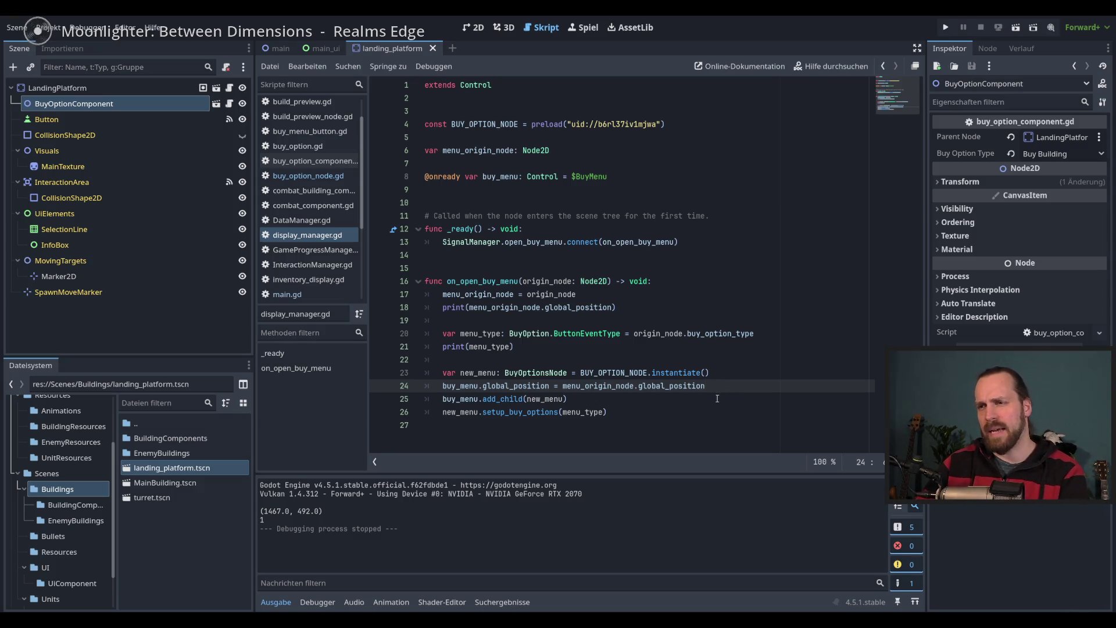
pyautogui.doubleClick(581, 411)
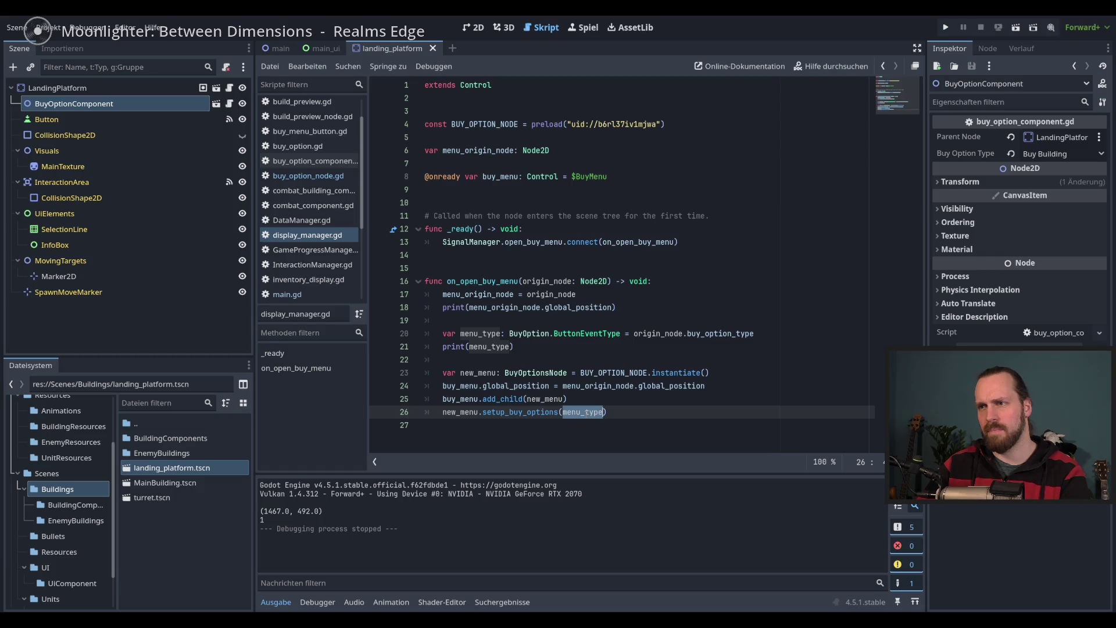
pyautogui.moveTo(583, 411)
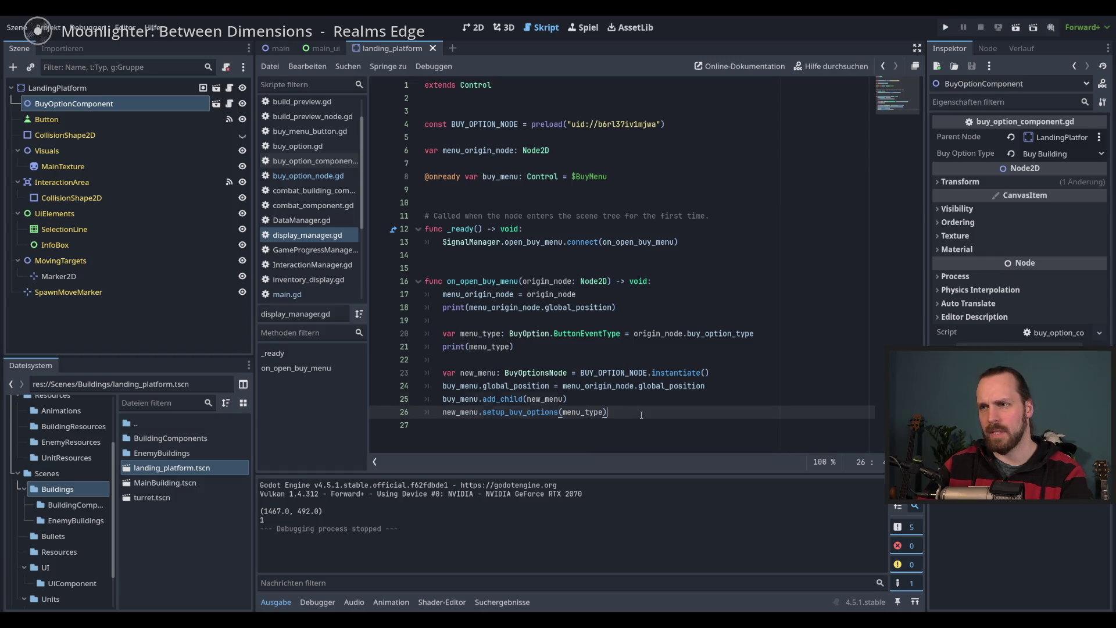
pyautogui.press('F5')
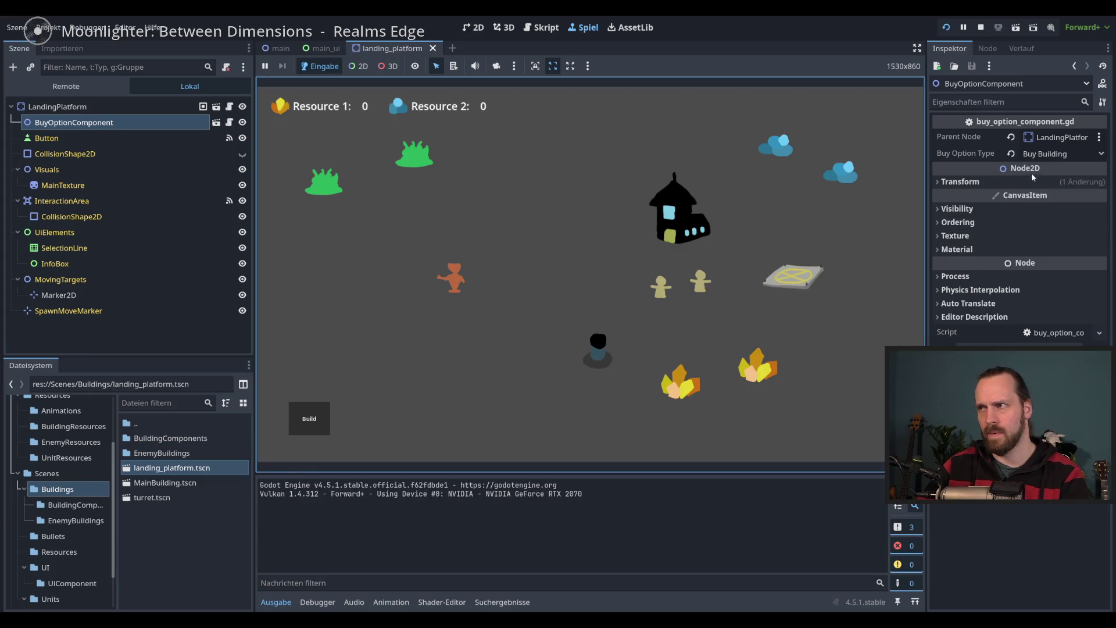
# Set Buy Option Type to Buy Unit and confirm the platform menu offers Worker and Laser Dude
pyautogui.press('F8')
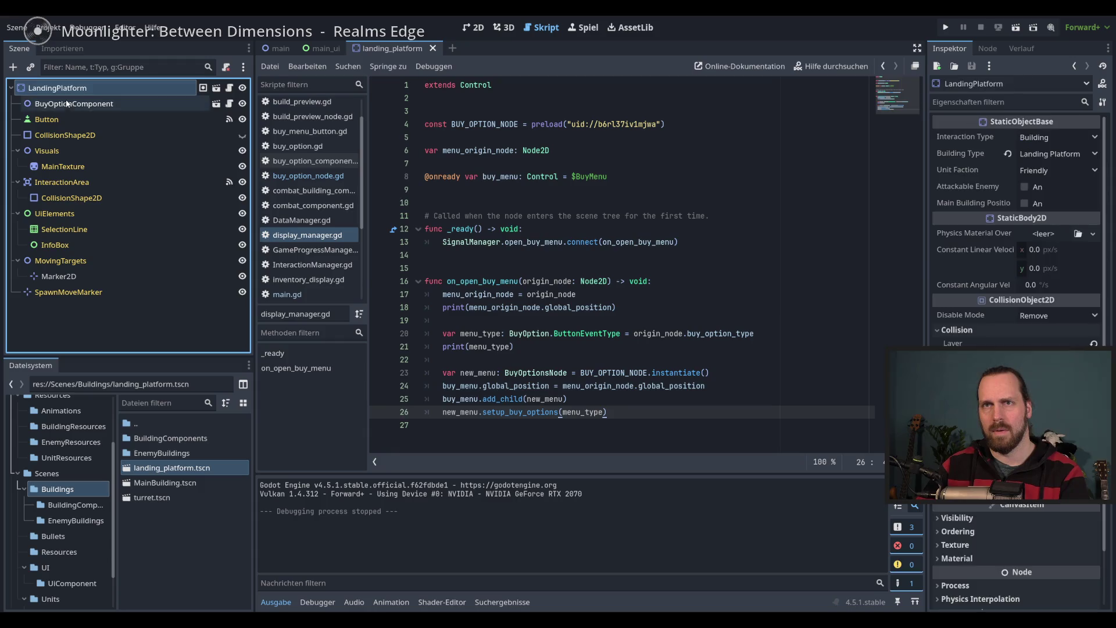
pyautogui.click(1012, 154)
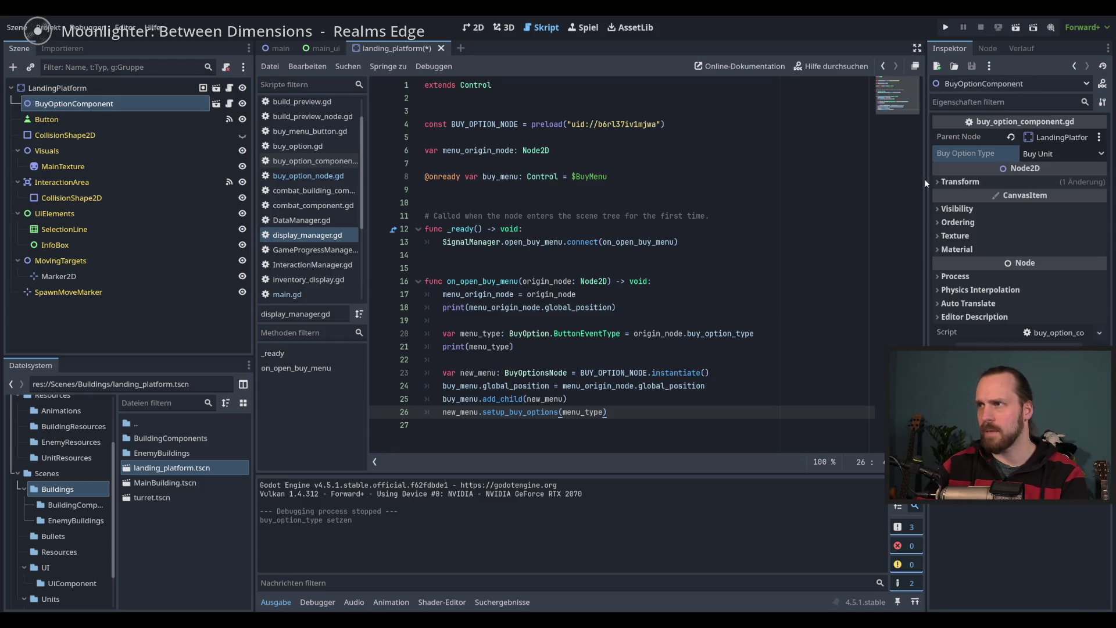
pyautogui.press('F5')
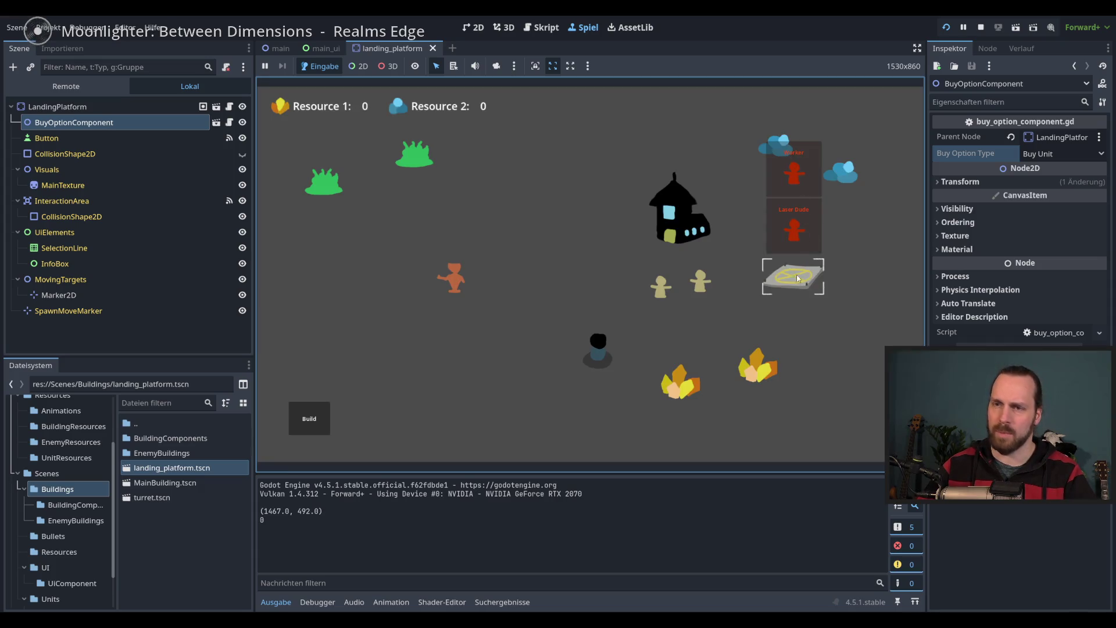
pyautogui.click(796, 192)
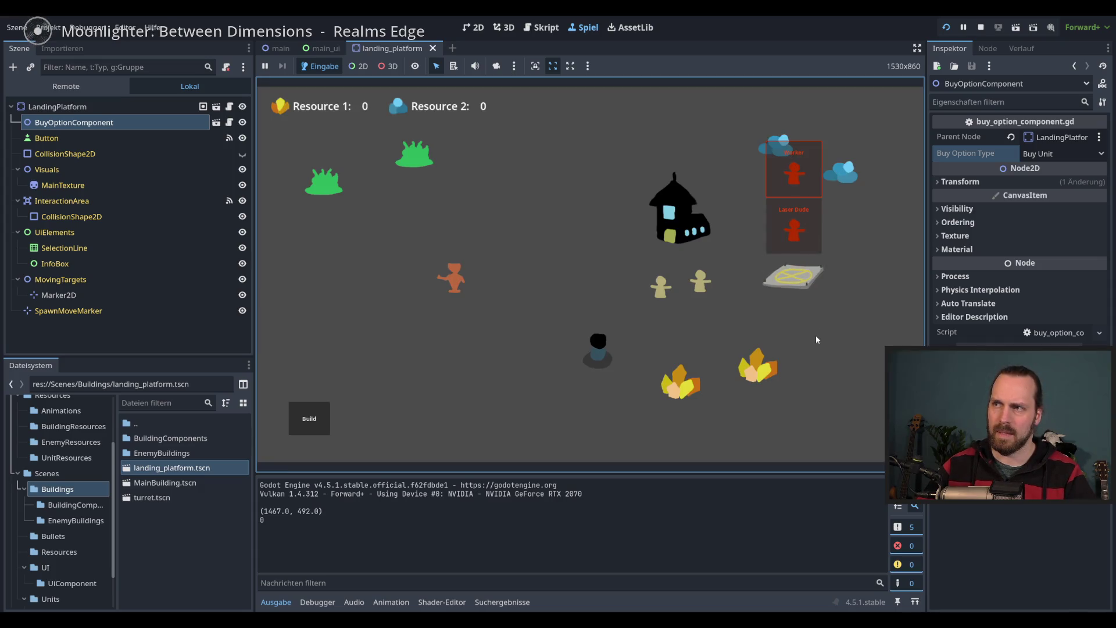
pyautogui.click(799, 283)
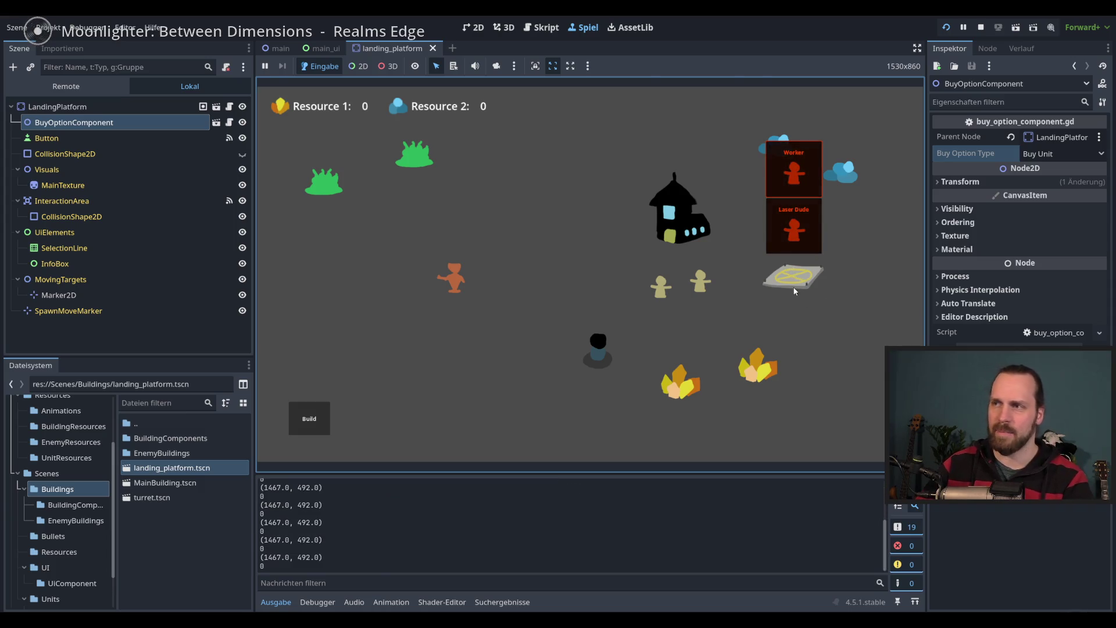
pyautogui.press('F8')
pyautogui.click(510, 277)
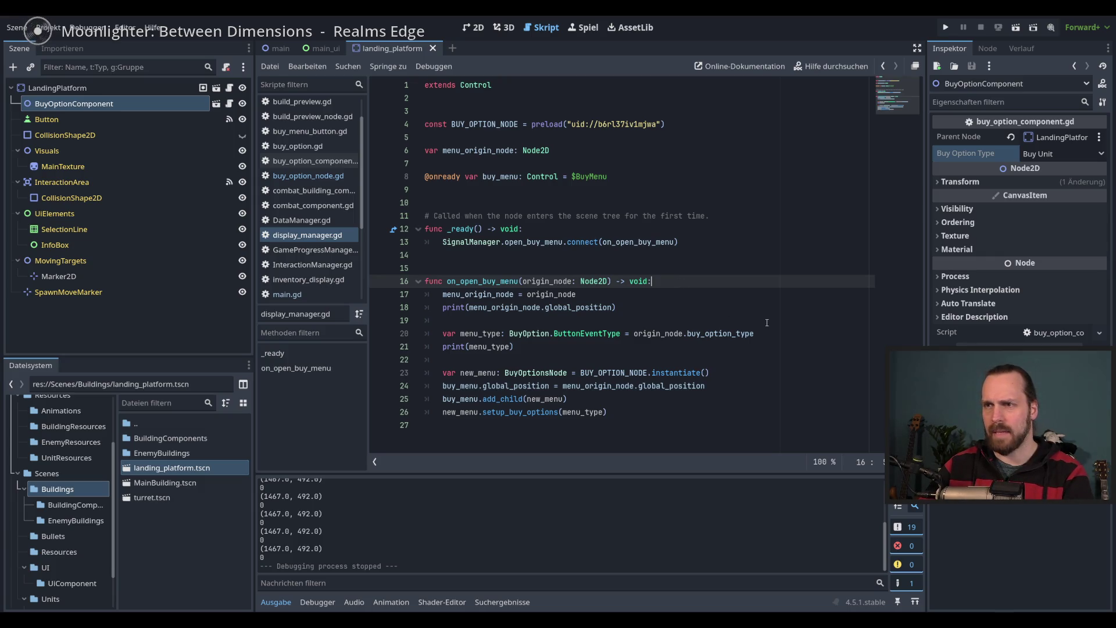
# Start a 'for menu in buy_menu' loop at the top of on_open_buy_menu
pyautogui.click(326, 51)
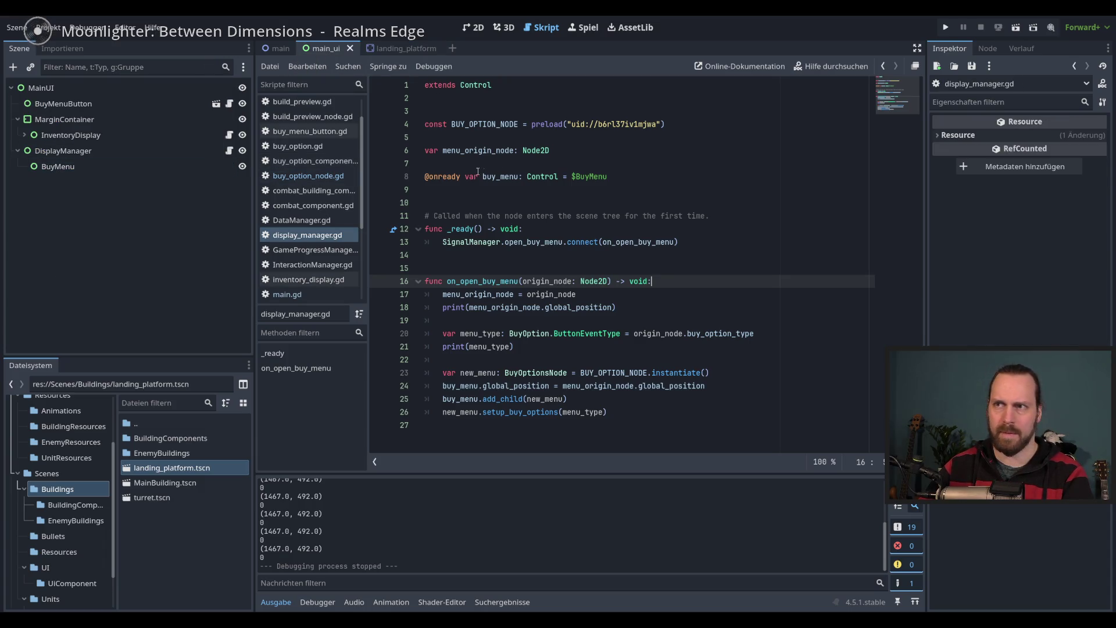
pyautogui.press('Return')
pyautogui.press('Return')
pyautogui.click(693, 294)
pyautogui.write('for ')
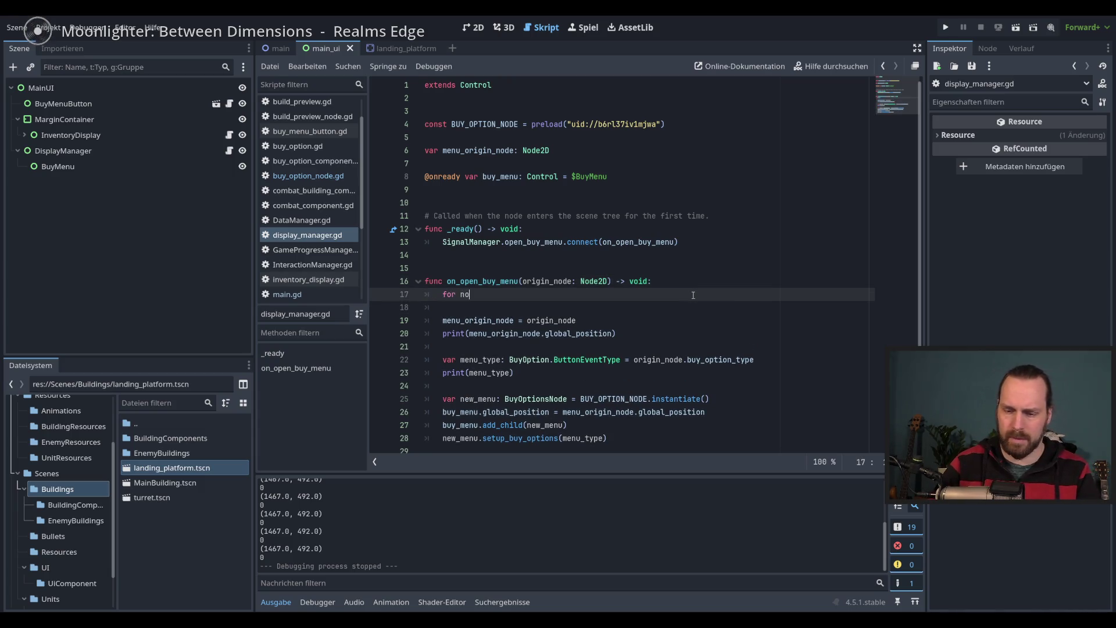
pyautogui.write('no')
pyautogui.press('BackSpace')
pyautogui.press('BackSpace')
pyautogui.write('m')
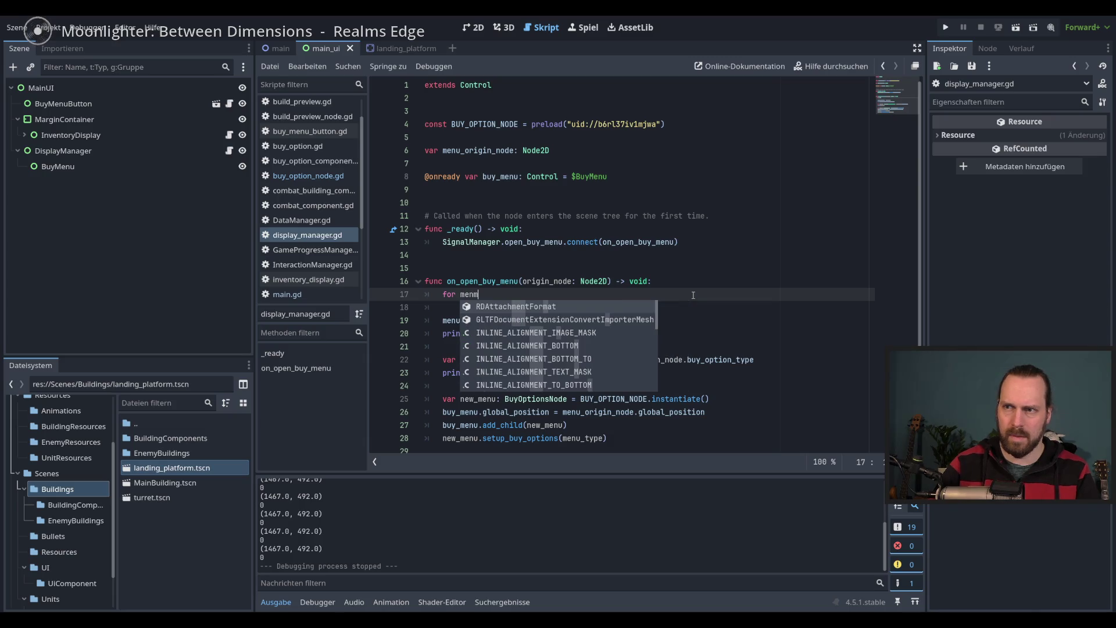
pyautogui.write('enu in b')
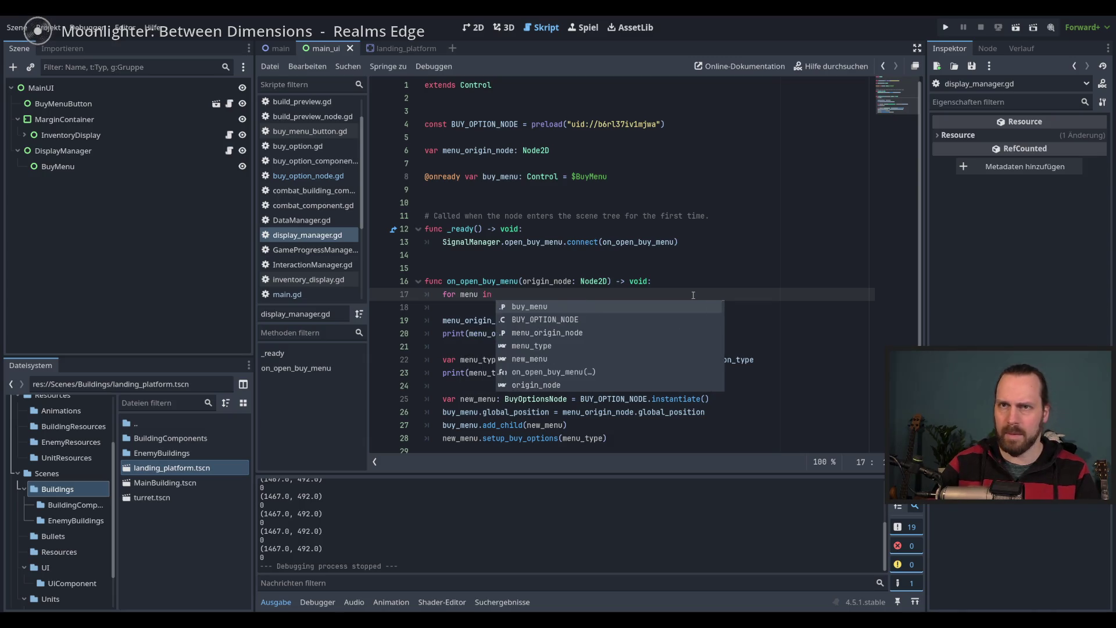
pyautogui.press('Return')
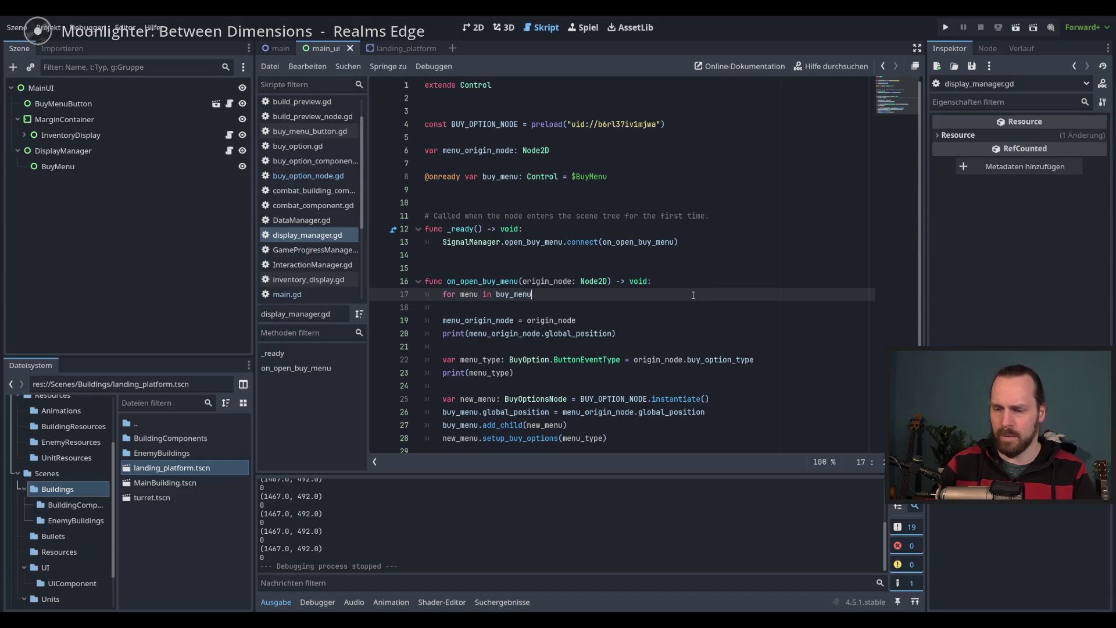
# Complete the loop with .get_children() and menu.queue_free(), save the script, and run
pyautogui.write('.ge')
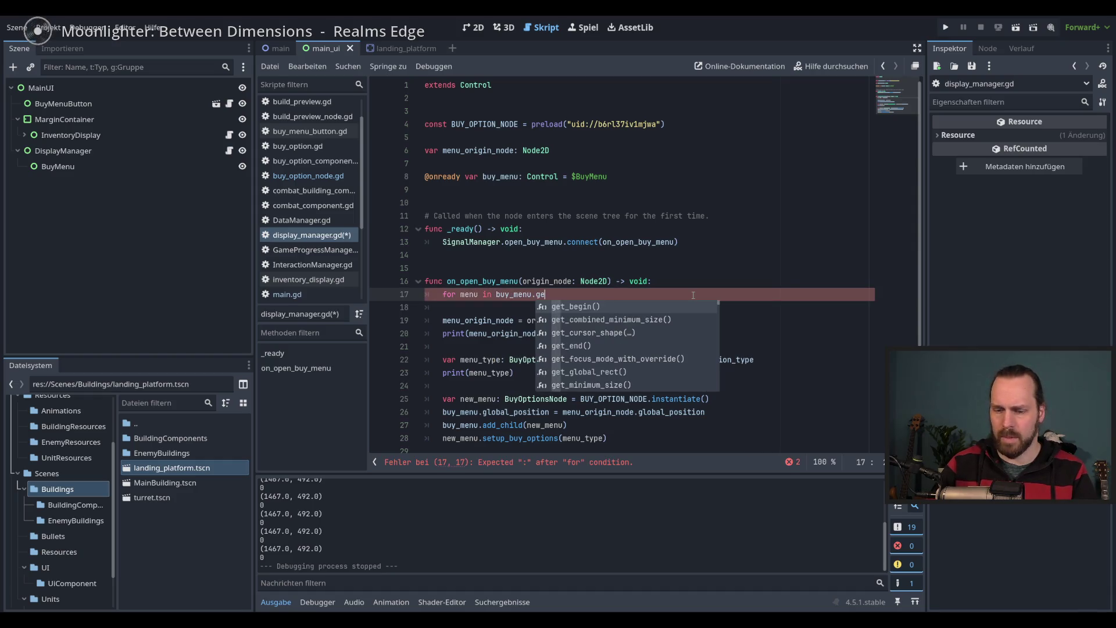
pyautogui.write('t_ch')
pyautogui.press('Down')
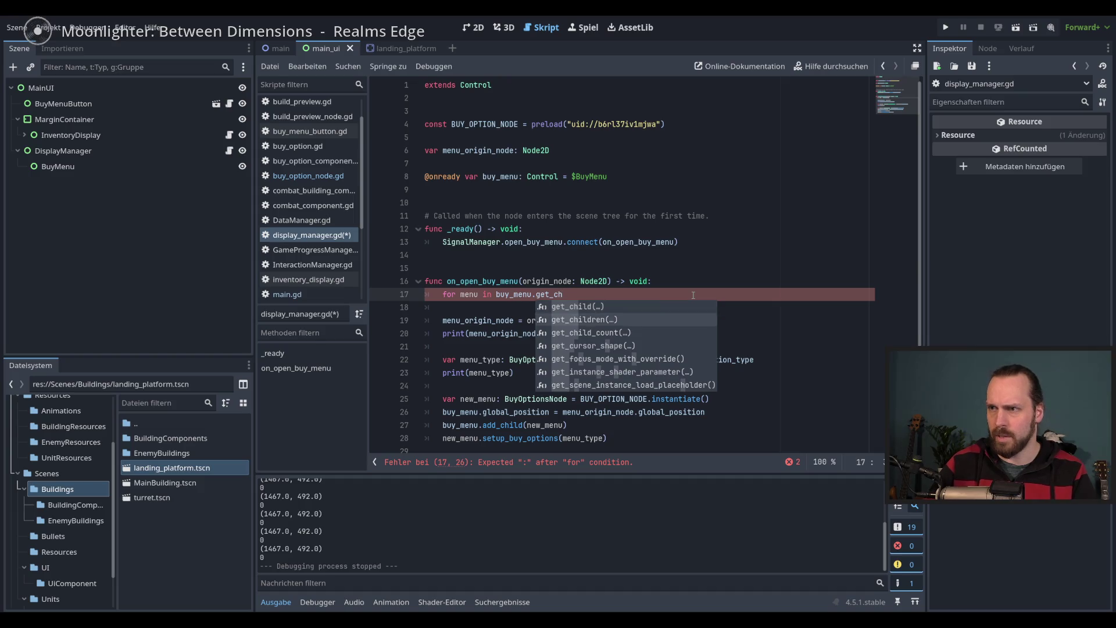
pyautogui.press('Return')
pyautogui.write(':')
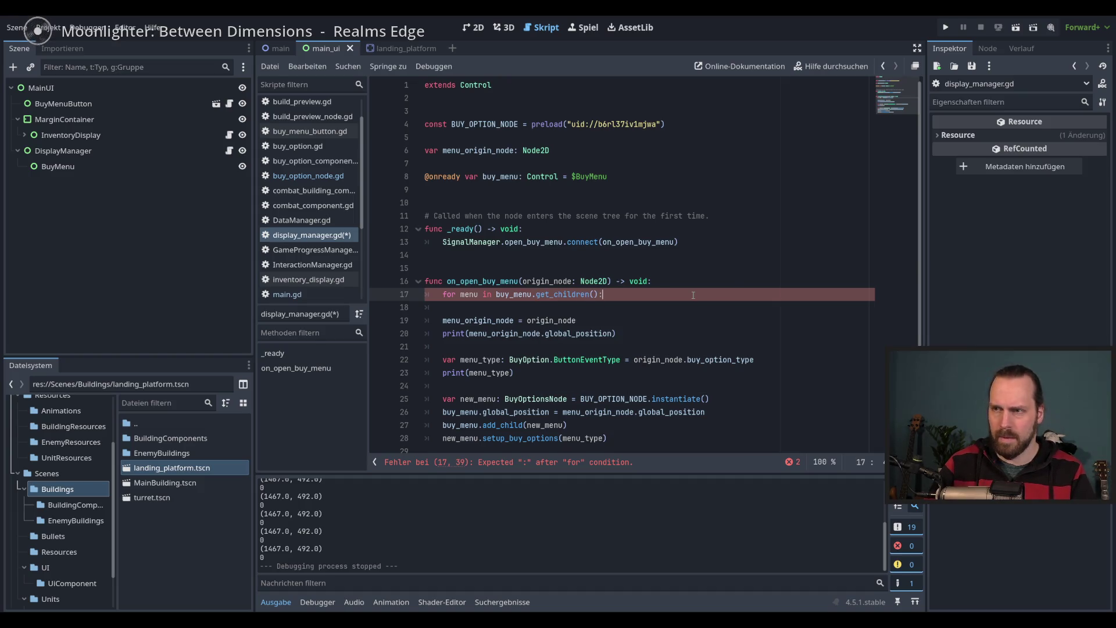
pyautogui.press('Return')
pyautogui.write('menu')
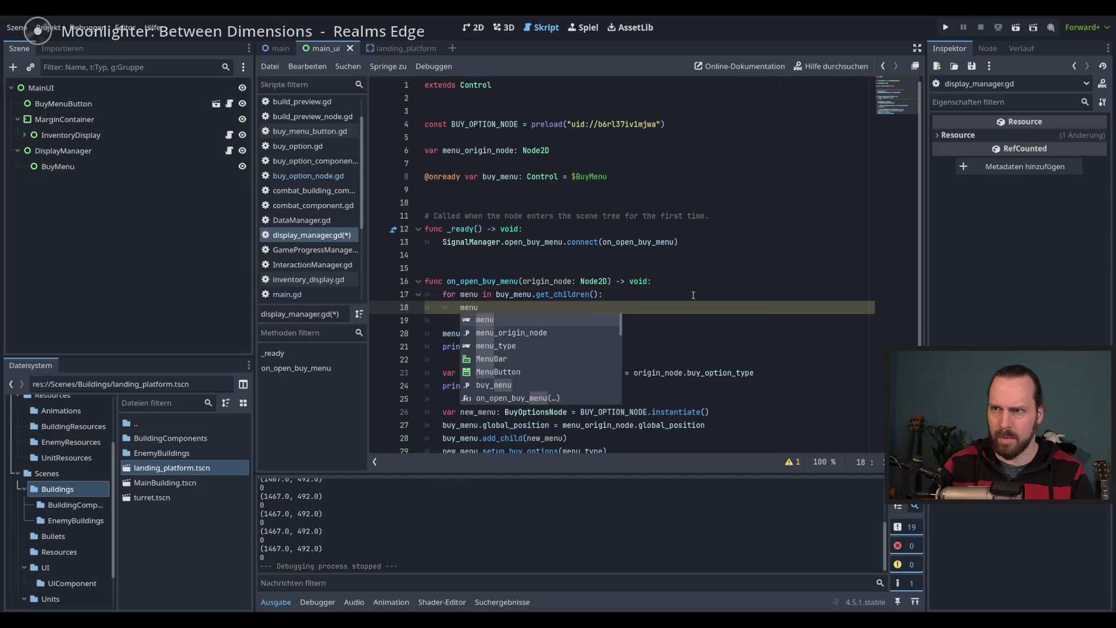
pyautogui.write('.qu')
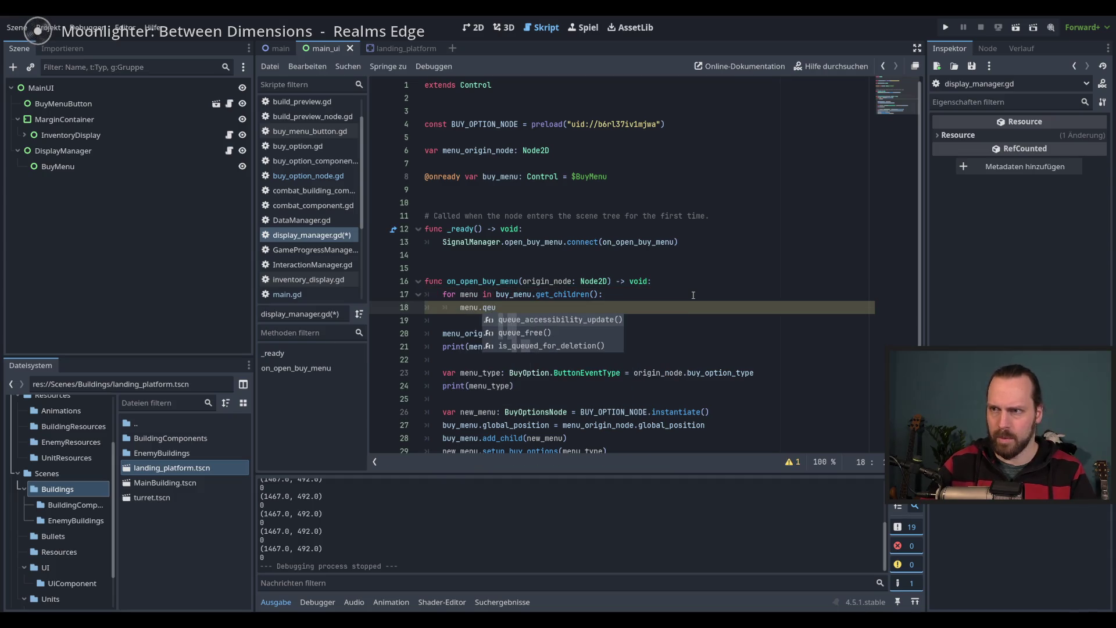
pyautogui.press('Return')
pyautogui.hotkey('ctrl', 's')
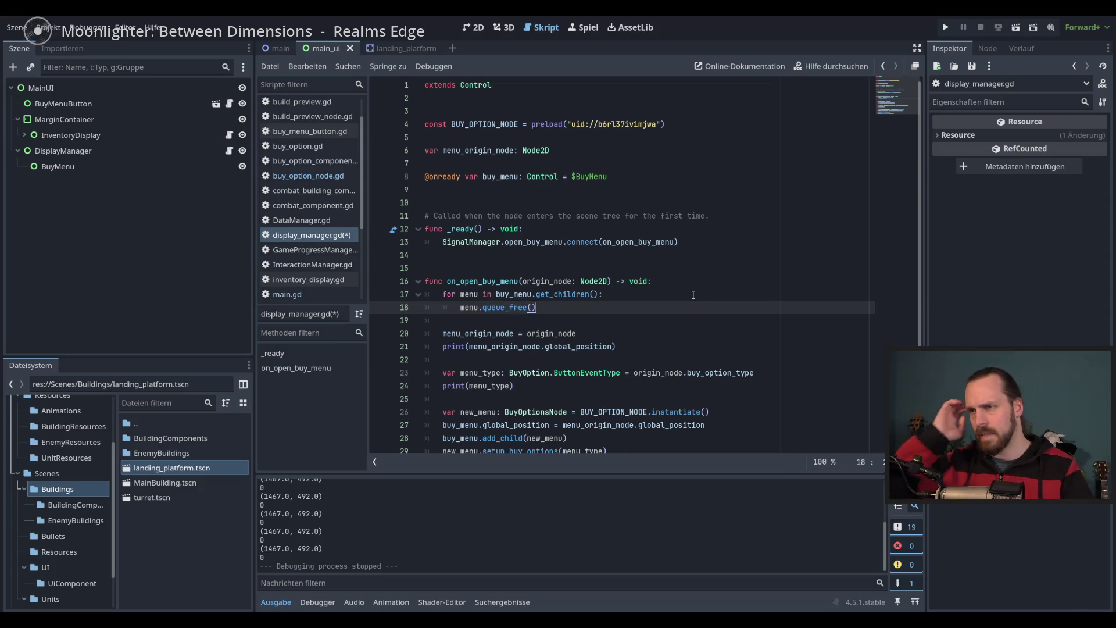
pyautogui.press('F5')
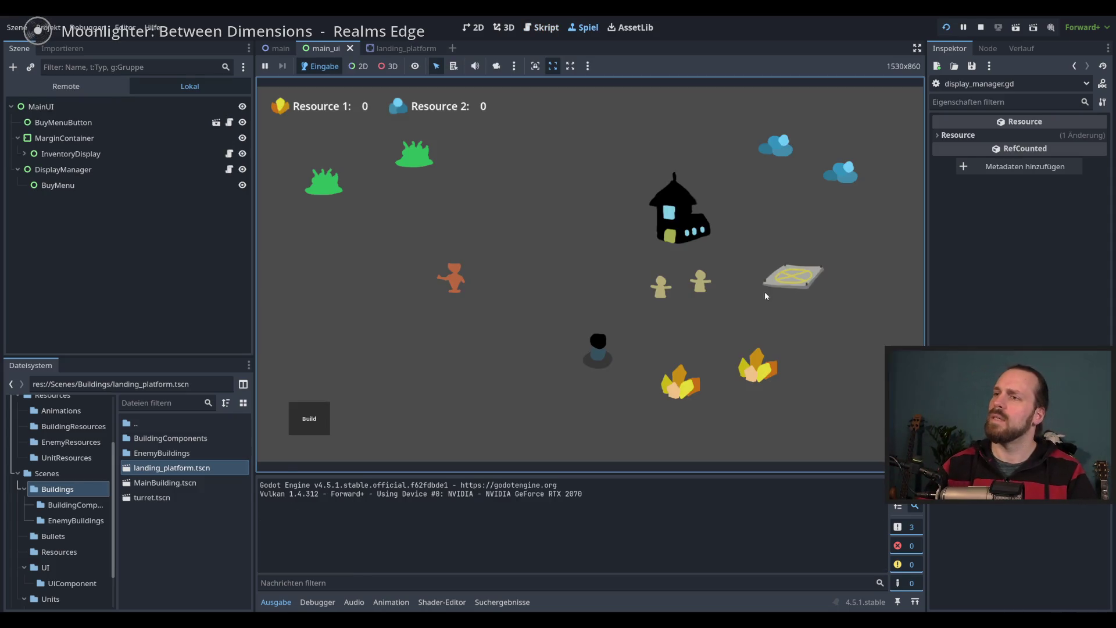
# Reopen the landing platform's buy menu several times to check old menus are freed
pyautogui.click(766, 291)
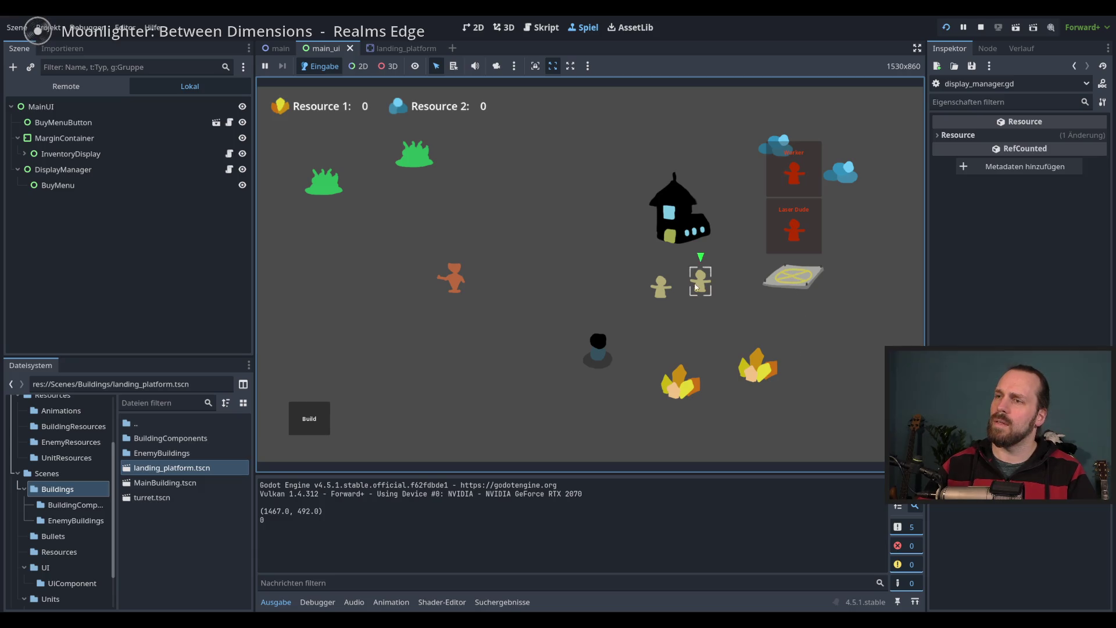
pyautogui.click(794, 277)
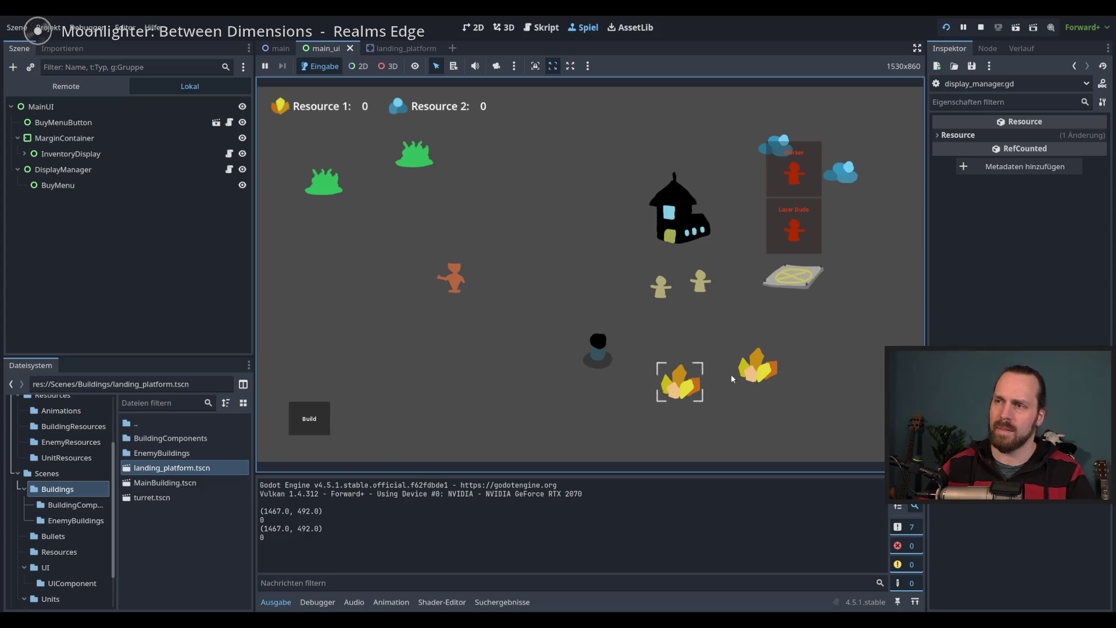
pyautogui.click(801, 277)
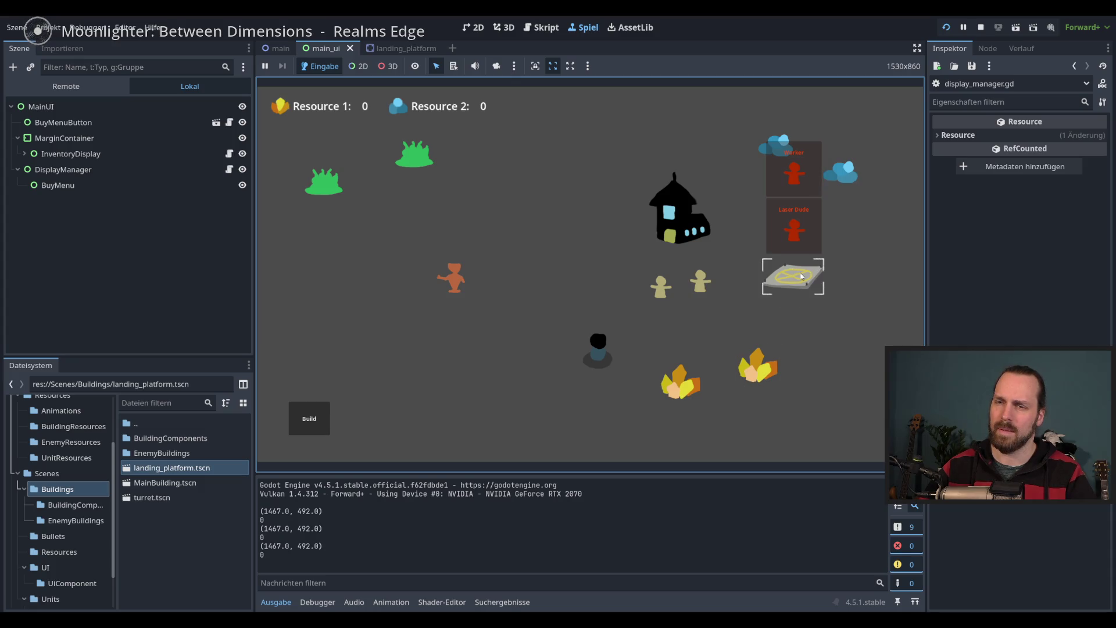
pyautogui.click(803, 282)
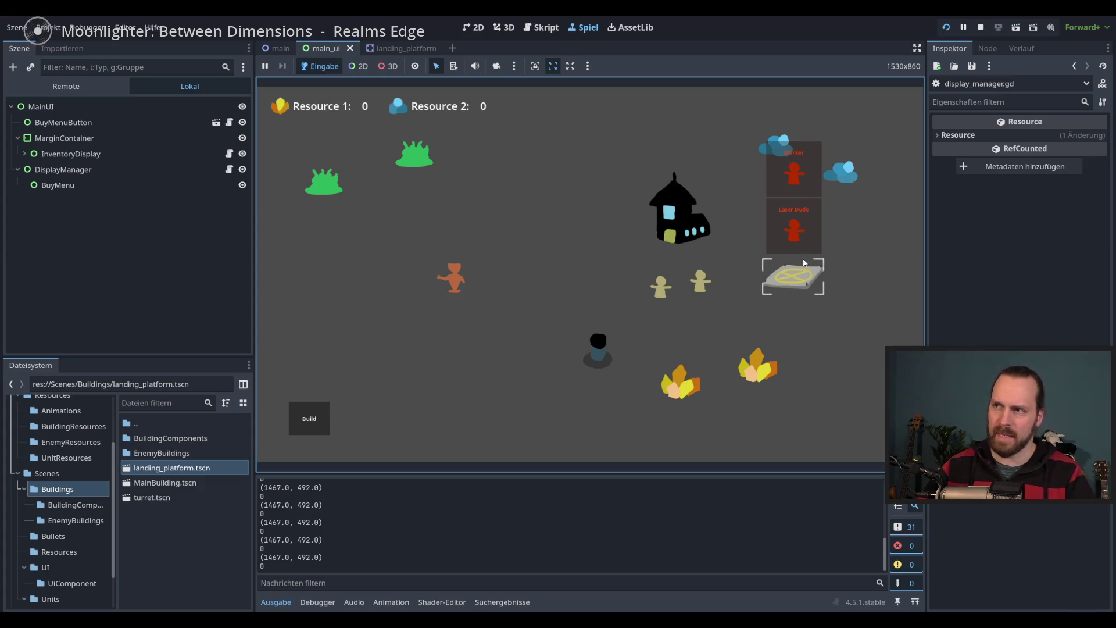
# Buy several Laser Dudes and Workers, reopen the menu, then stop the game
pyautogui.click(808, 169)
pyautogui.click(799, 233)
pyautogui.click(798, 233)
pyautogui.click(799, 233)
pyautogui.click(794, 174)
pyautogui.click(794, 173)
pyautogui.click(794, 173)
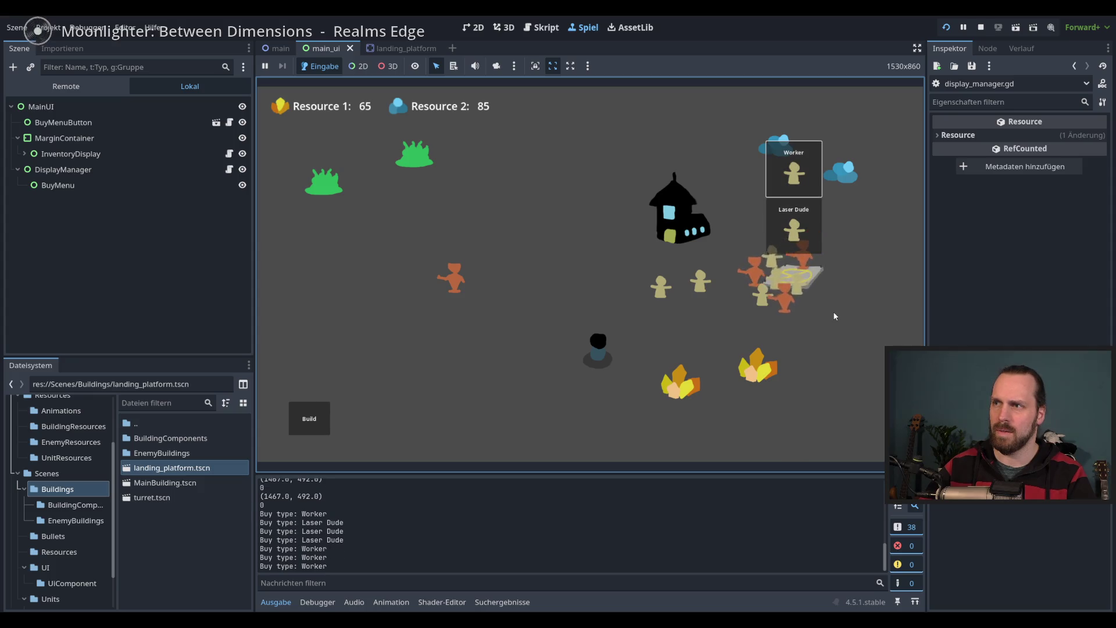
pyautogui.click(840, 290)
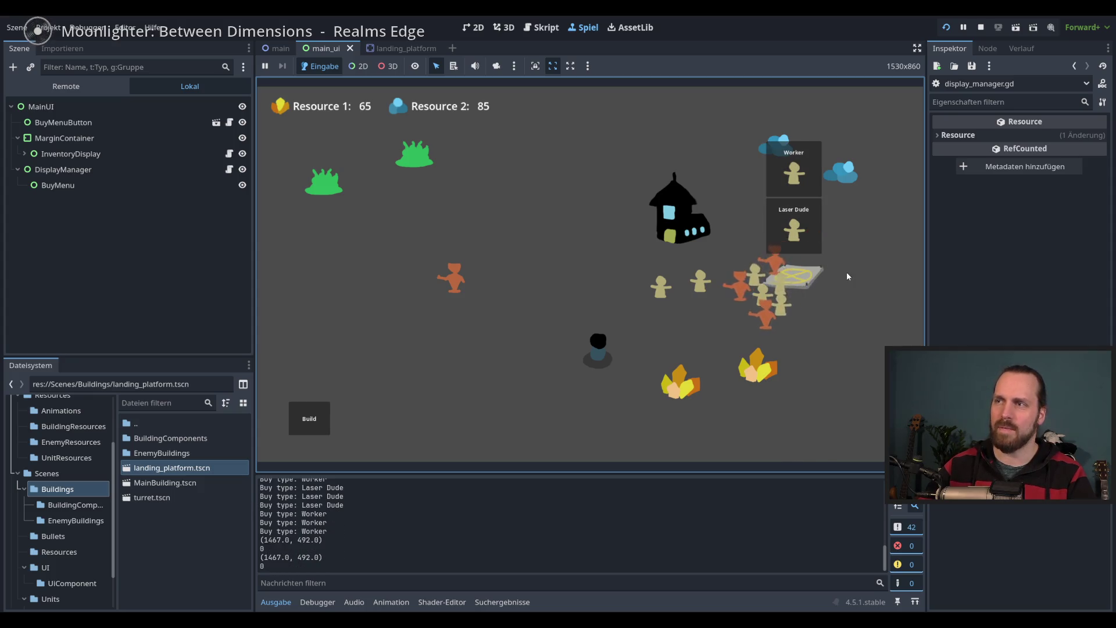
pyautogui.click(854, 317)
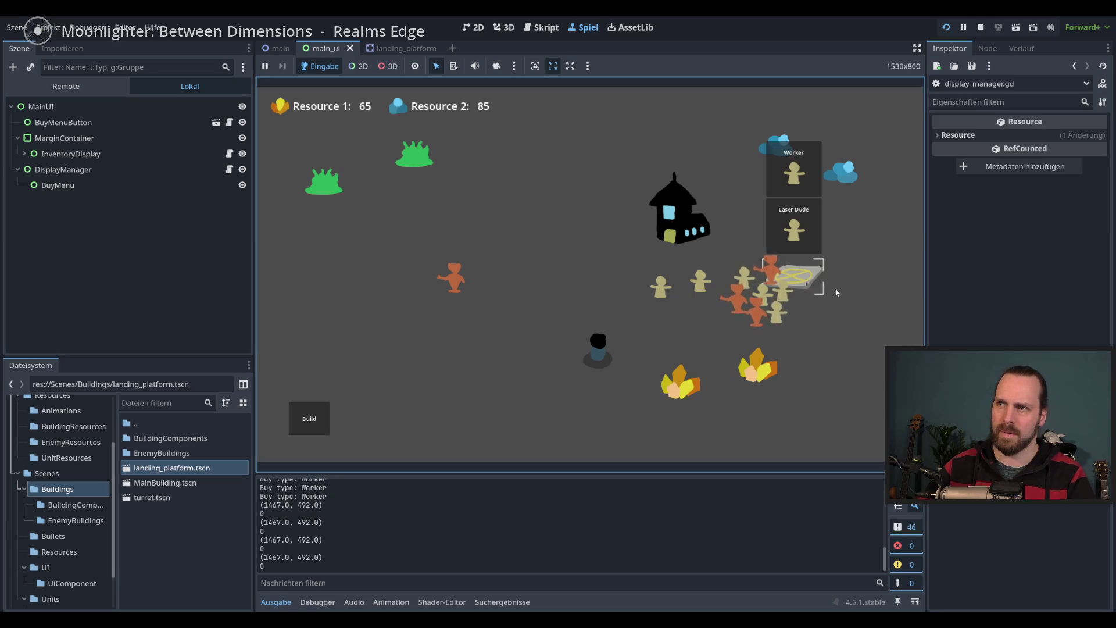
pyautogui.press('F8')
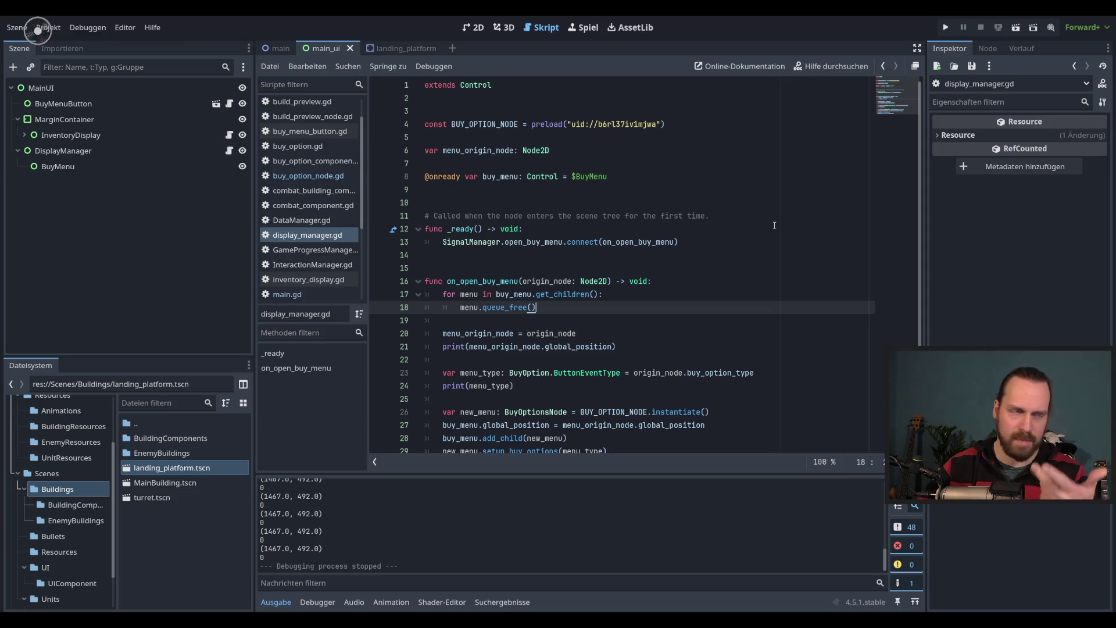
# In _ready, add SignalManager.close_buy_menus.connect(on_close_buy_menus)
pyautogui.click(700, 241)
pyautogui.press('Return')
pyautogui.press('BackSpace')
pyautogui.write('S')
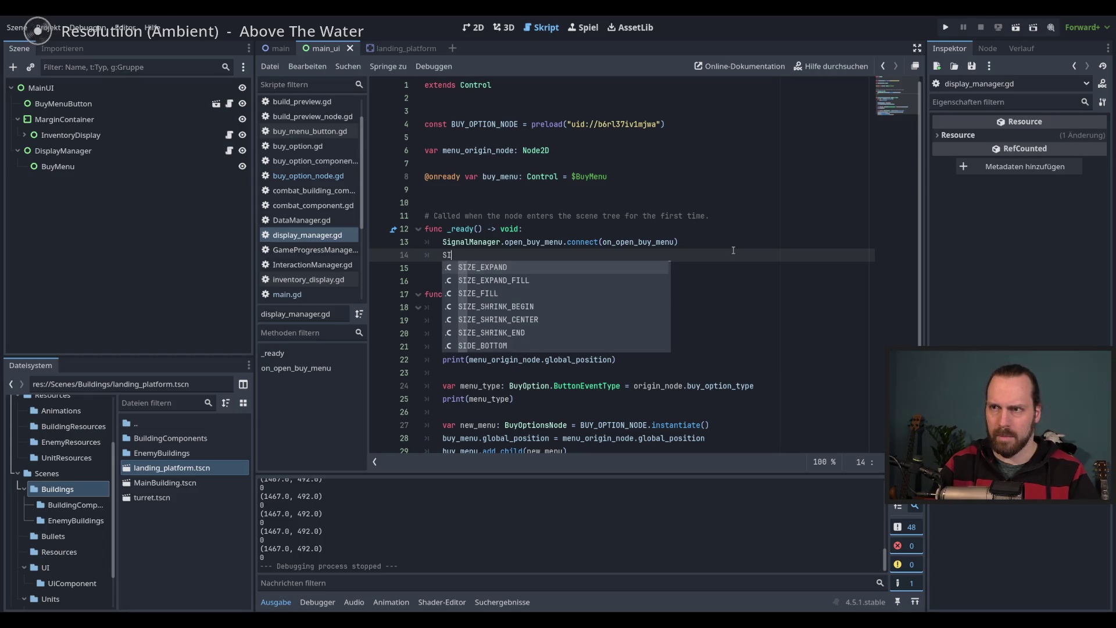
pyautogui.write('ig')
pyautogui.press('Down')
pyautogui.press('Return')
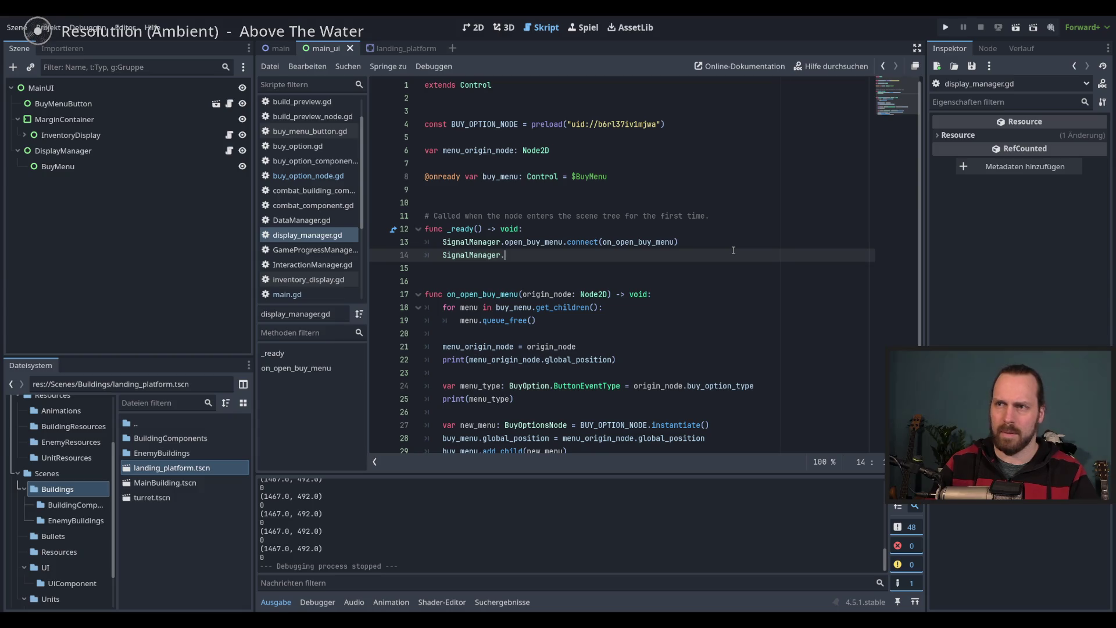
pyautogui.write('cl')
pyautogui.press('Return')
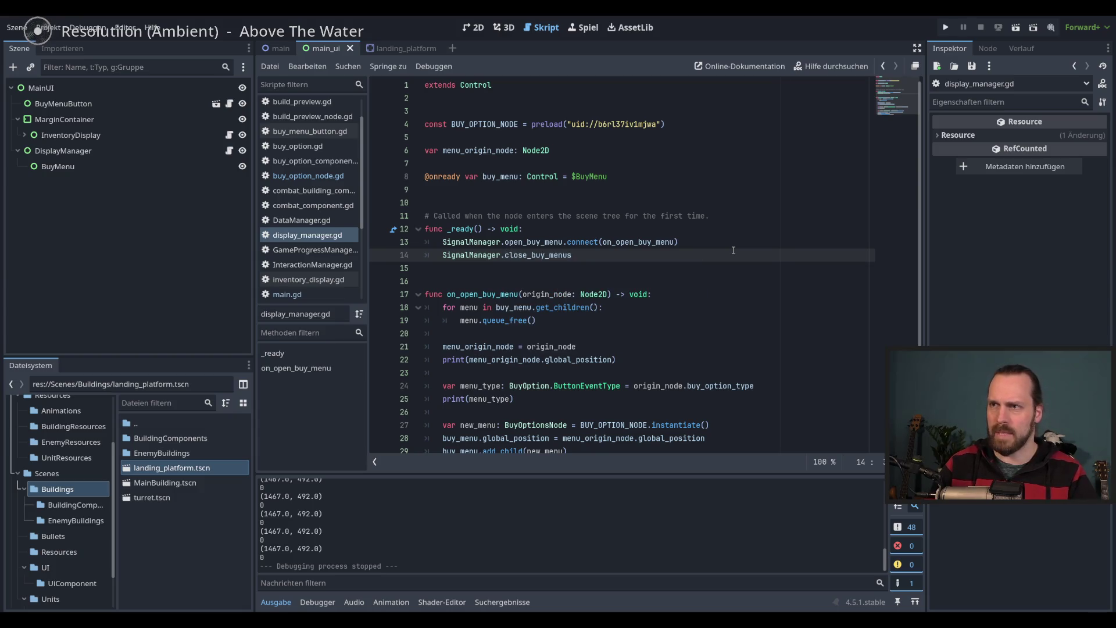
pyautogui.write('.co')
pyautogui.press('Return')
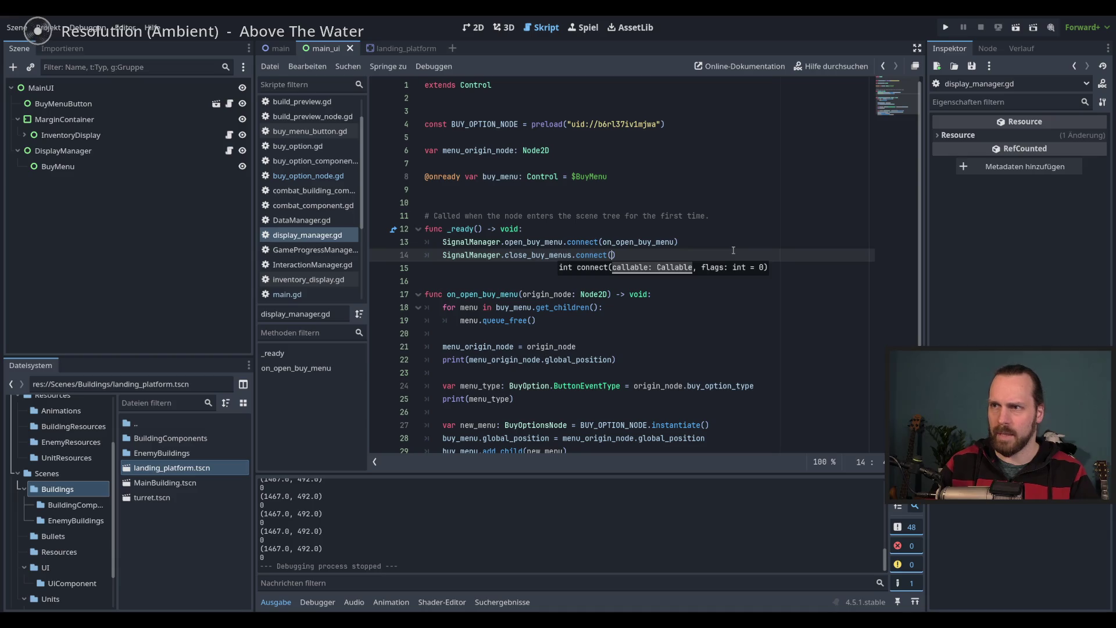
pyautogui.write('on_close_')
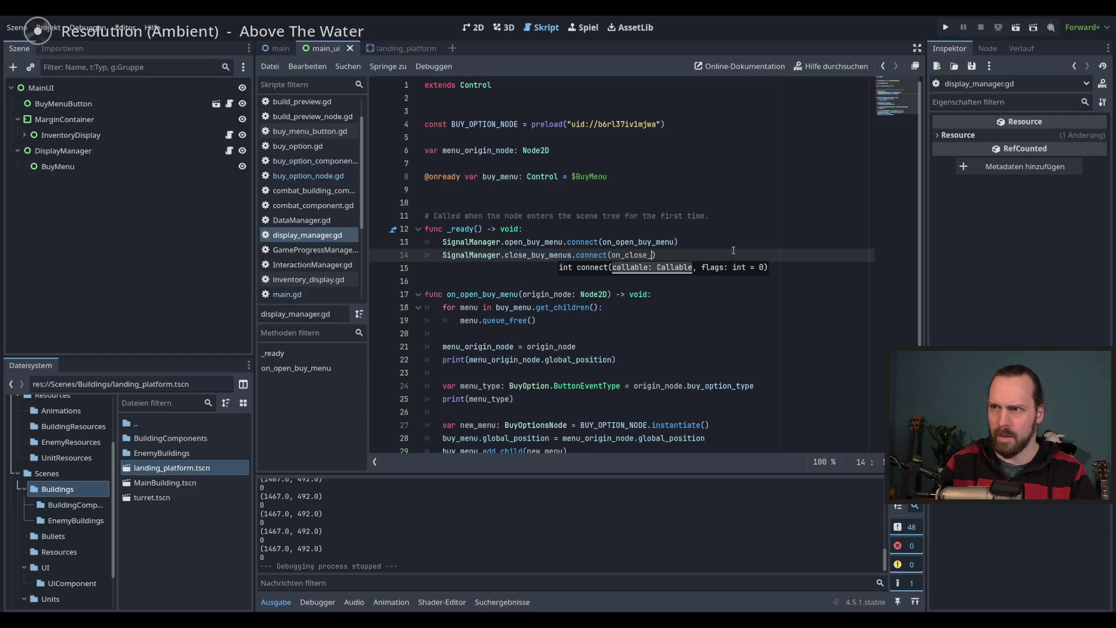
pyautogui.write('buy_menus')
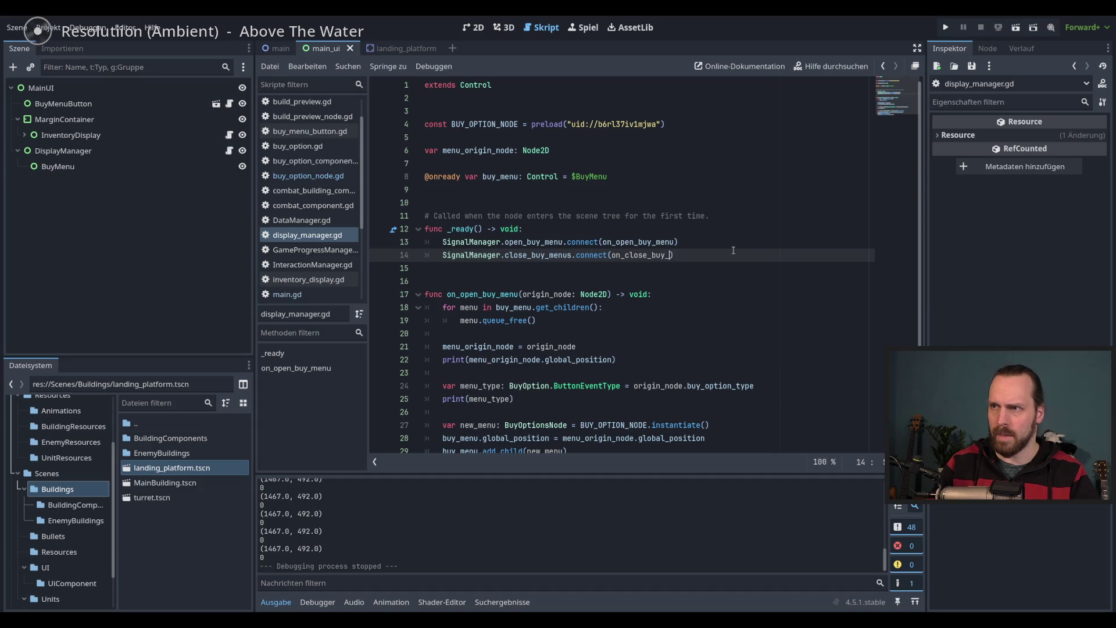
# Add a new 'func on_close_buy_menus() -> void:' at the end of the script
pyautogui.doubleClick(547, 255)
pyautogui.doubleClick(651, 254)
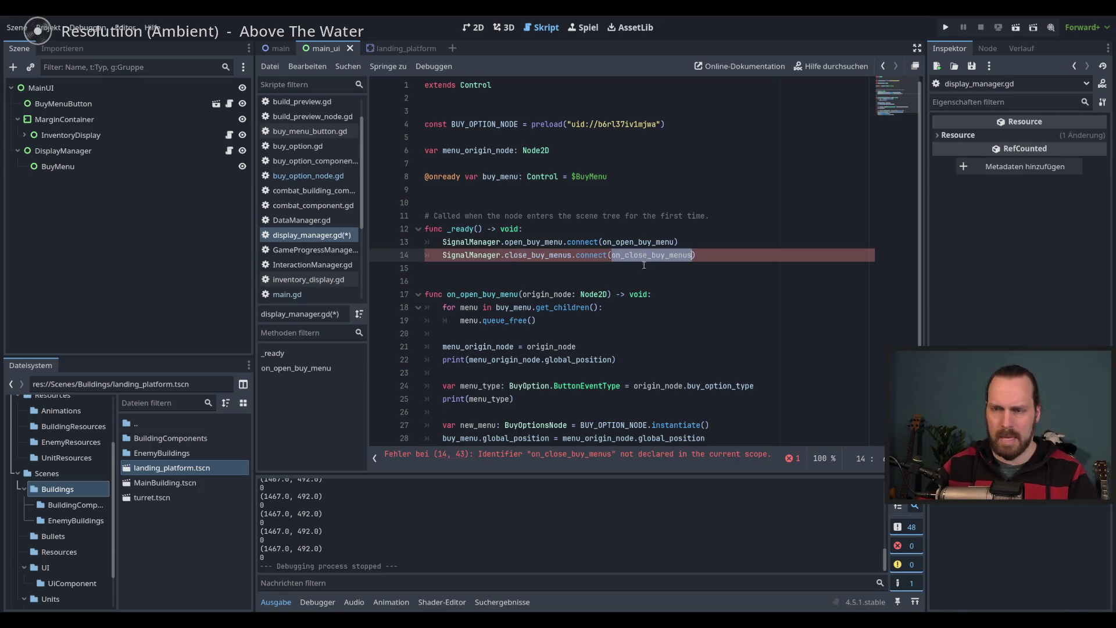
pyautogui.scroll(-2, 643, 262)
pyautogui.click(573, 437)
pyautogui.press('Return')
pyautogui.write('func on_close_buy_menus() -> ')
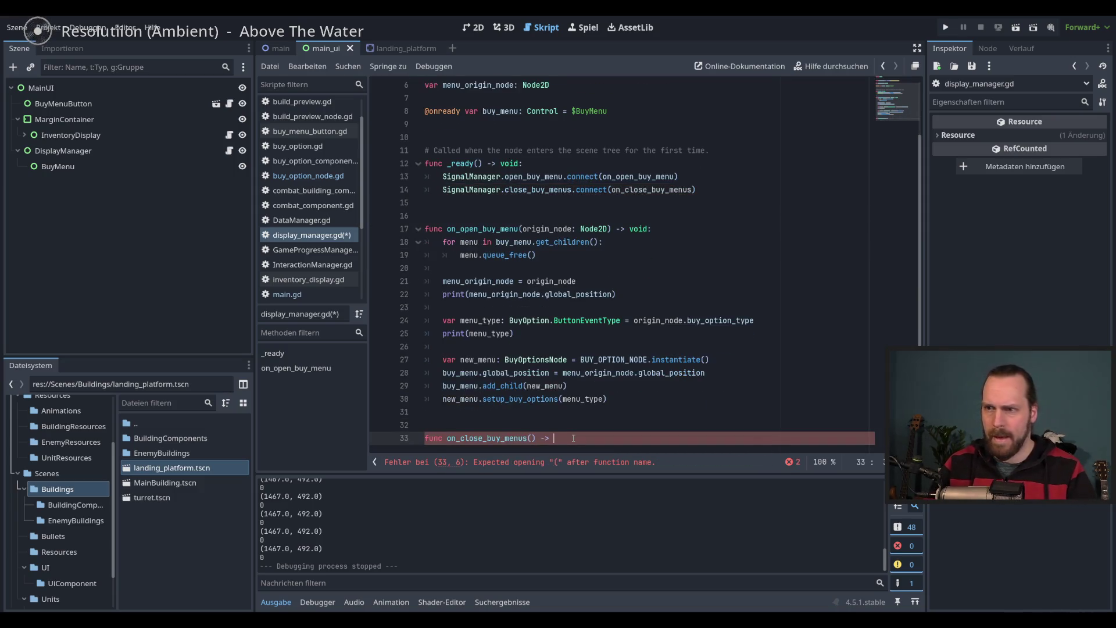
pyautogui.write('void:')
pyautogui.press('Return')
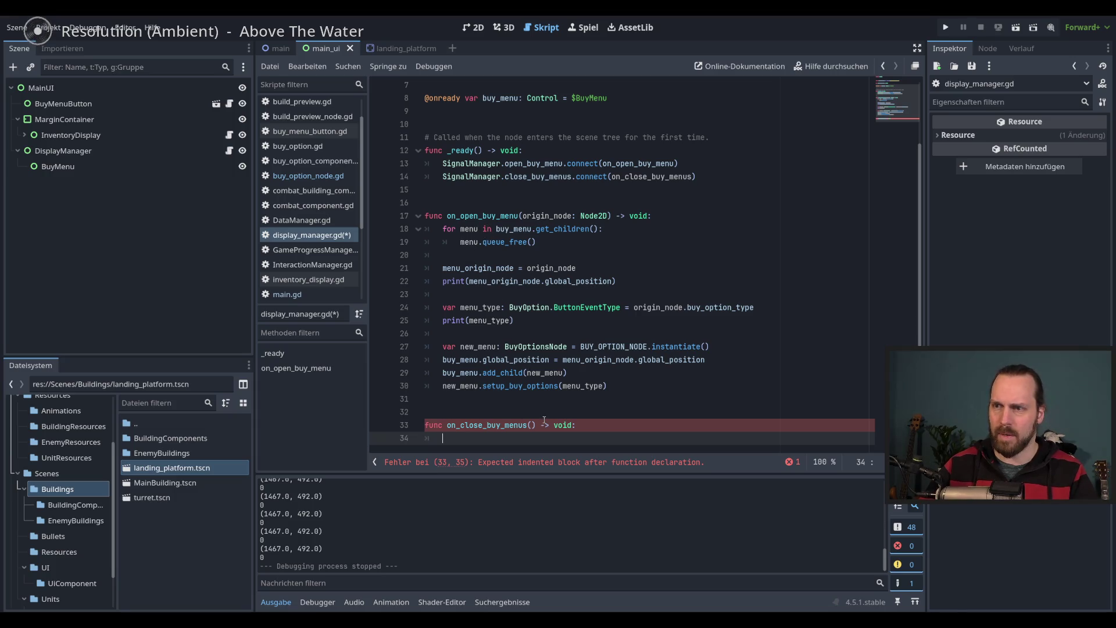
# Copy the buy-menu queue_free loop into on_close_buy_menus and relaunch the game with F5
pyautogui.moveTo(547, 248); pyautogui.dragTo(431, 239)
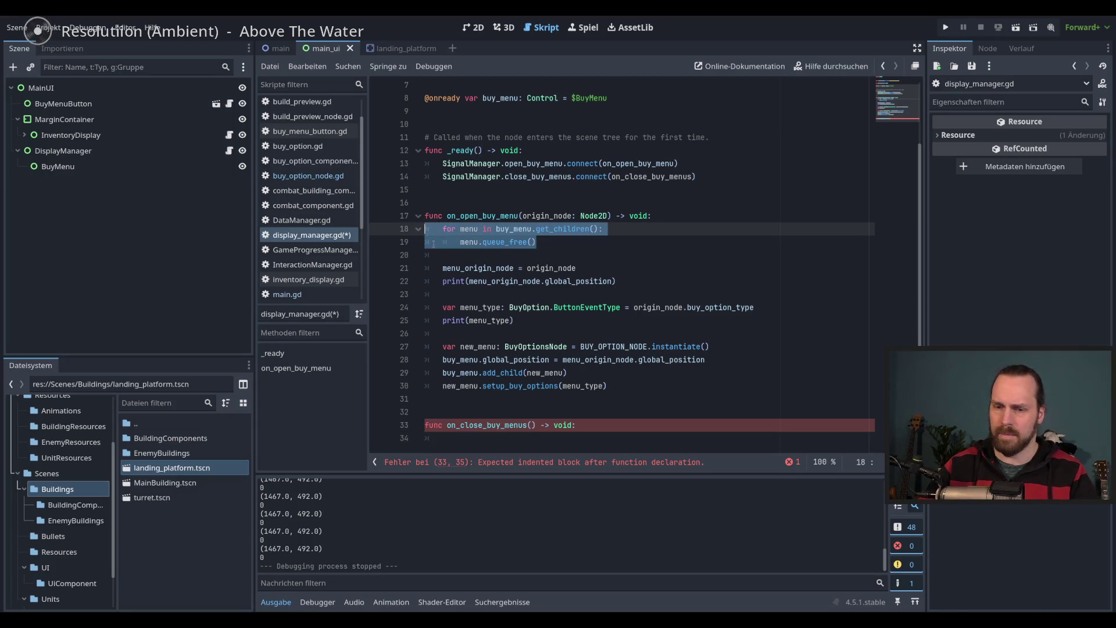
pyautogui.hotkey('ctrl', 'c')
pyautogui.click(468, 438)
pyautogui.hotkey('ctrl', 'v')
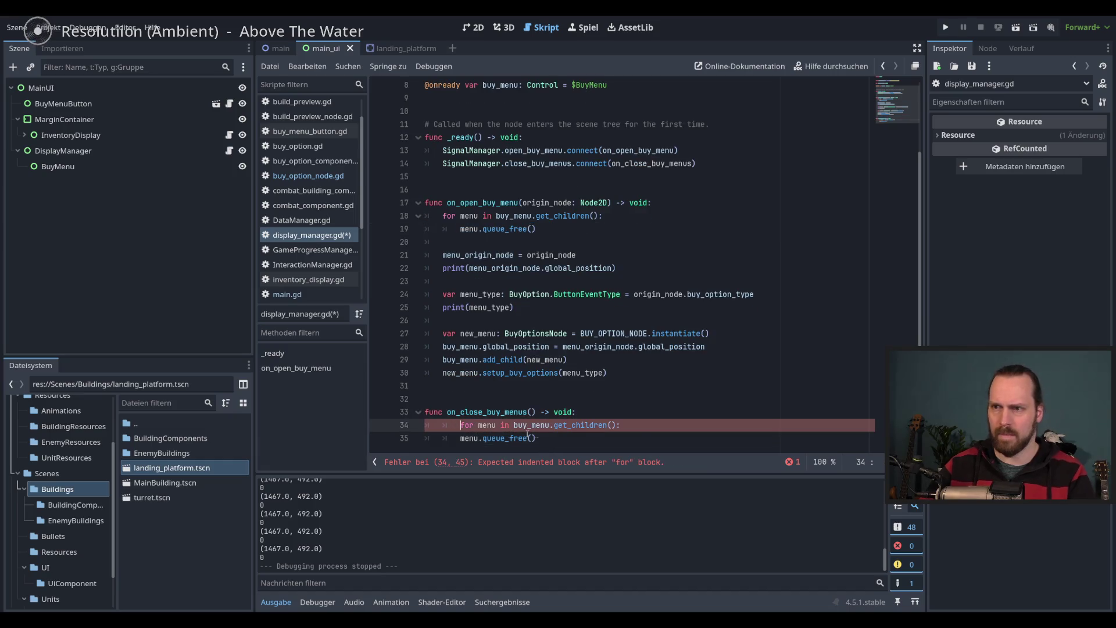
pyautogui.press('F5')
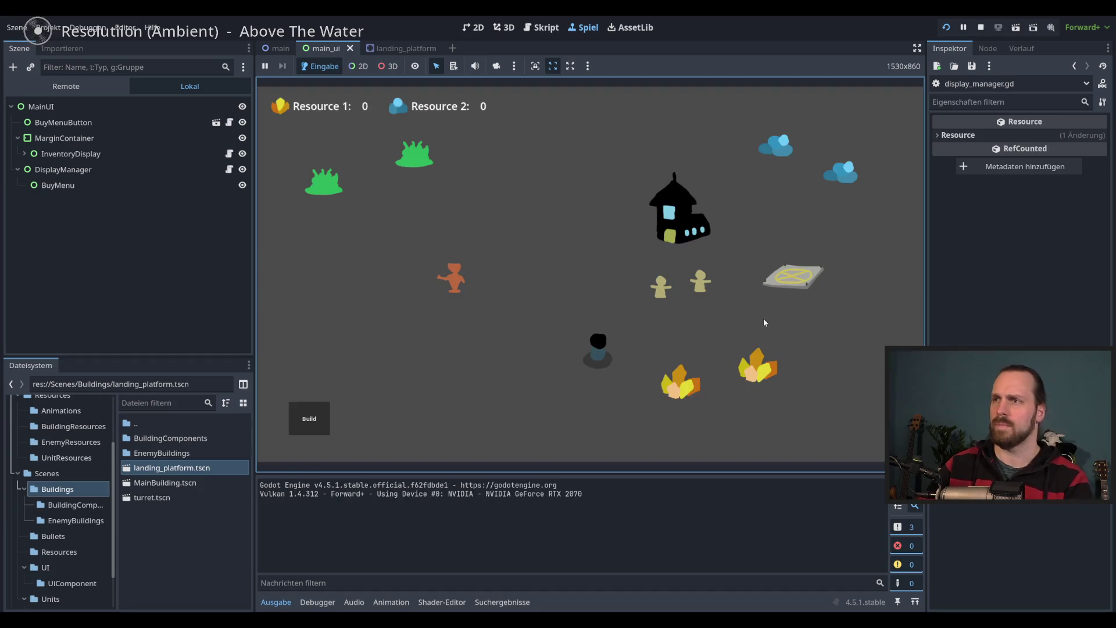
# Click the landing platform twice, then the black unit, to test their buy menus
pyautogui.click(767, 297)
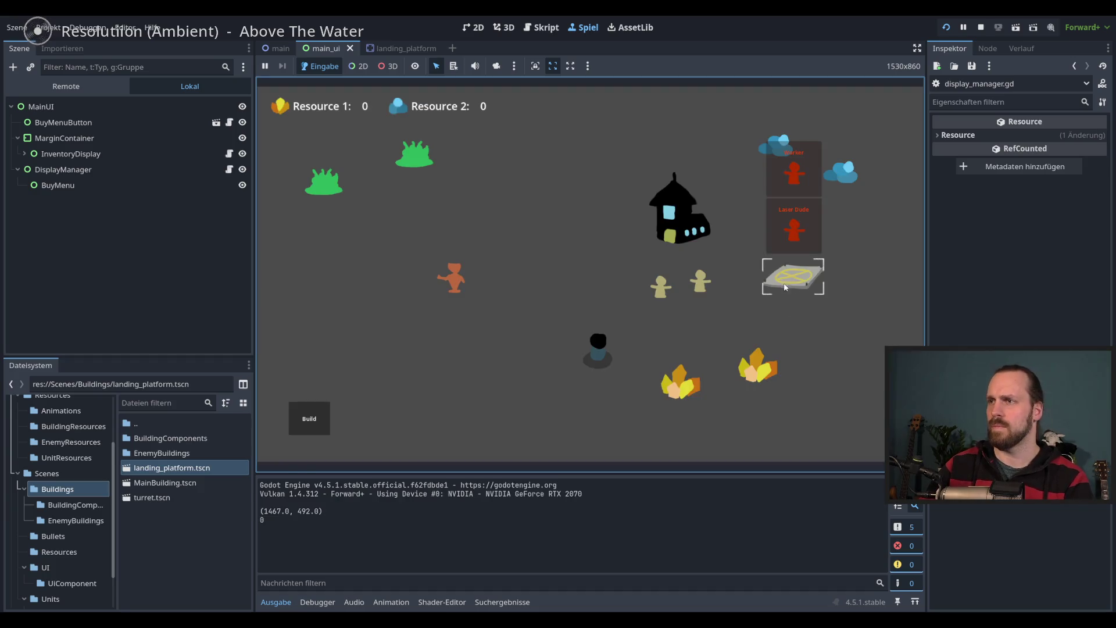
pyautogui.click(792, 284)
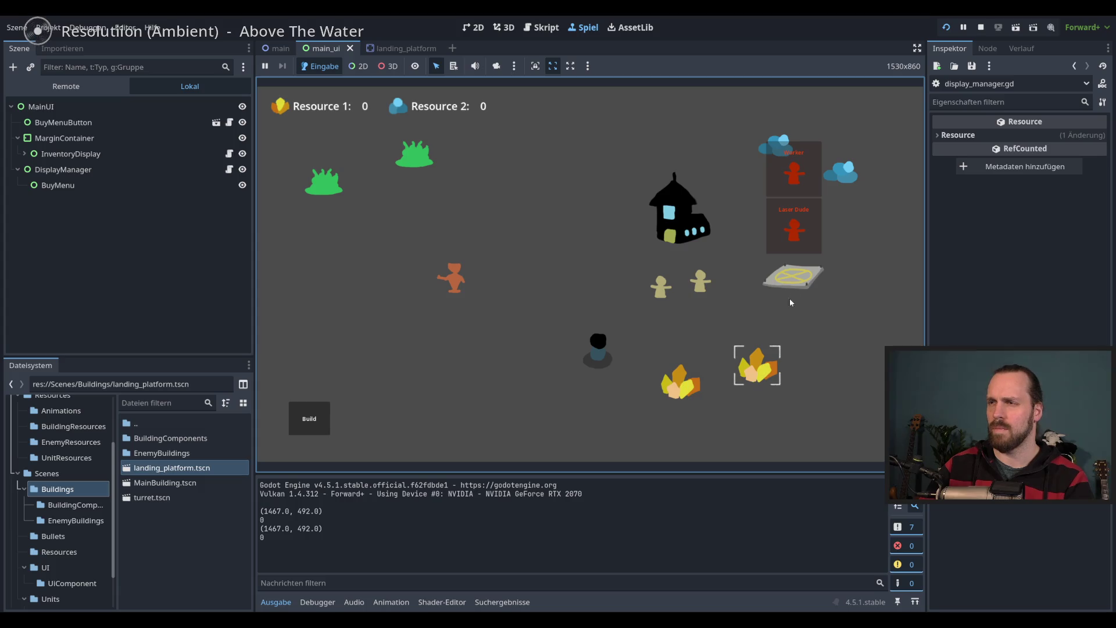
pyautogui.click(598, 349)
# Toggle the Build menu open and closed, click away to close menus, then stop the game
pyautogui.click(305, 419)
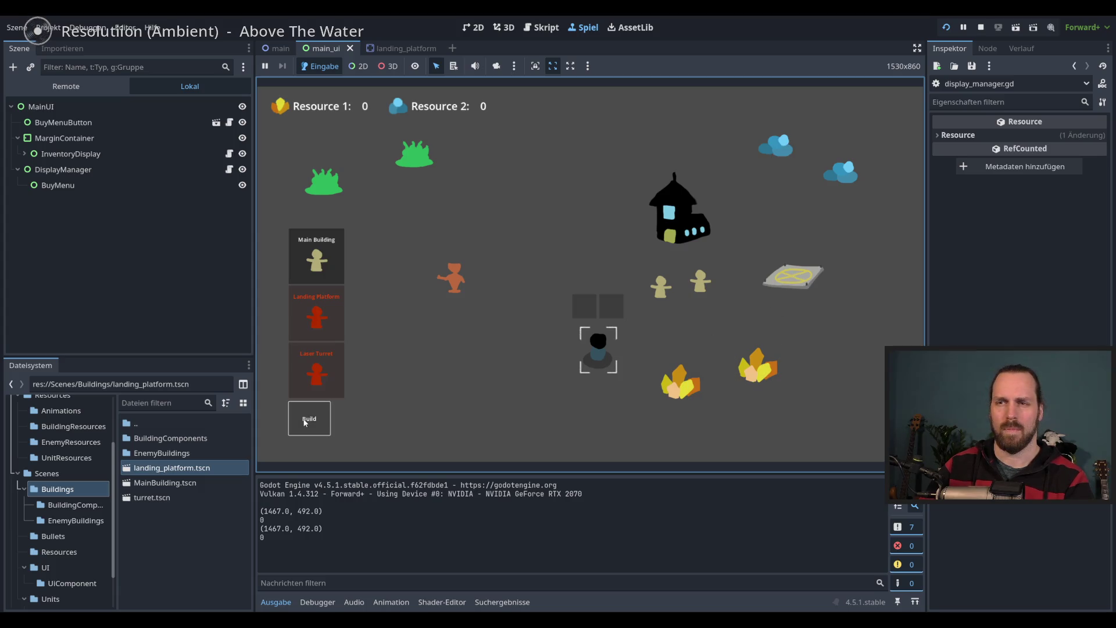
pyautogui.click(333, 417)
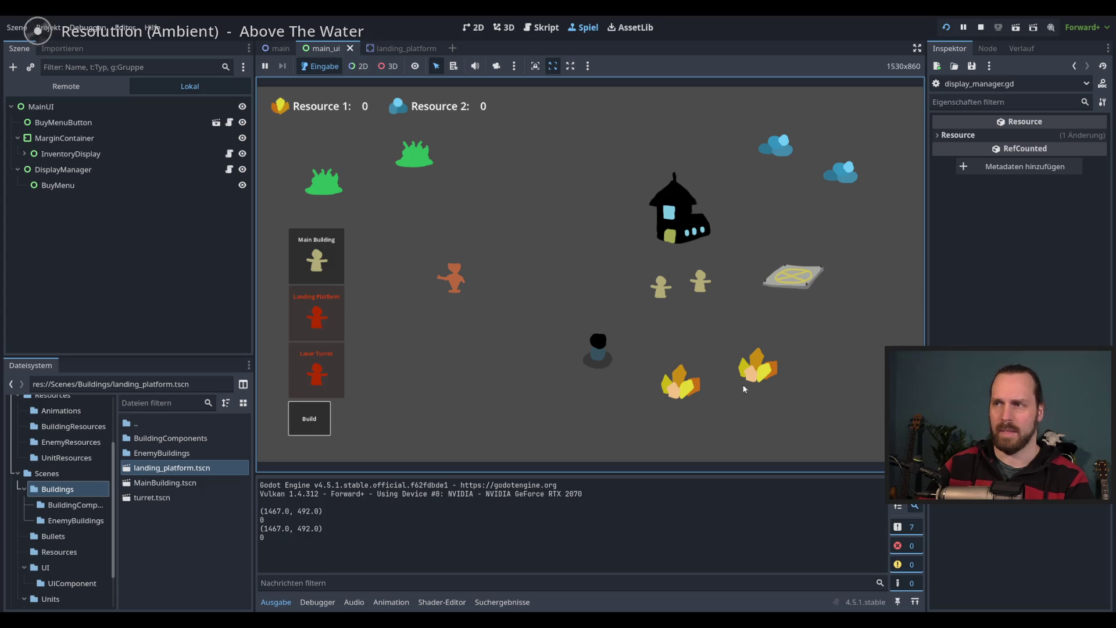
pyautogui.click(525, 360)
pyautogui.click(308, 418)
pyautogui.click(308, 419)
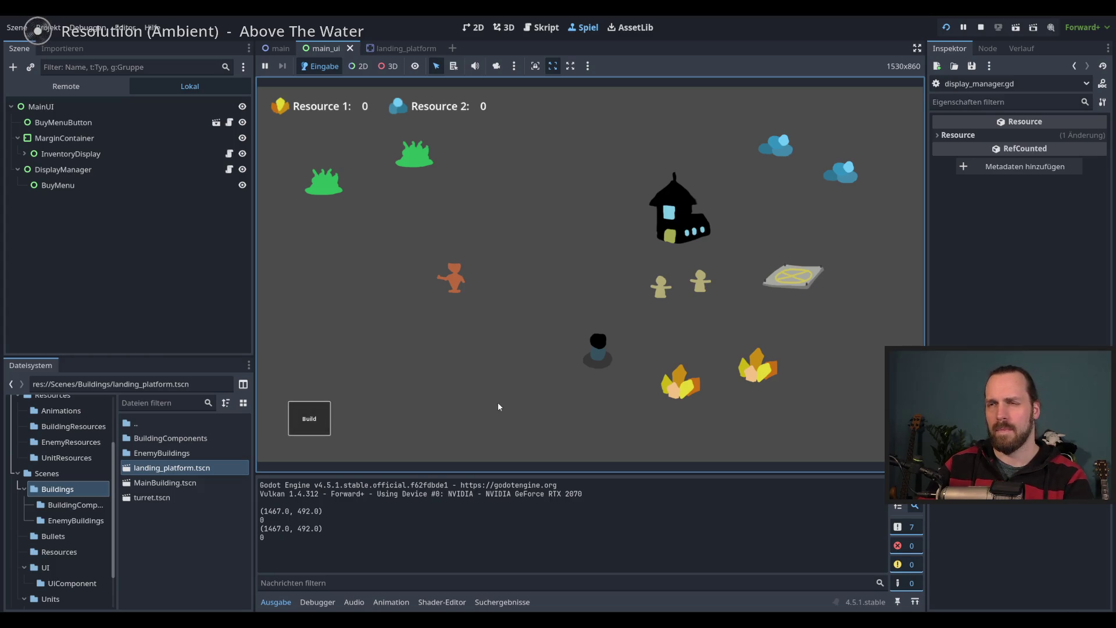
pyautogui.press('F8')
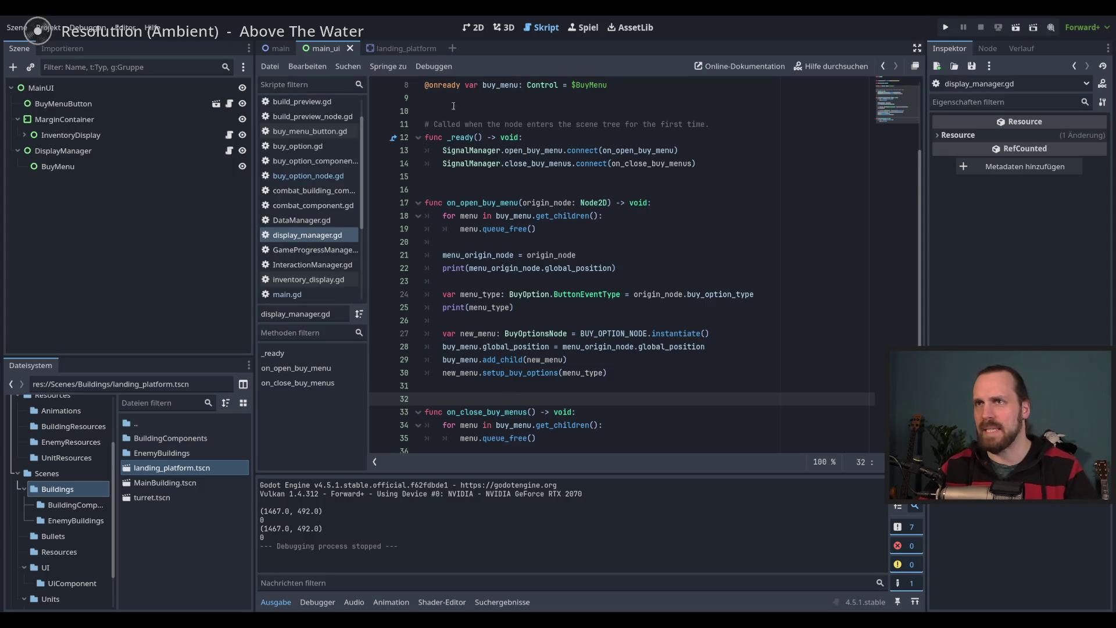
pyautogui.click(229, 103)
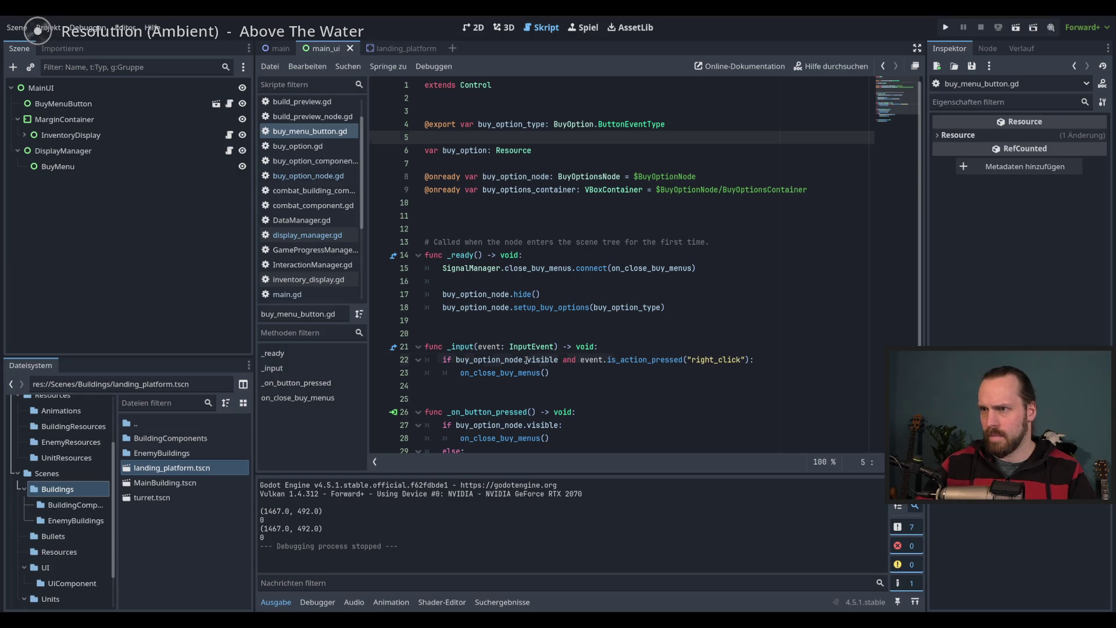
pyautogui.moveTo(527, 360); pyautogui.dragTo(560, 361)
pyautogui.doubleClick(703, 361)
pyautogui.click(620, 371)
pyautogui.doubleClick(715, 360)
pyautogui.press('Down')
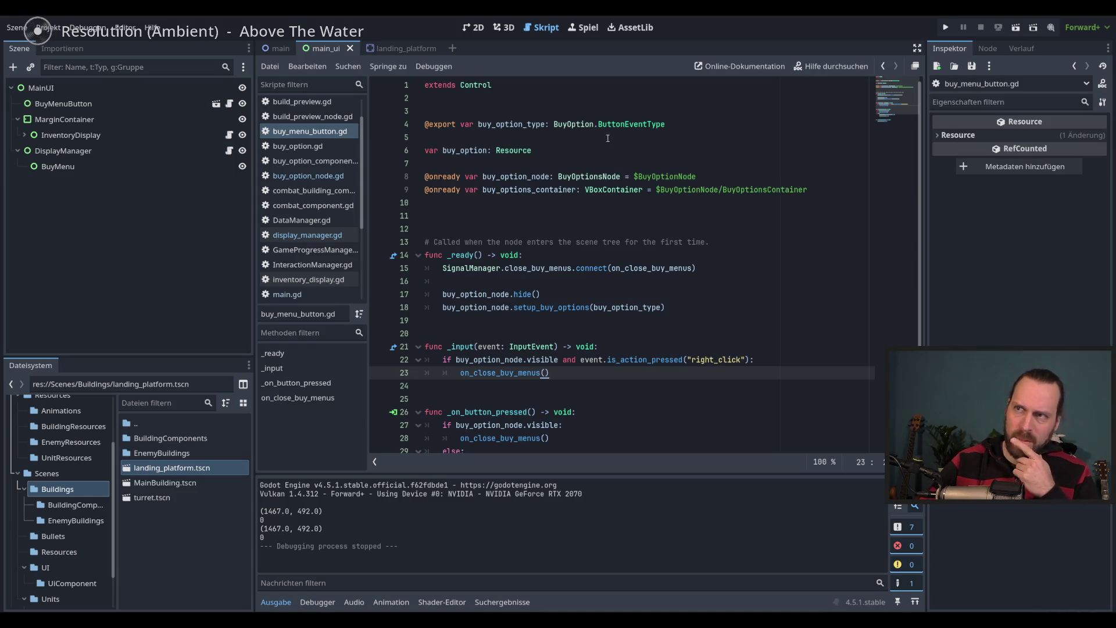
pyautogui.click(401, 48)
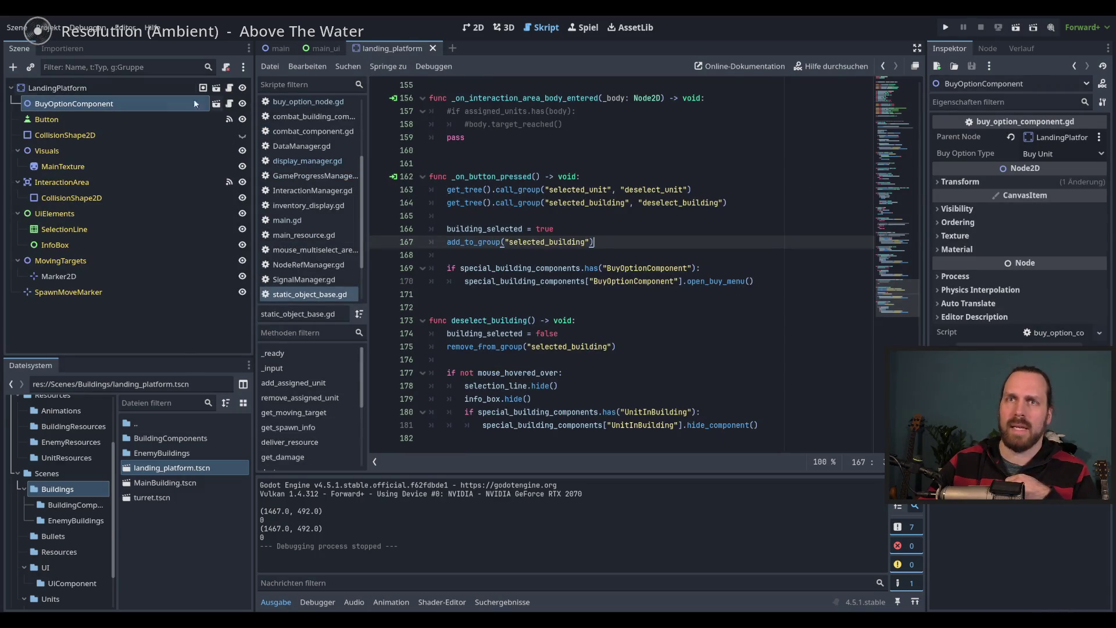
pyautogui.click(229, 103)
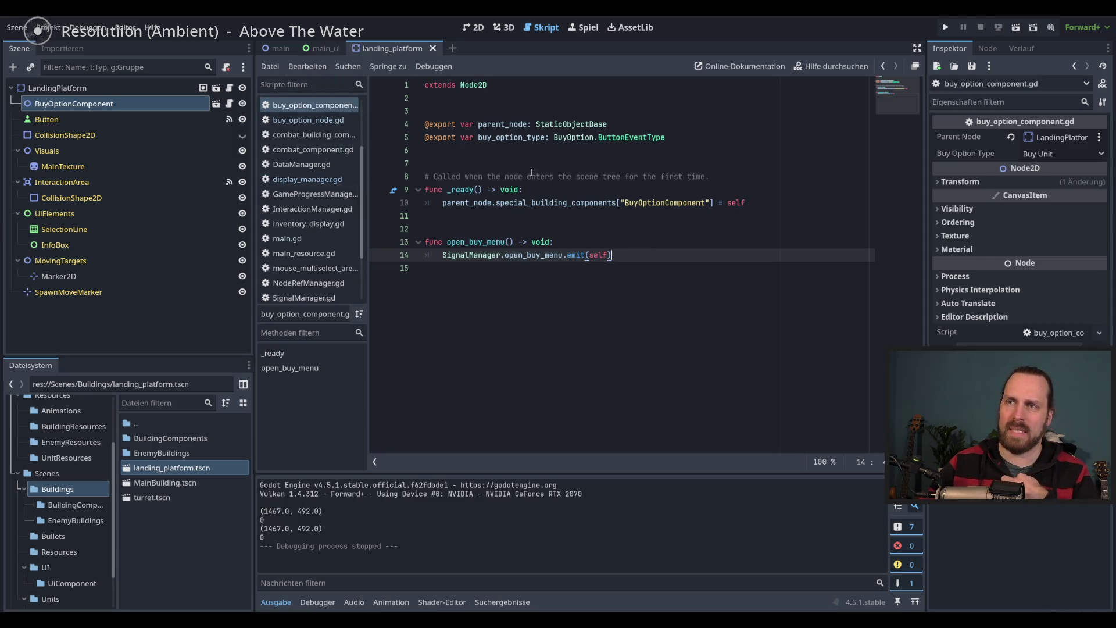
pyautogui.press('Down')
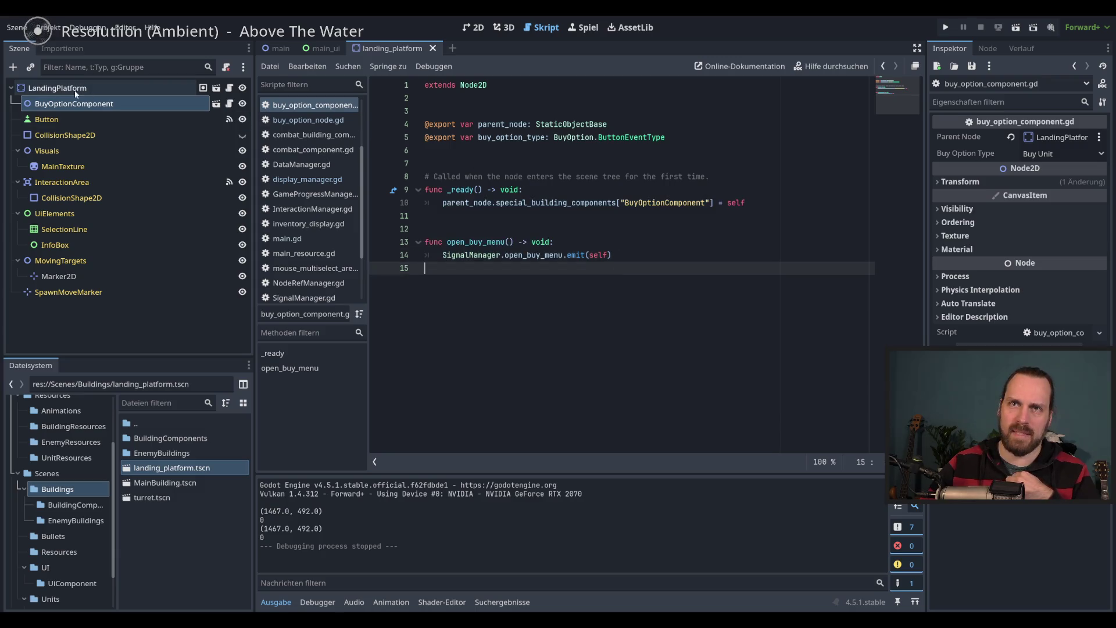
pyautogui.moveTo(326, 50)
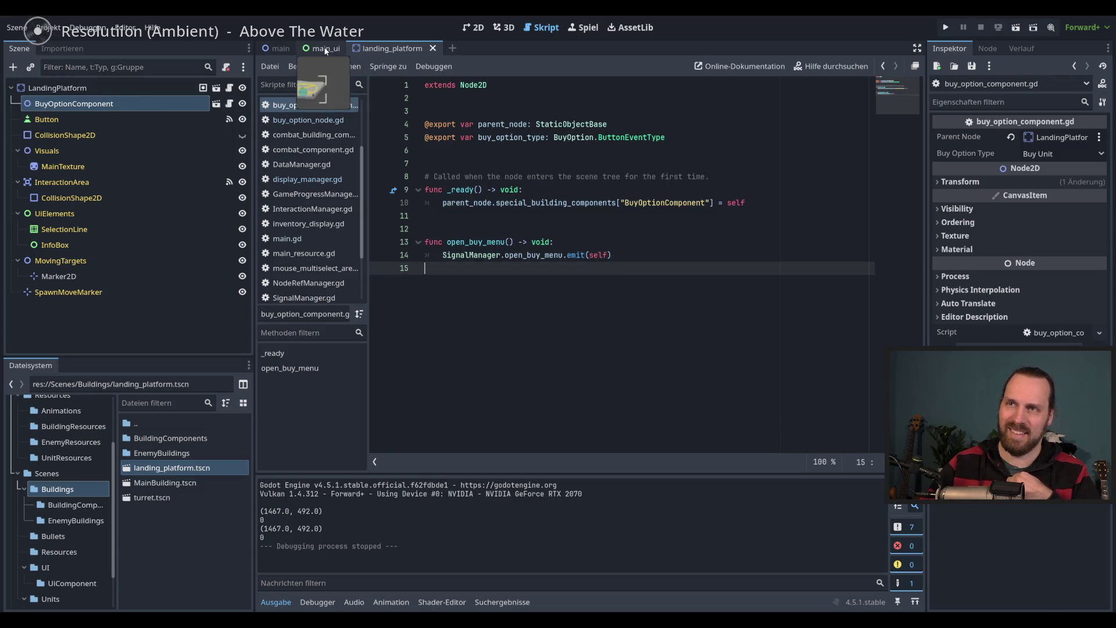
pyautogui.click(323, 51)
pyautogui.scroll(-2, 706, 328)
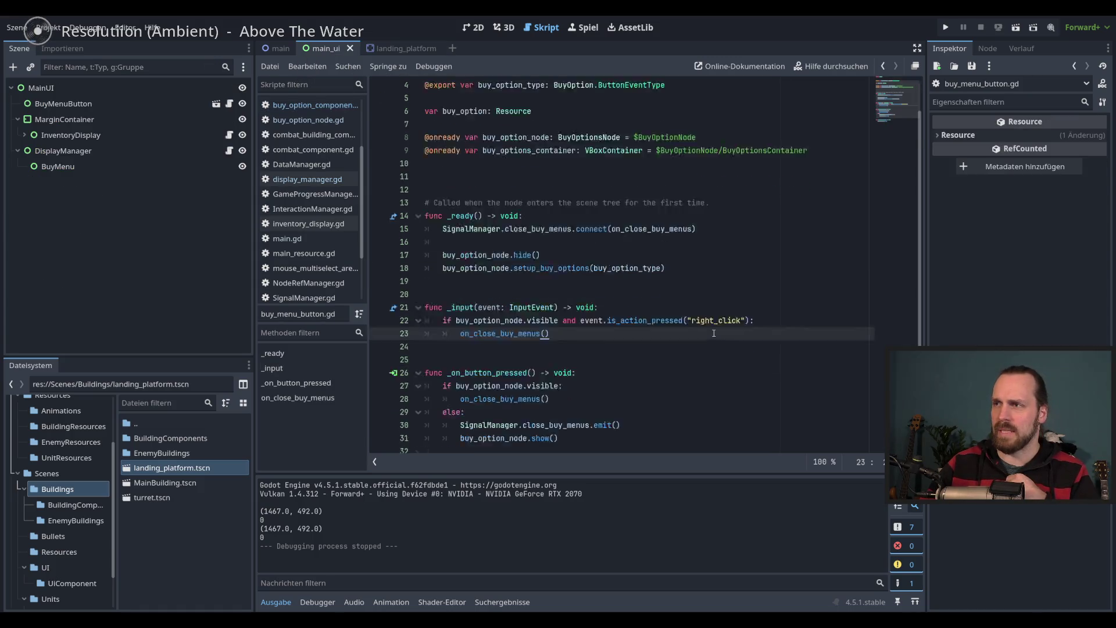
pyautogui.scroll(2, 708, 329)
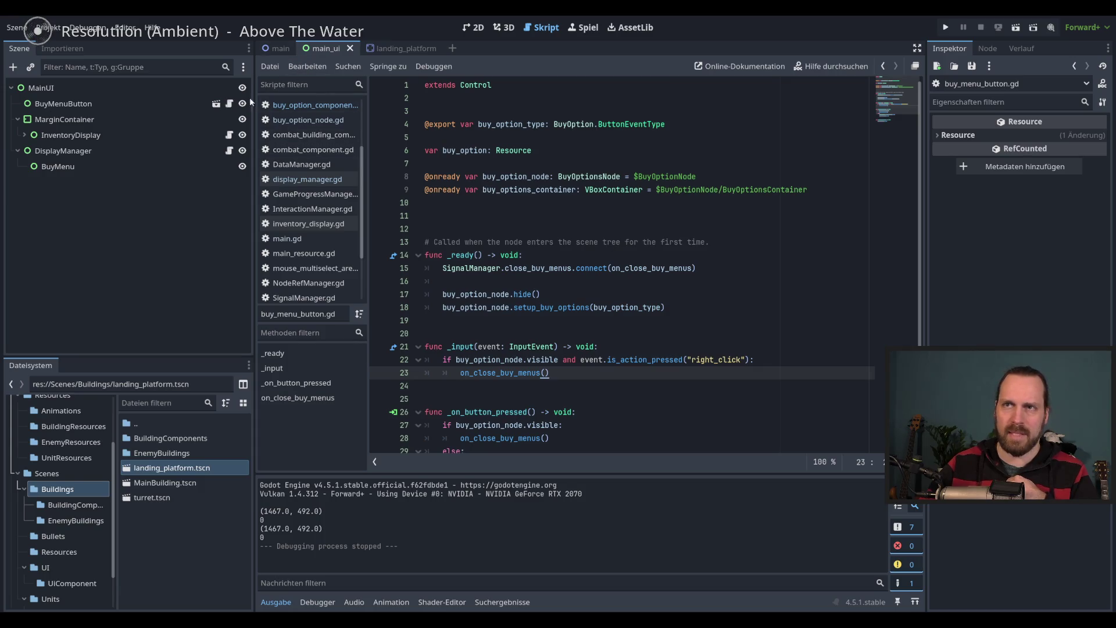
pyautogui.click(230, 151)
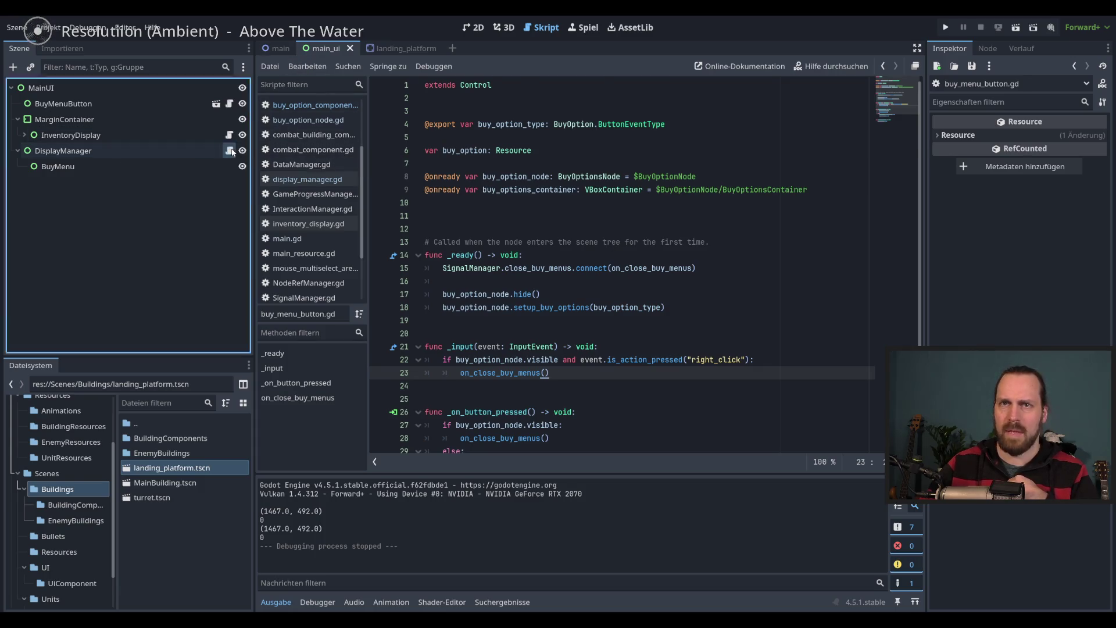
pyautogui.click(230, 150)
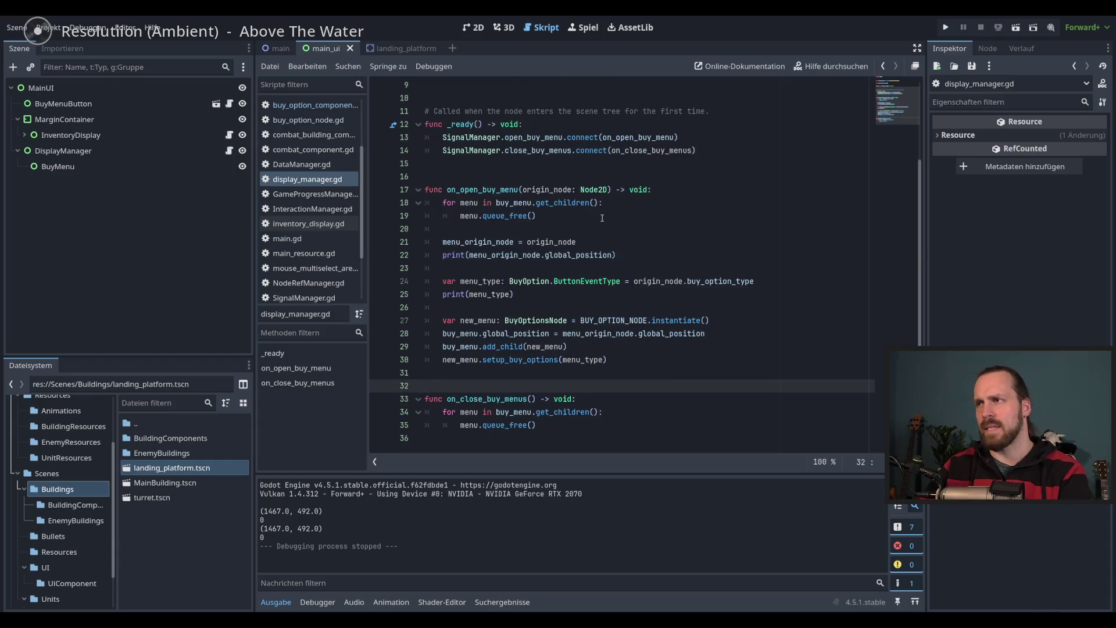
pyautogui.scroll(3, 602, 218)
pyautogui.click(519, 281)
pyautogui.press('Return')
pyautogui.press('Return')
pyautogui.press('Return')
# Add 'func _input(event: InputEvent) -> void:' below _ready in display_manager.gd
pyautogui.click(519, 294)
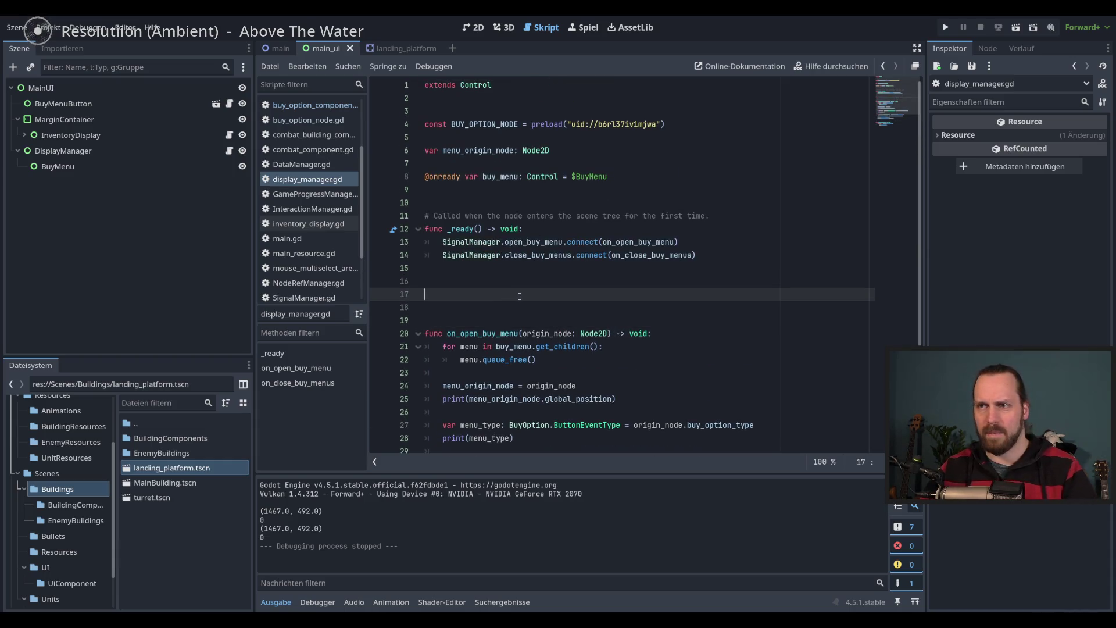
pyautogui.write('func ')
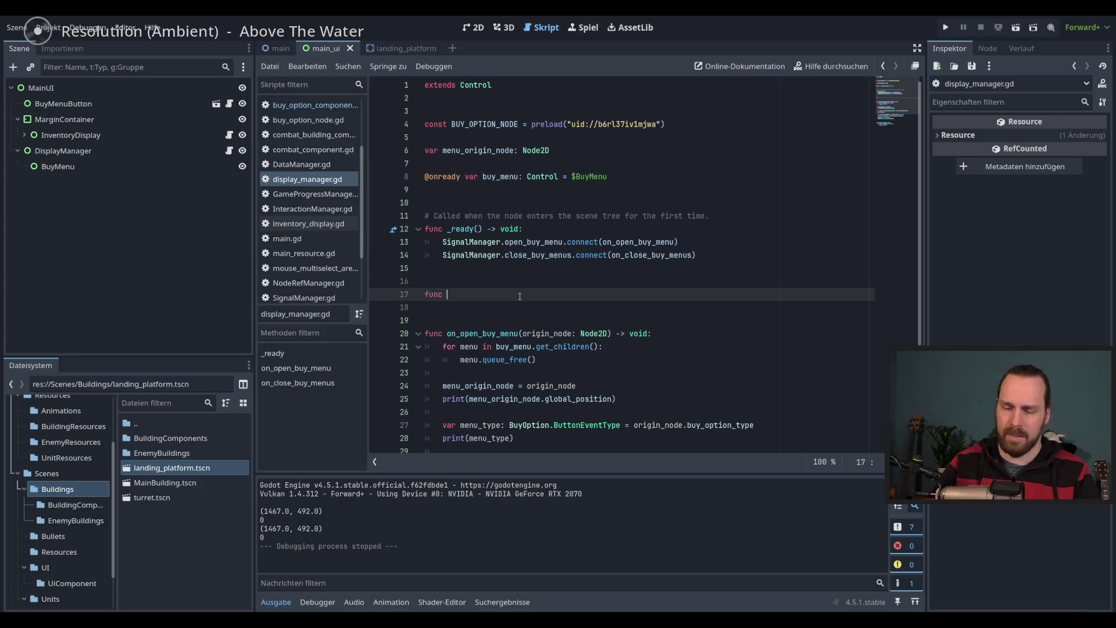
pyautogui.write('_in')
pyautogui.press('Return')
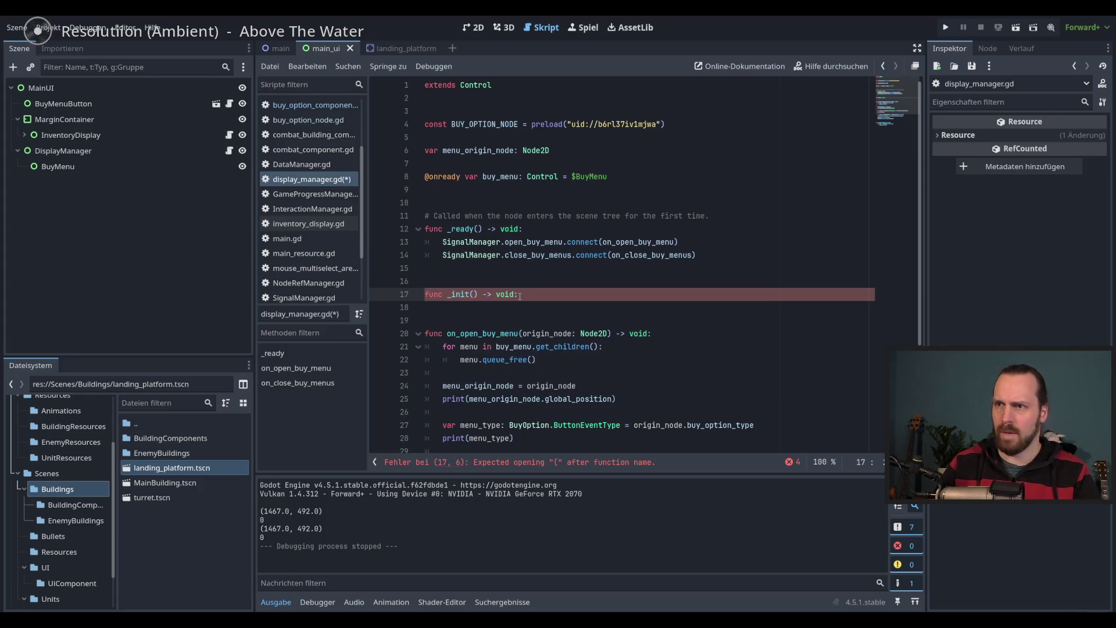
pyautogui.press('BackSpace')
pyautogui.press('BackSpace')
pyautogui.press('BackSpace')
pyautogui.write('put')
pyautogui.press('Return')
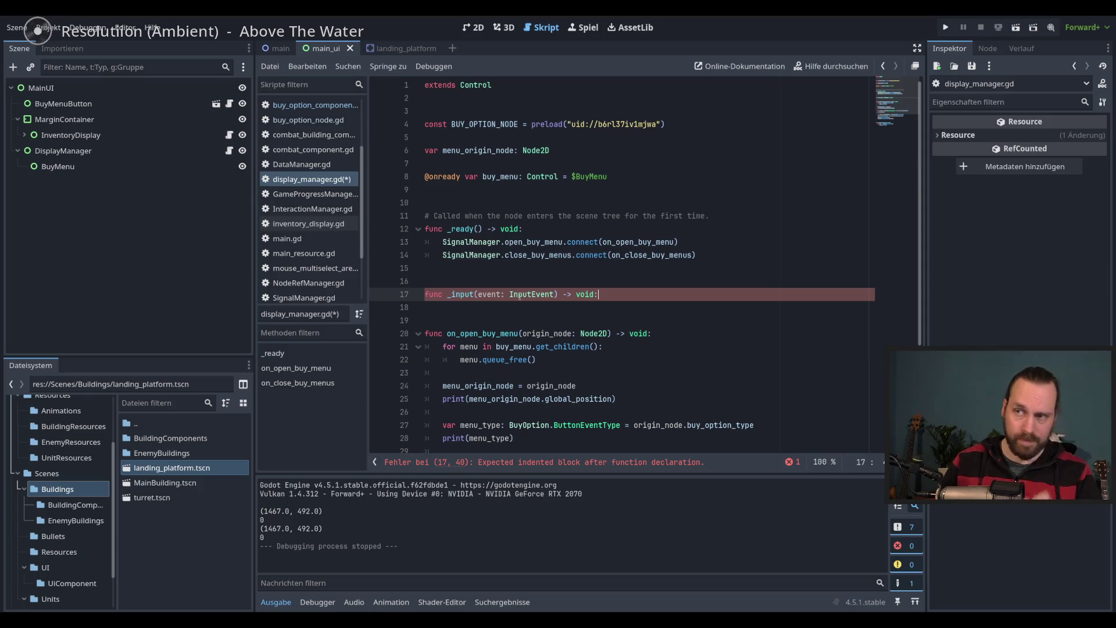
# Begin the _input body with an unfinished 'if buy_menu.has' condition
pyautogui.press('Return')
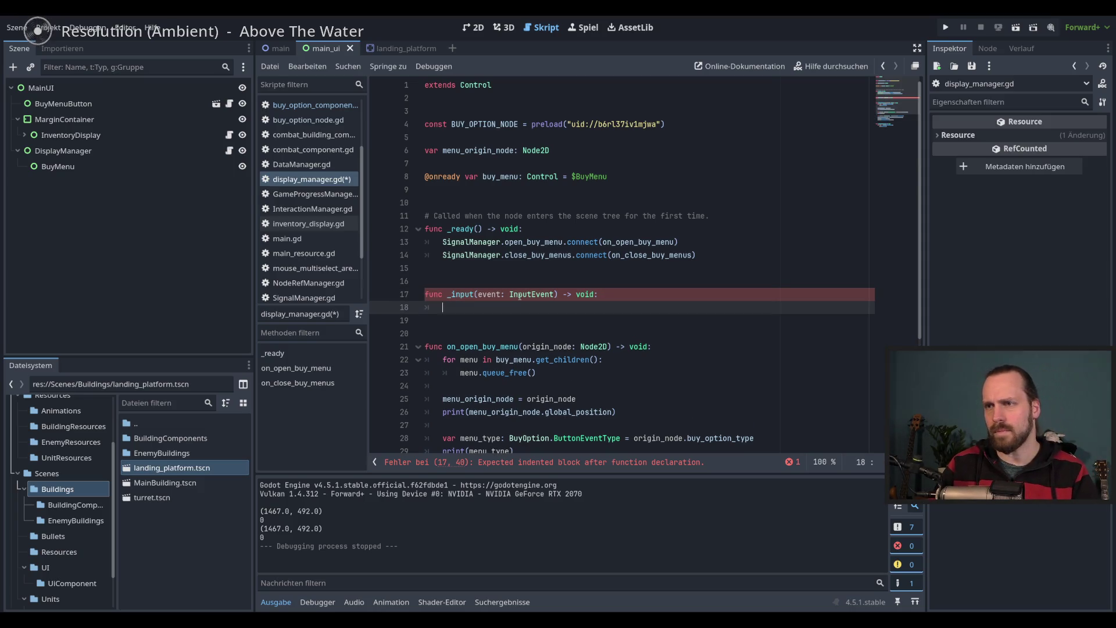
pyautogui.write('if event,')
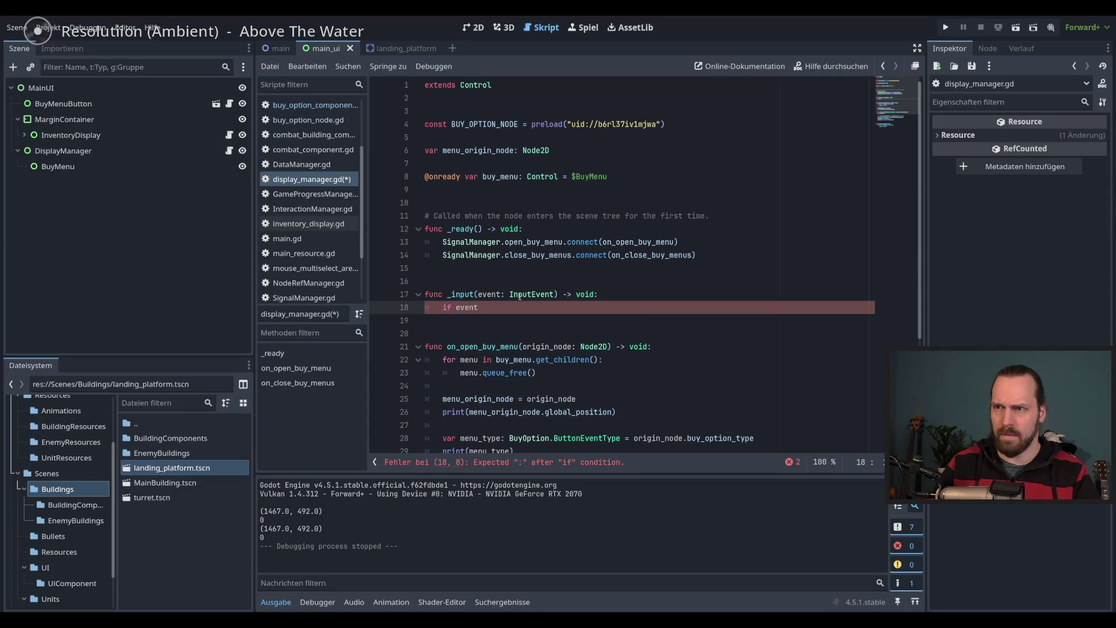
pyautogui.press('BackSpace')
pyautogui.press('BackSpace')
pyautogui.press('BackSpace')
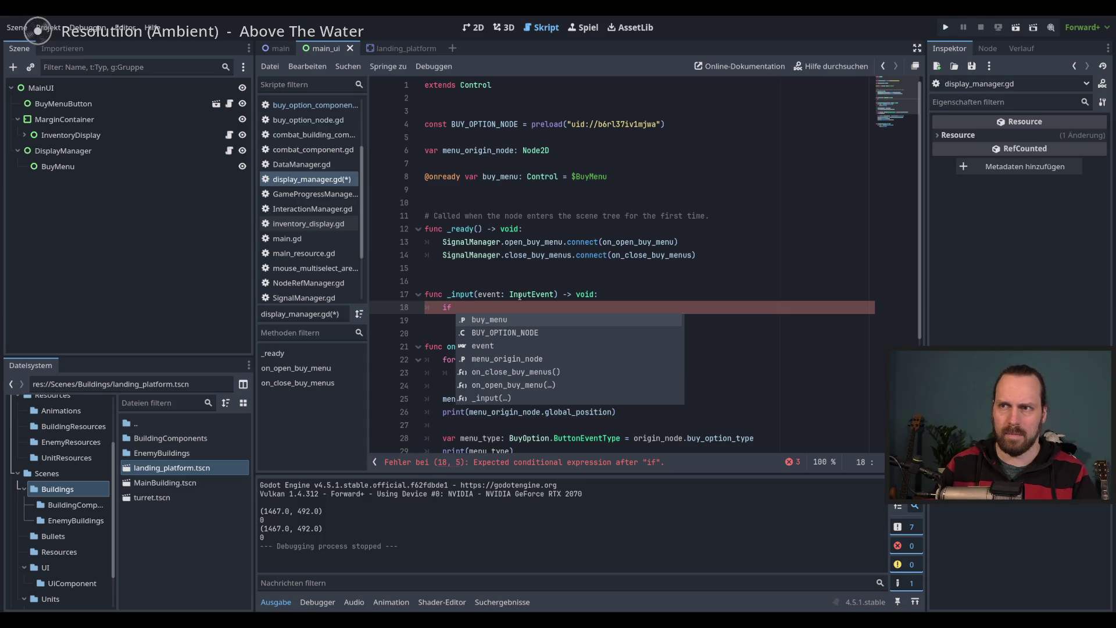
pyautogui.write('buy_menu.')
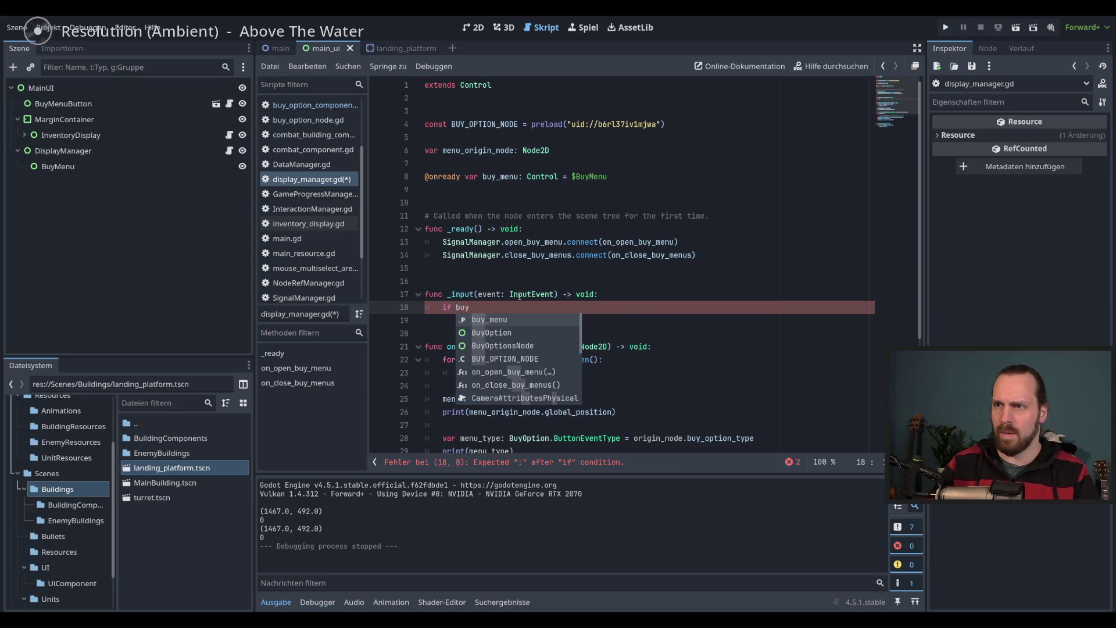